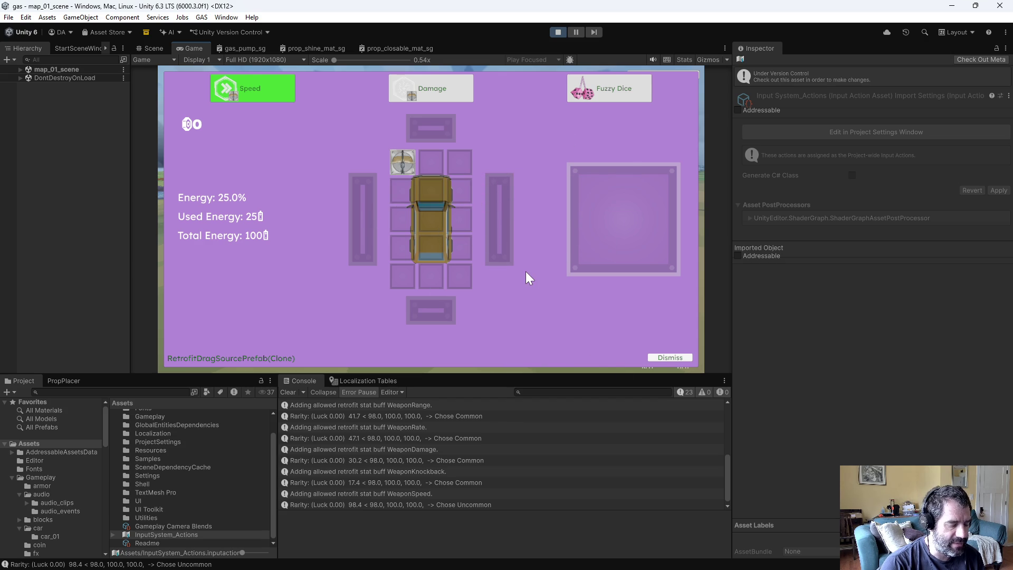
Step: Pause and resume the game with Escape, stop Play mode, and switch back to Emacs
key(Escape)
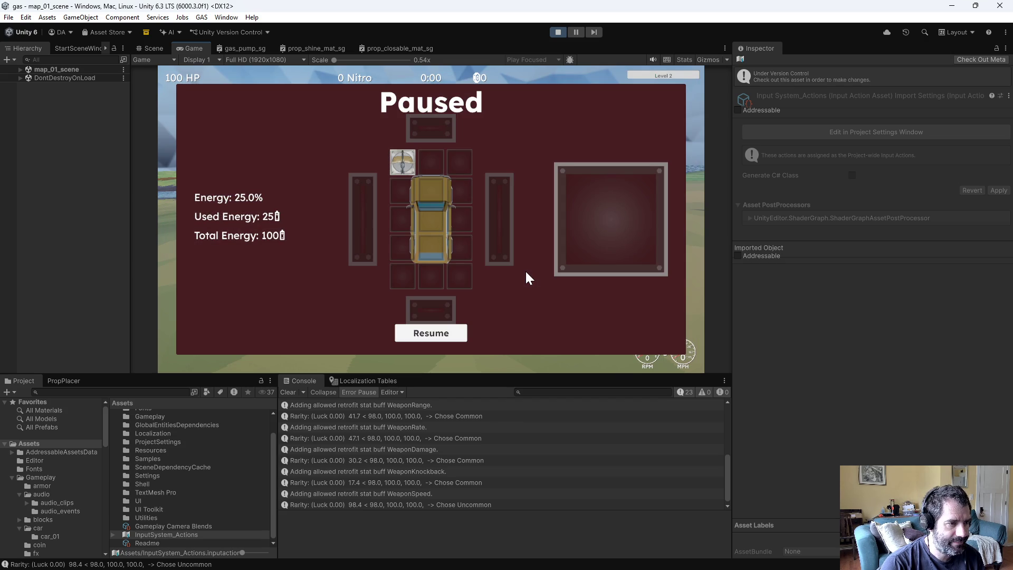
key(Escape)
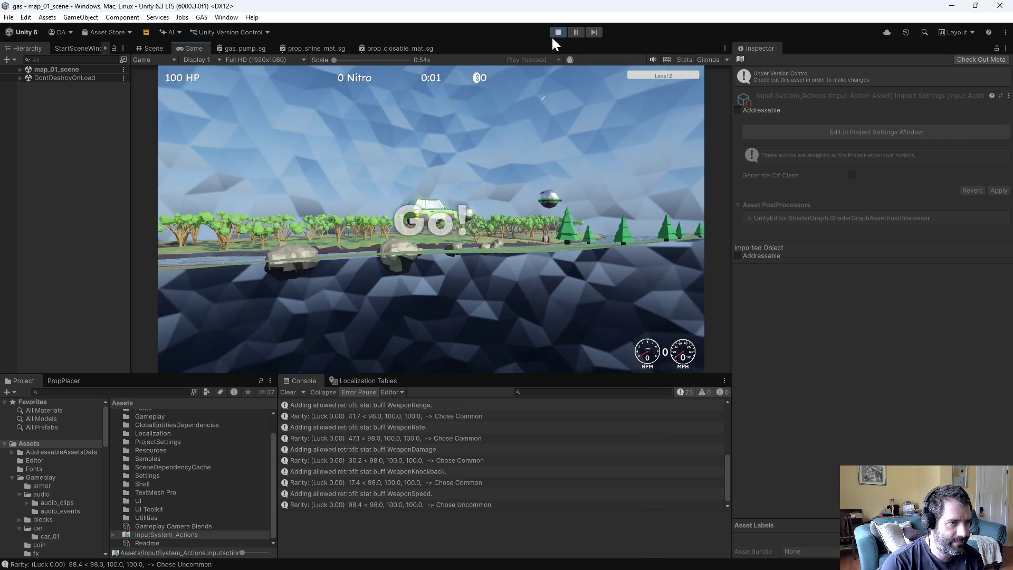
click(558, 32)
key(alt+Tab)
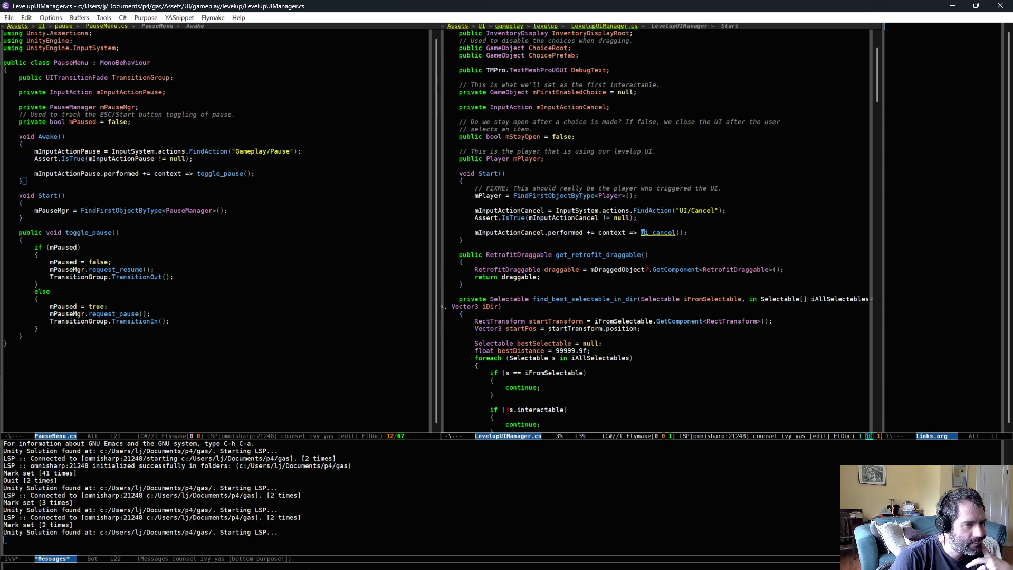
Step: Jump to the UIPanelBase definition, search it for 'enabl', then return to LevelupUIManager.cs
click(536, 247)
scroll(546, 235, up, 3)
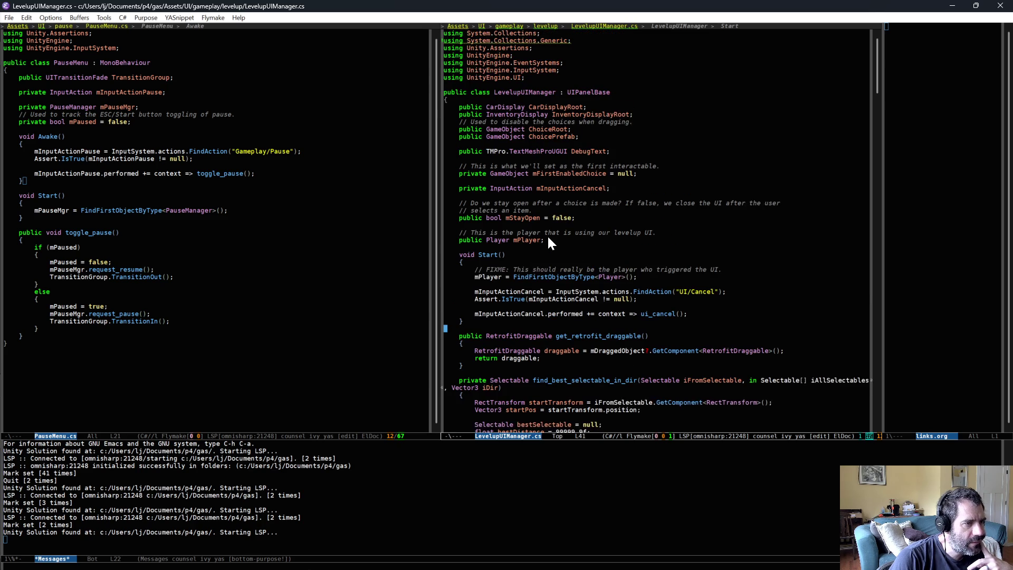
click(591, 92)
key(alt+period)
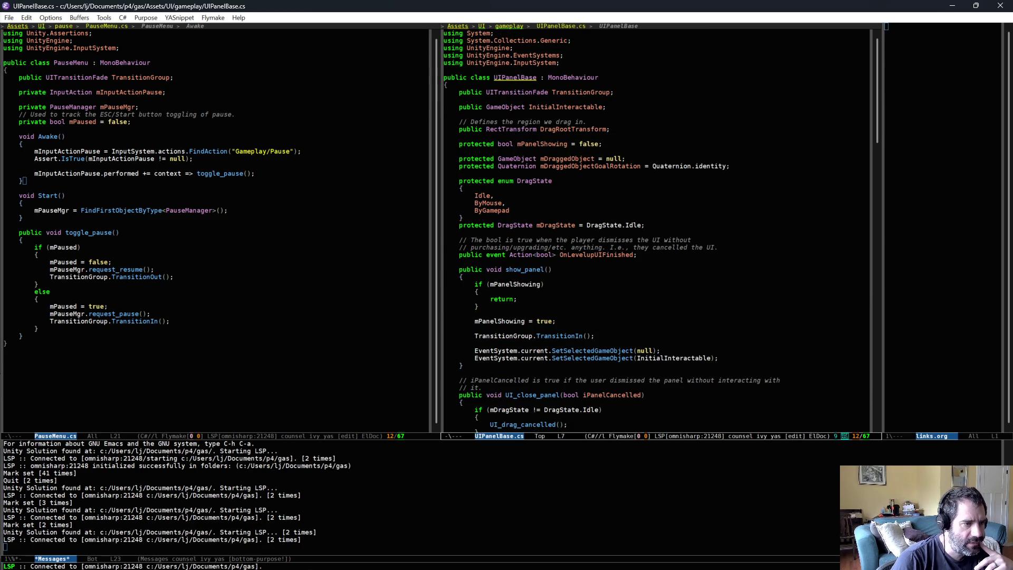
key(ctrl+s)
text(enabl)
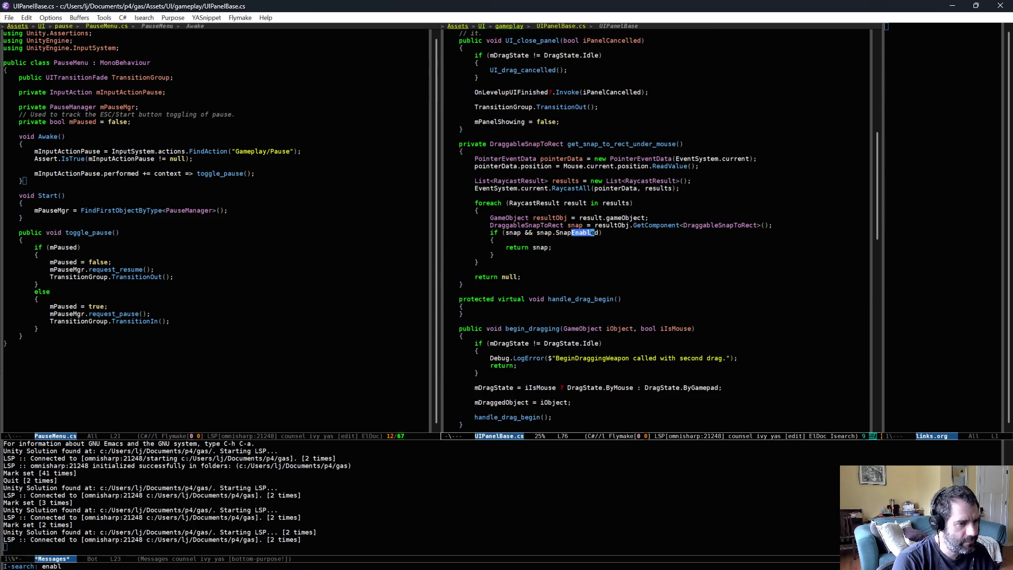
key(ctrl+s)
key(ctrl+s)
key(alt+comma)
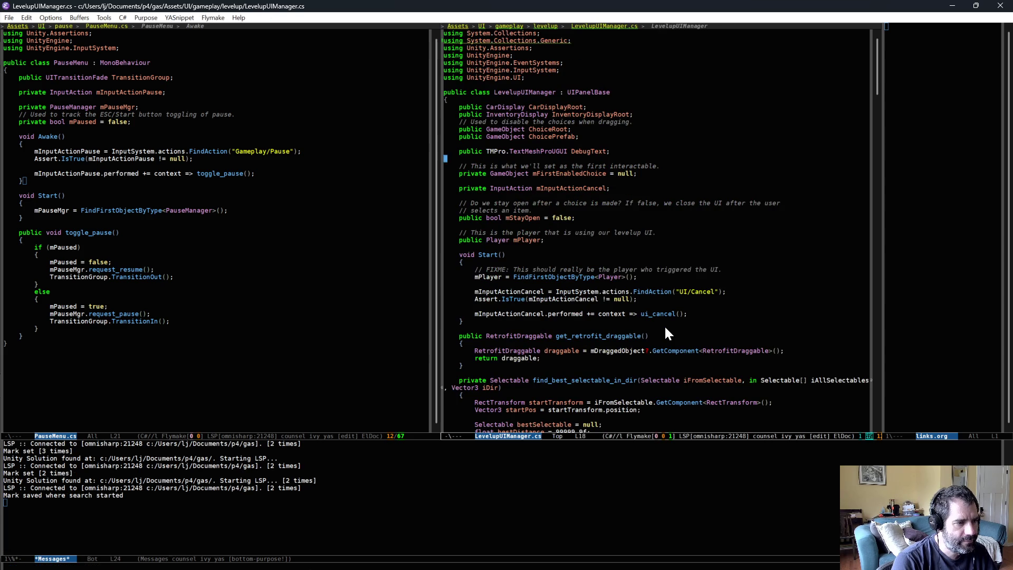
Step: Add an empty OnEnable() method right after Start
key(Down)
key(Down)
key(Down)
key(Return)
key(Return)
key(Up)
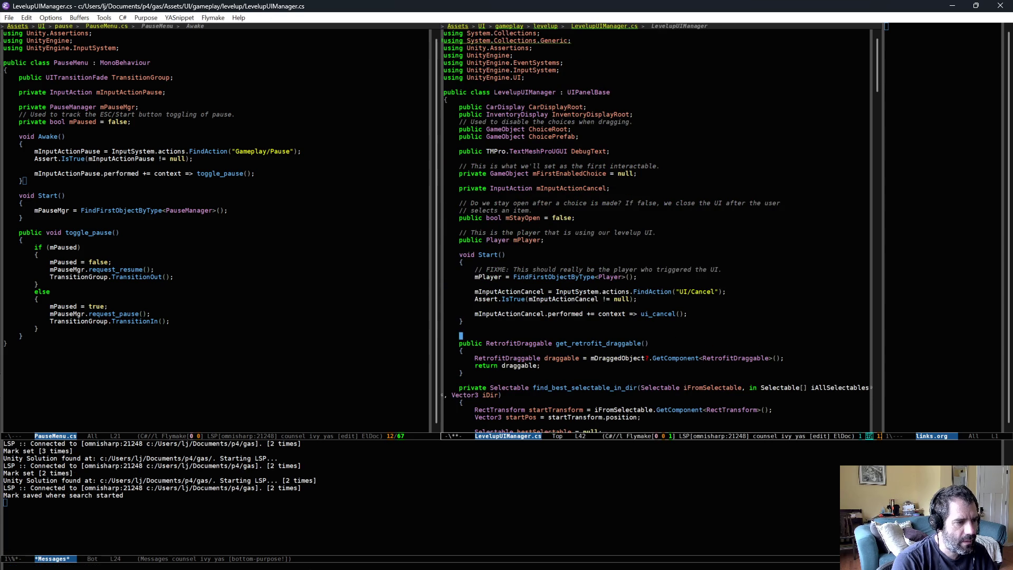
text(publ)
key(BackSpace)
key(BackSpace)
key(BackSpace)
text(void OnEan)
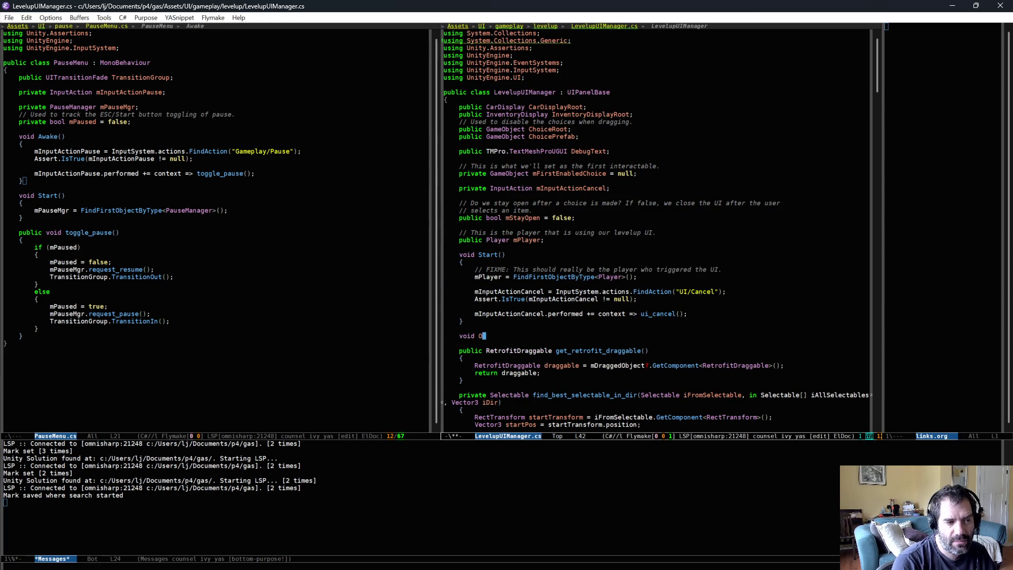
key(Return)
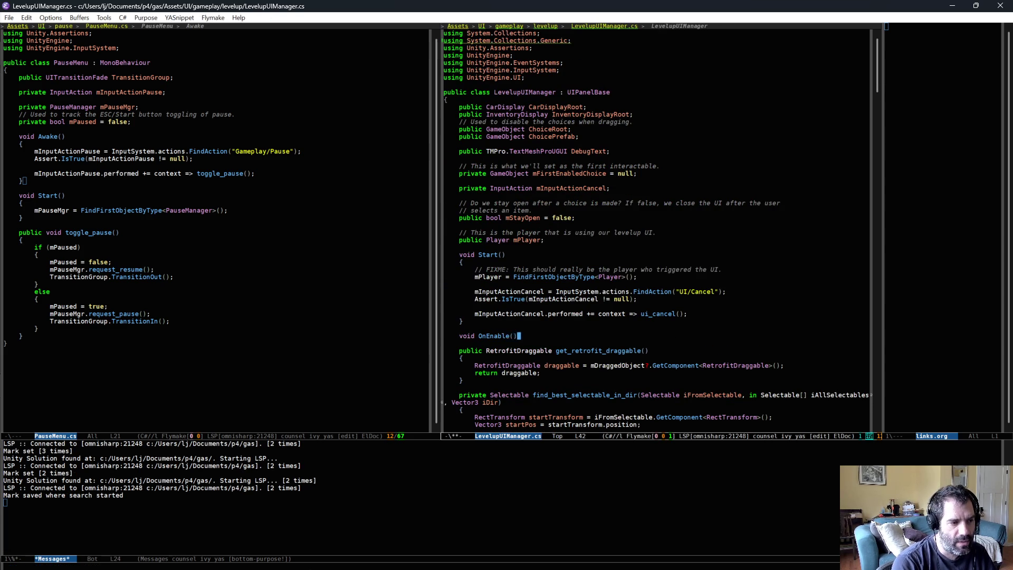
Step: Move the cancel performed += subscription line from Start into OnEnable and indent it
key(Up)
key(Up)
key(Up)
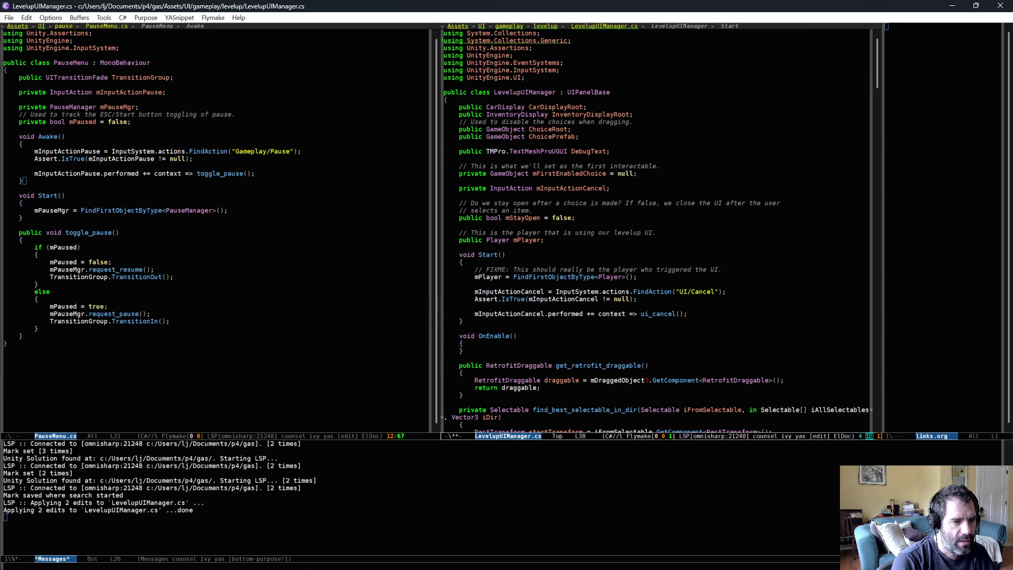
key(ctrl+space)
key(Down)
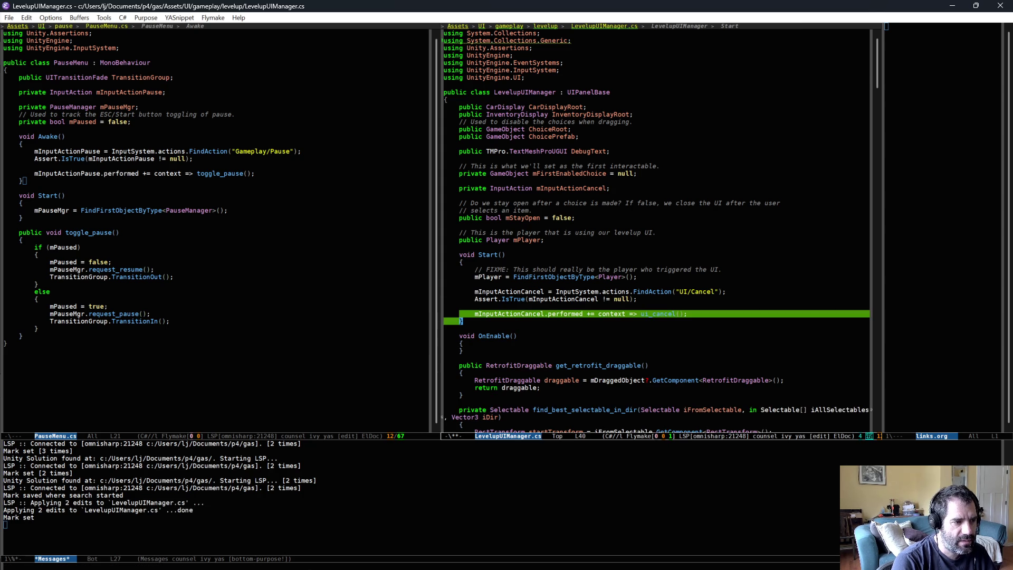
key(ctrl+w)
key(Down)
key(Down)
key(Down)
key(ctrl+y)
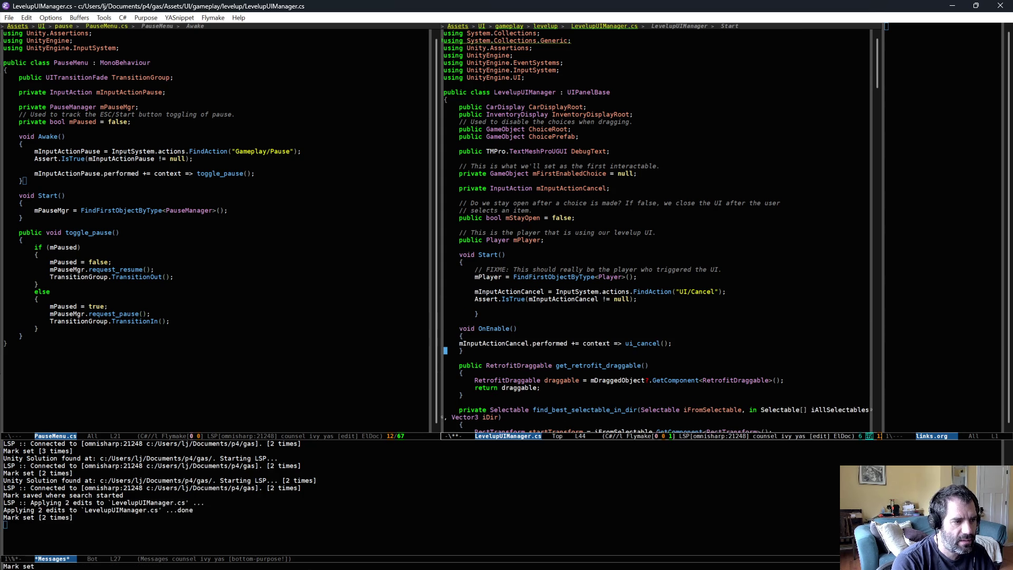
key(Up)
key(Up)
key(Up)
key(Tab)
key(Down)
key(Down)
key(Down)
key(Down)
key(Tab)
key(Down)
Step: Add an empty OnDisable() method after OnEnable
key(Return)
key(ctrl+o)
text(void Di)
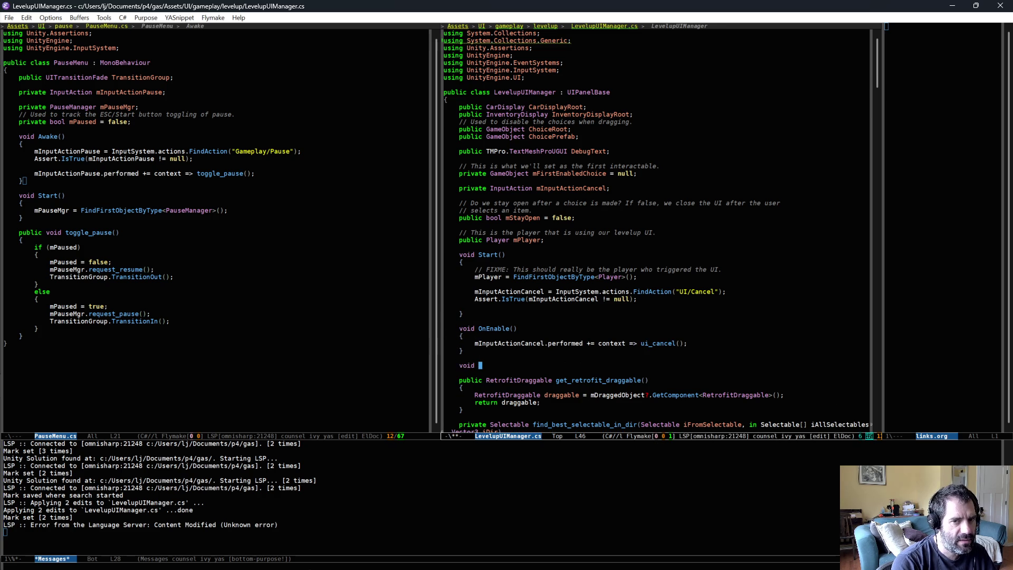
key(BackSpace)
key(BackSpace)
text(OnD)
key(alt+slash)
text(()
key(Return)
text({)
Step: Copy the subscription into OnDisable as a -= unsubscribe and save the file
key(Up)
key(Up)
key(Up)
key(ctrl+e)
click(523, 365)
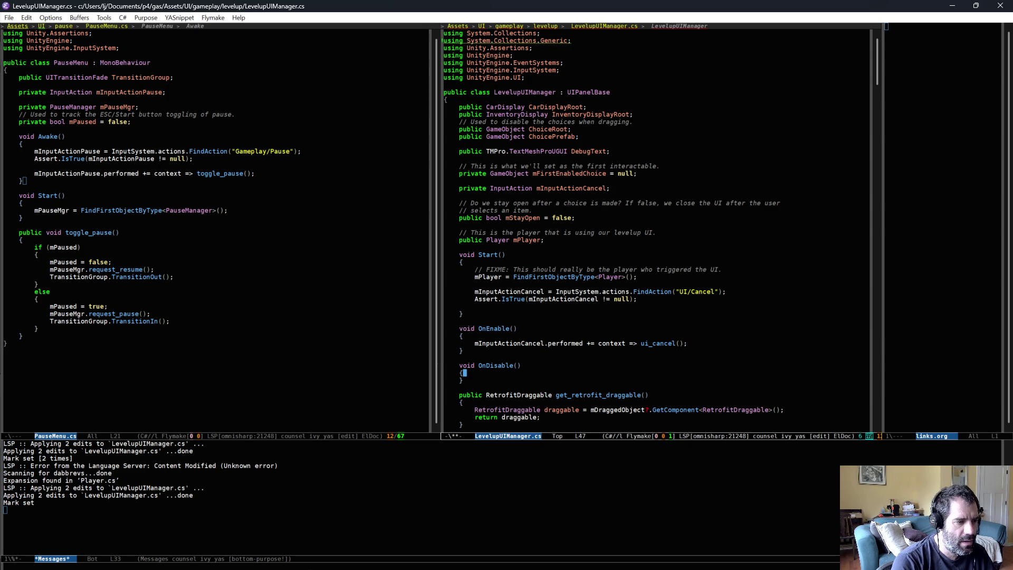
key(Return)
key(ctrl+y)
key(alt+b)
key(alt+b)
key(alt+b)
key(alt+f)
click(592, 380)
key(ctrl+x)
key(ctrl+s)
Step: Add Debug.Log calls printing 'start' in Start and 'enable' in OnEnable
key(ctrl+Up)
key(ctrl+Up)
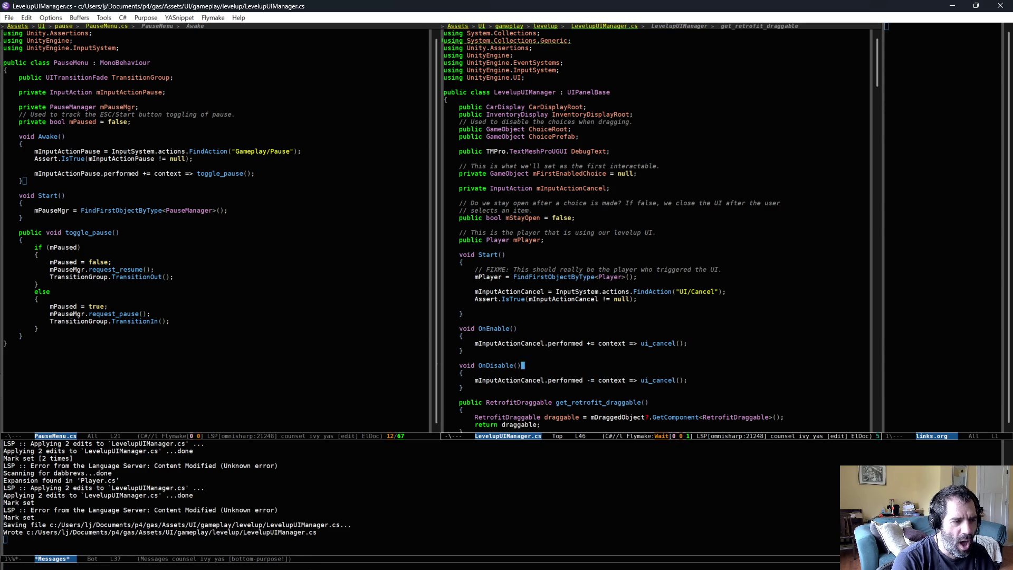
key(Up)
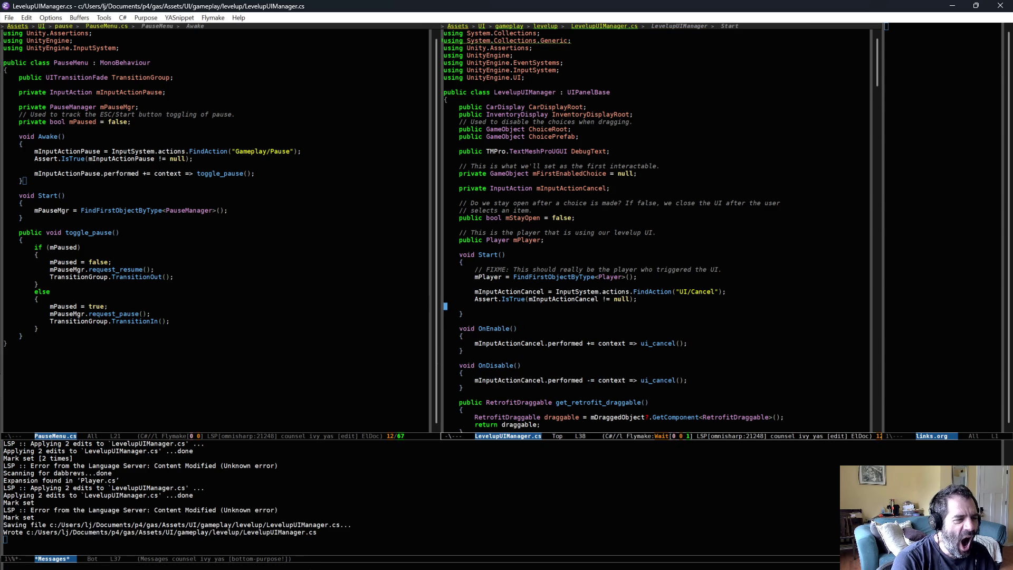
key(ctrl+o)
text(log)
key(Tab)
text(start)
key(Tab)
key(Down)
key(Down)
key(Down)
key(Return)
text(dlog)
key(Tab)
text(enable)
key(Tab)
Step: Add a 'disable' Debug.Log in OnDisable and save LevelupUIManager.cs
key(Down)
key(Down)
key(Down)
key(Return)
text(log)
key(Tab)
text(disable)
key(Tab)
key(ctrl+x)
key(ctrl+s)
key(alt+Tab)
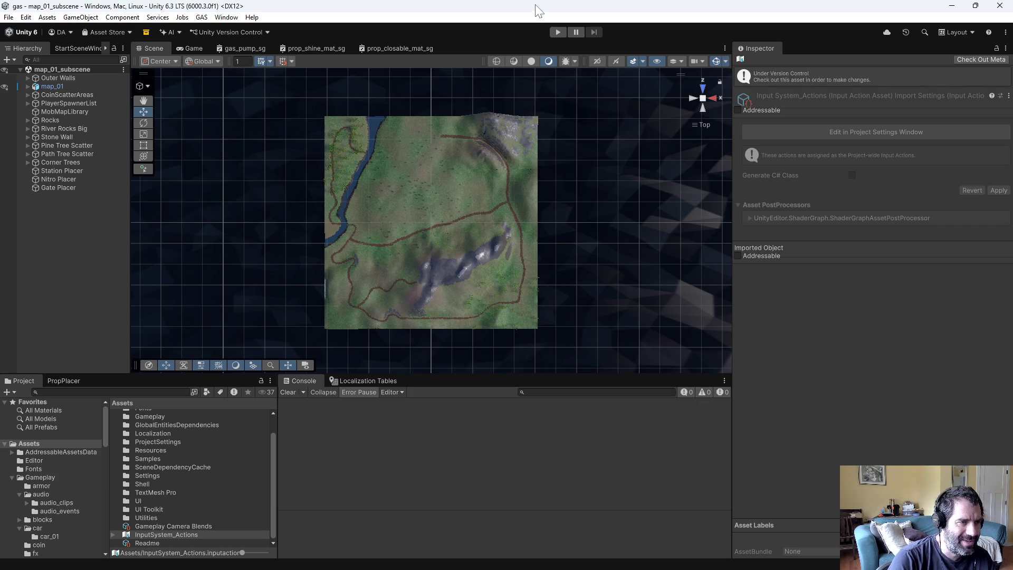
Step: Play the game once, watching the Console log enable, a NullReferenceException and start, then stop
click(557, 32)
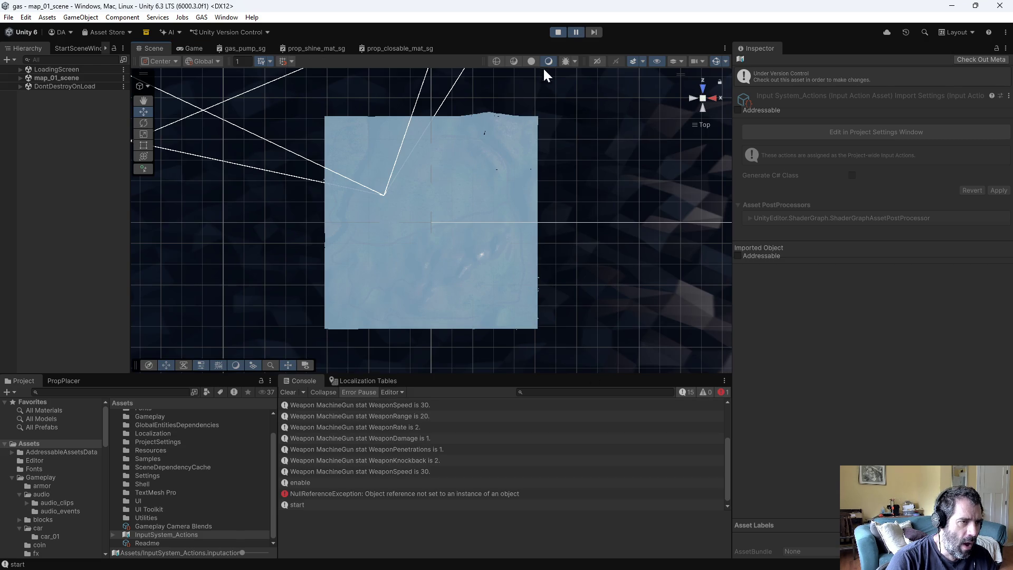
click(558, 32)
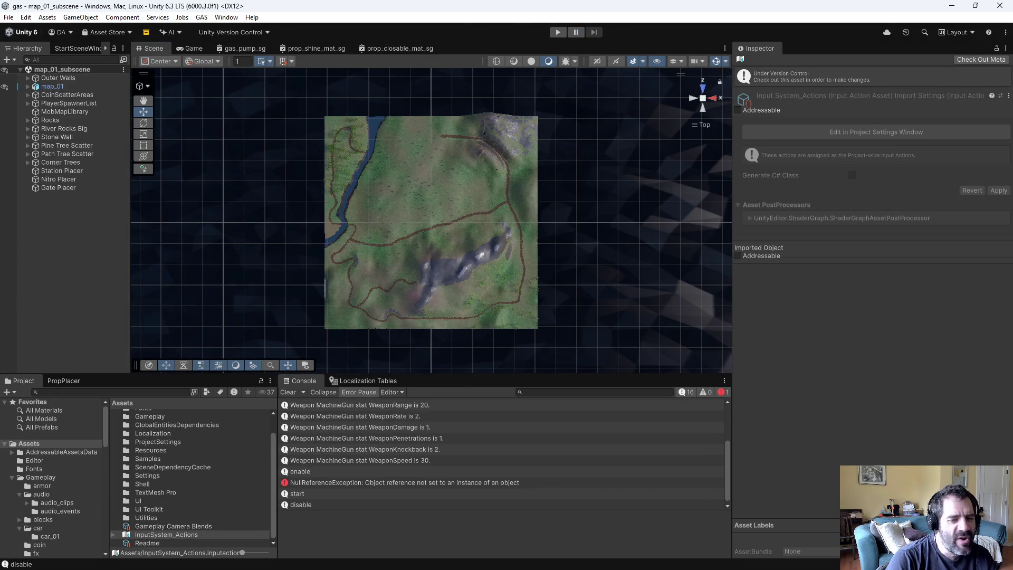
key(alt+Tab)
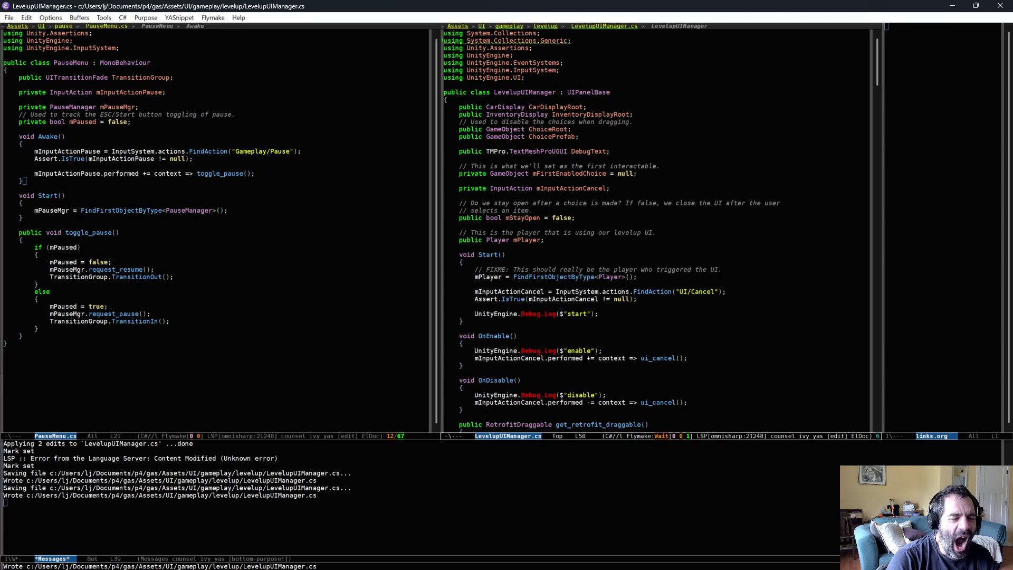
Step: Move the UI/Cancel FindAction and Assert lines from Start to the top of OnEnable and save
key(alt+Tab)
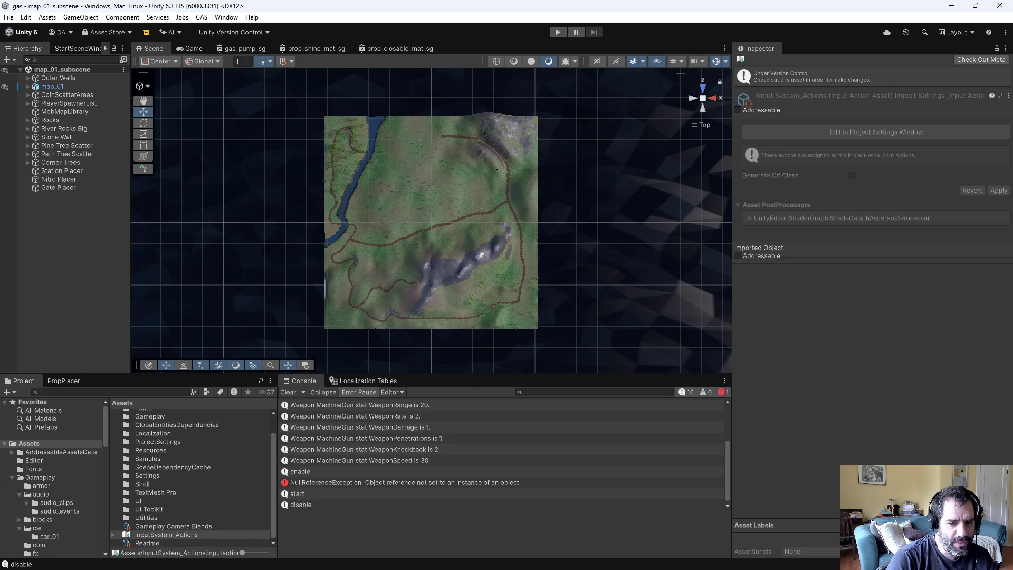
key(alt+Tab)
triple_click(509, 292)
drag(509, 291, 515, 303)
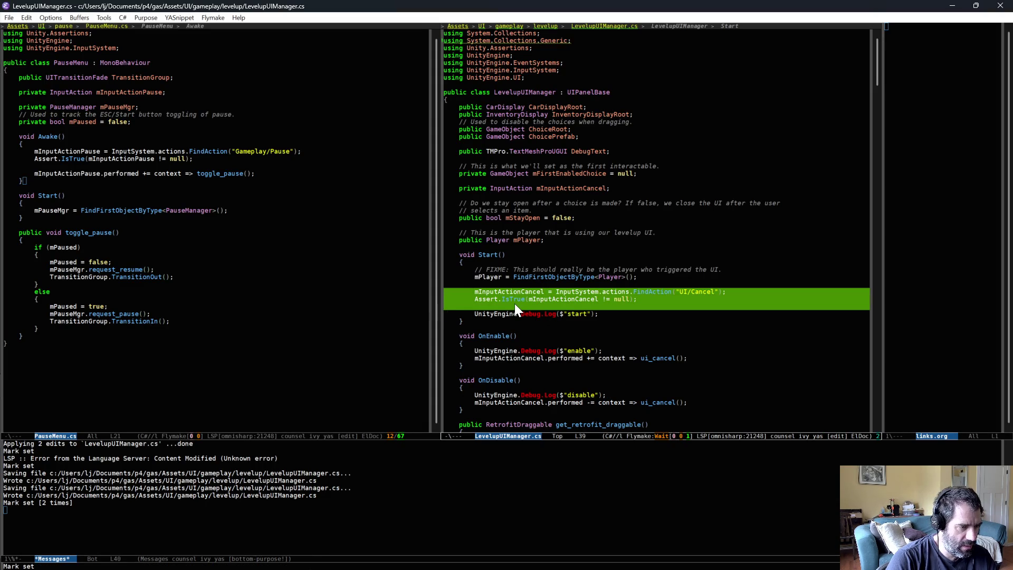
key(ctrl+w)
key(Down)
key(Down)
key(Down)
key(ctrl+y)
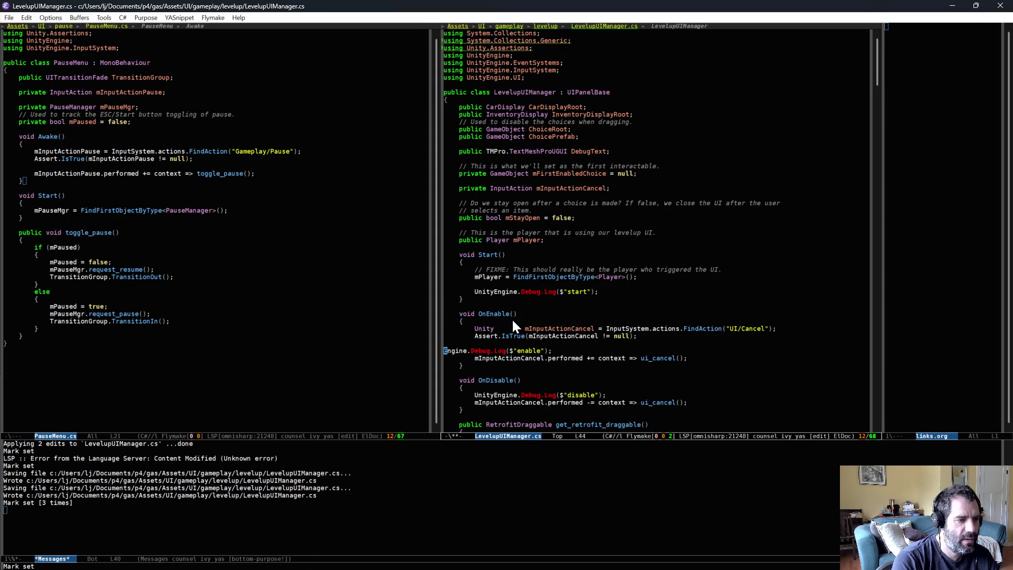
key(ctrl+slash)
key(ctrl+slash)
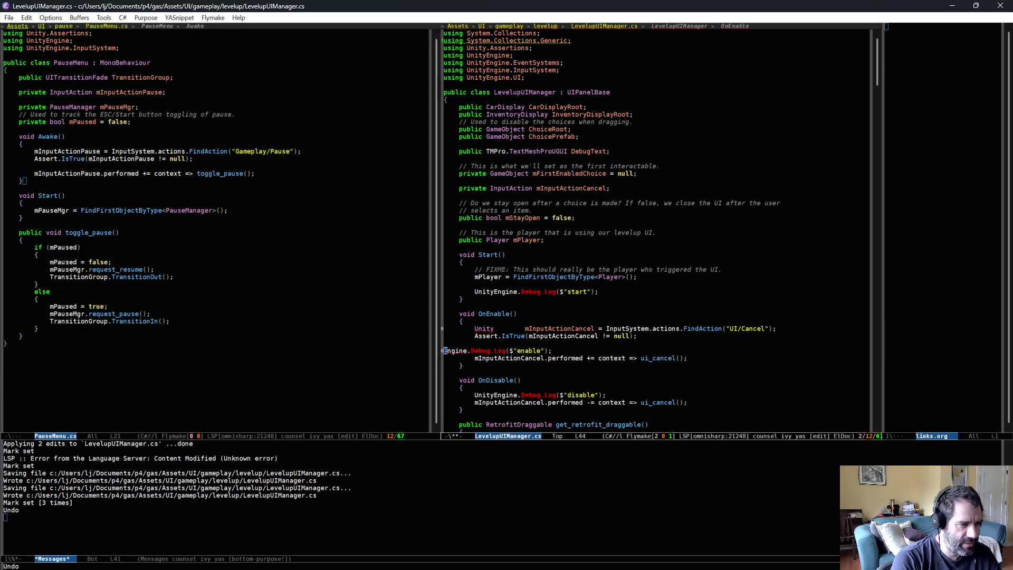
key(ctrl+space)
key(ctrl+x)
key(ctrl+s)
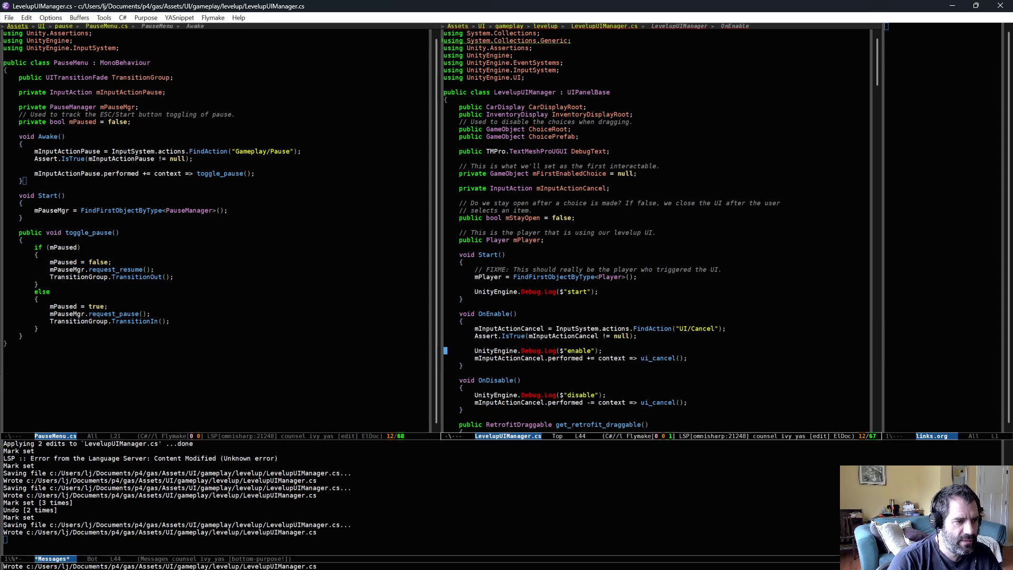
key(alt+Tab)
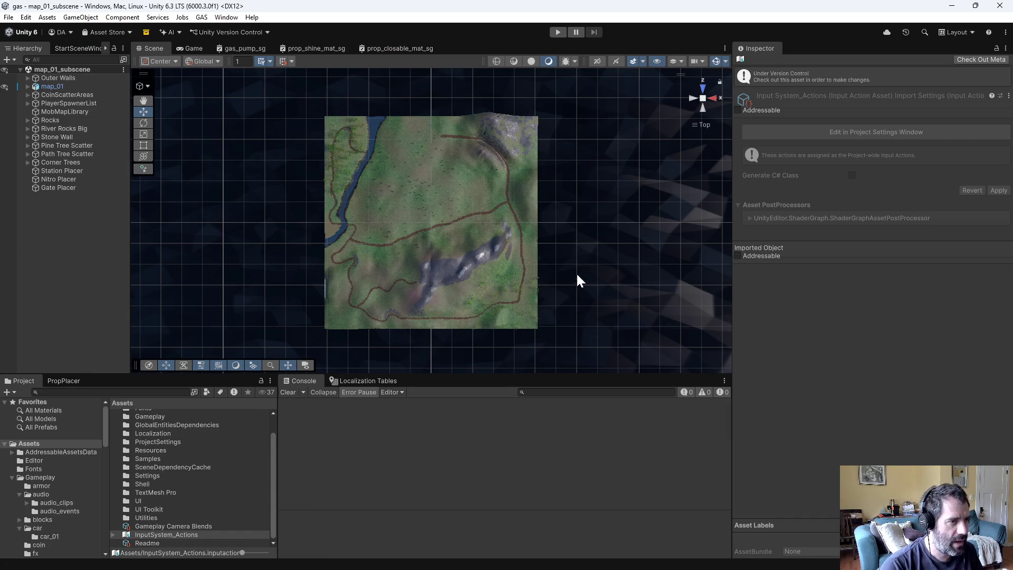
Step: Play the game, force a level-up from the debug panel, test Escape, then dismiss the retrofit panel
click(558, 32)
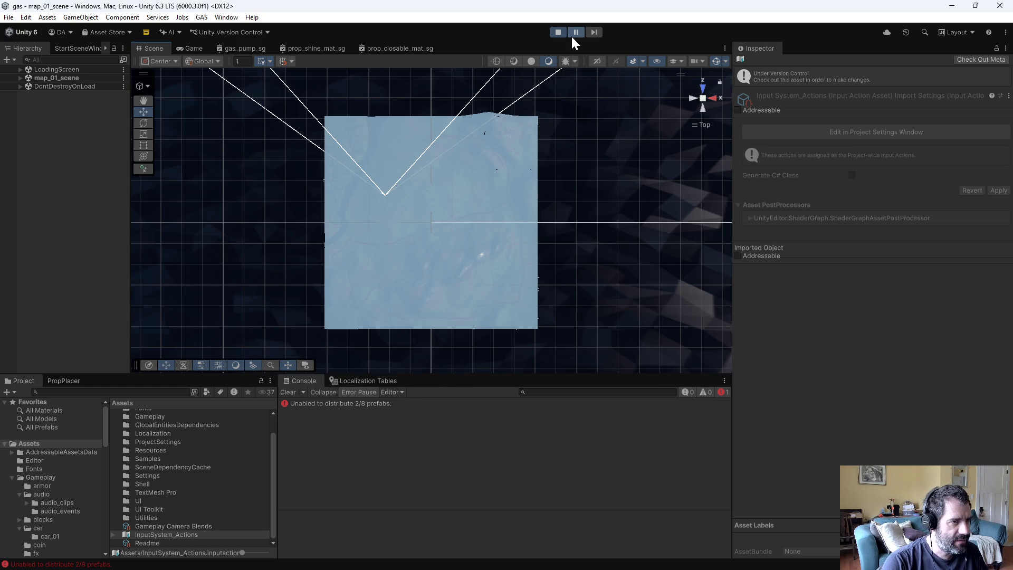
click(573, 34)
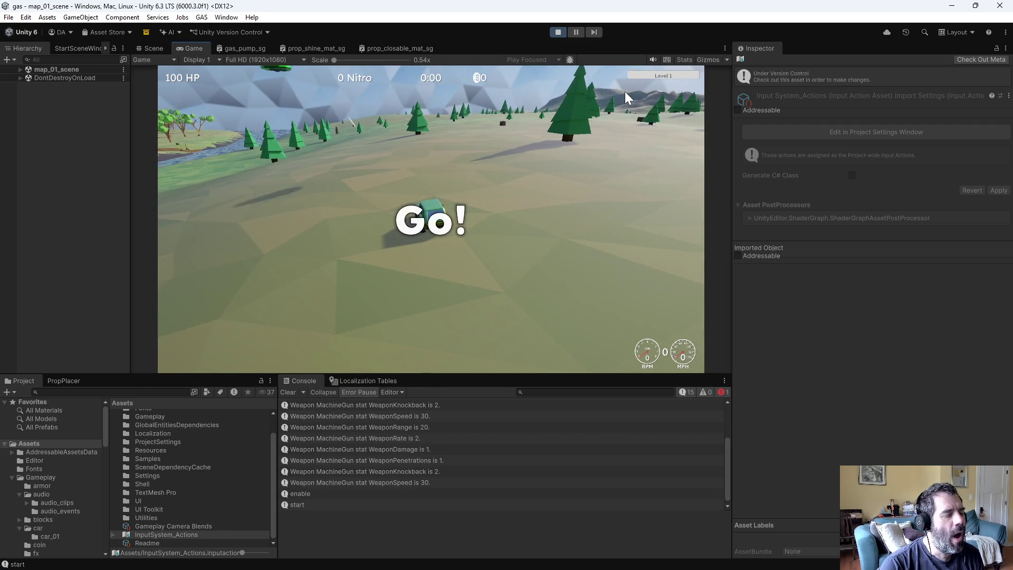
key(Escape)
key(Escape)
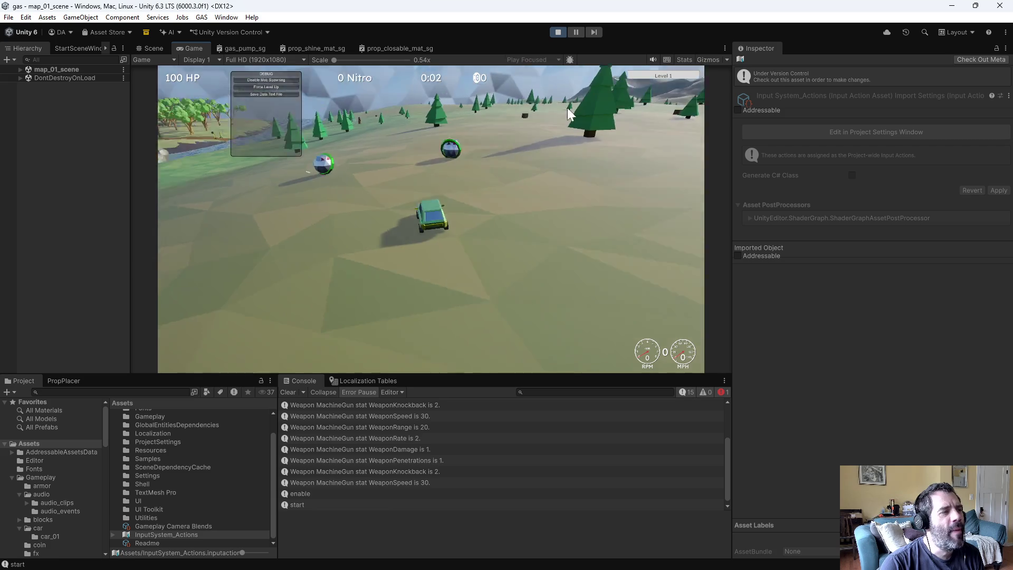
click(243, 87)
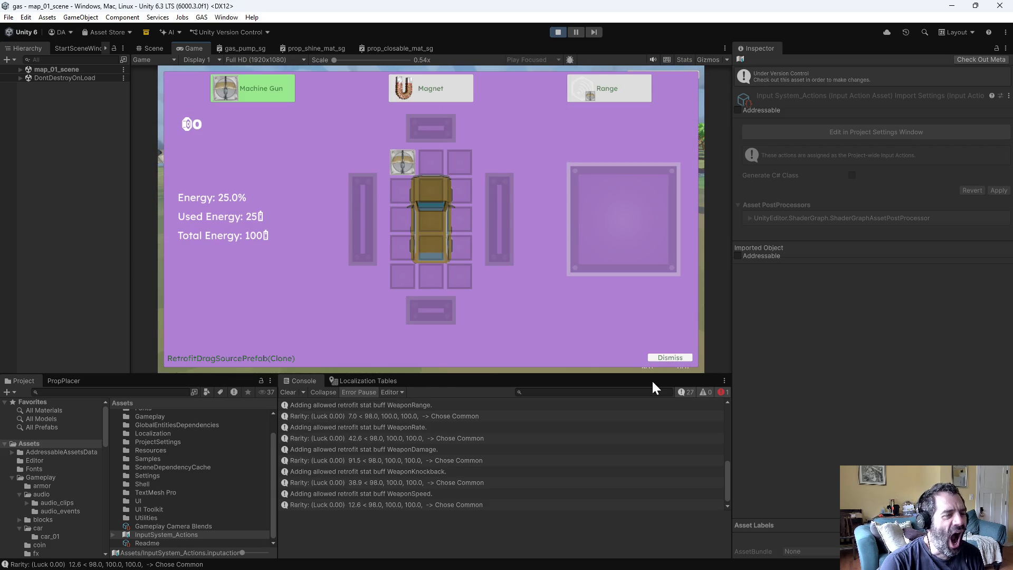
key(Escape)
key(Escape)
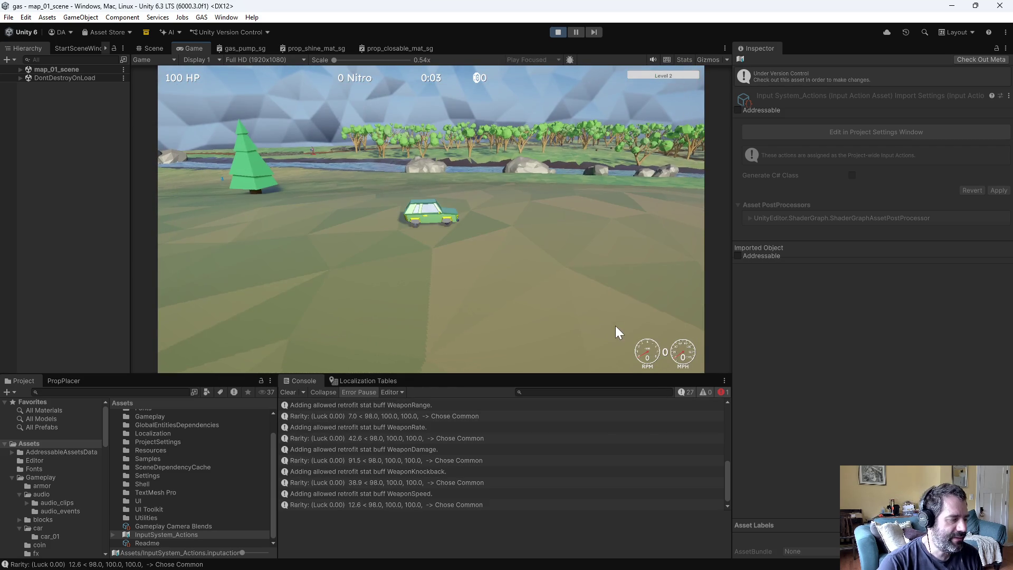
key(Escape)
key(Escape)
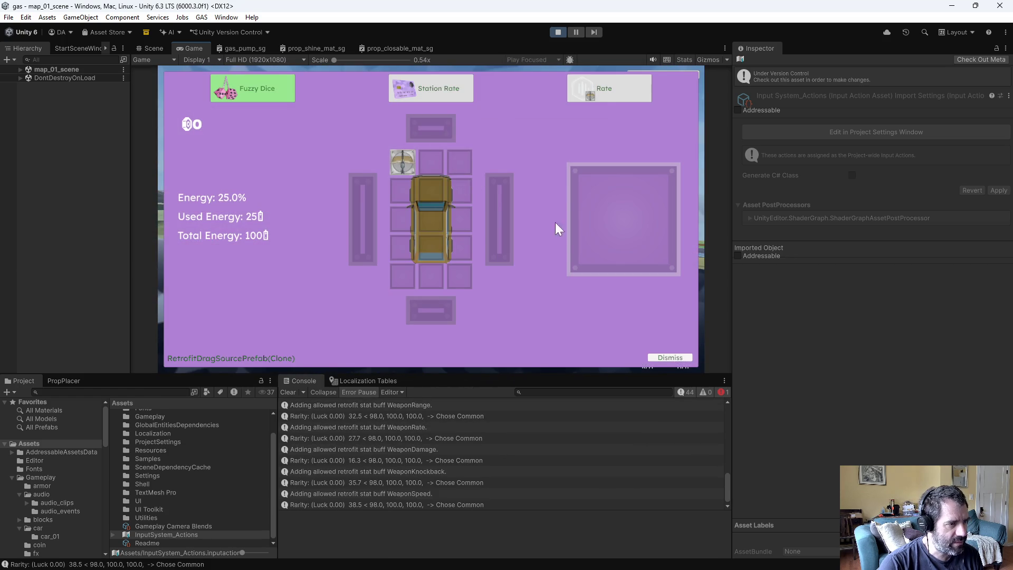
click(674, 359)
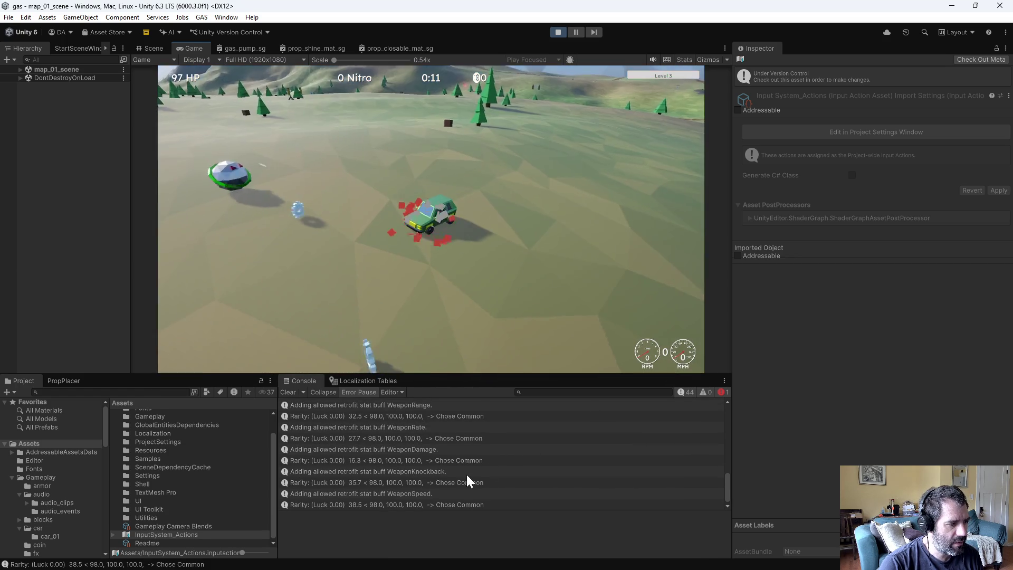
Step: Toggle the pause menu with Escape, then stop Play mode and return to Emacs
key(Escape)
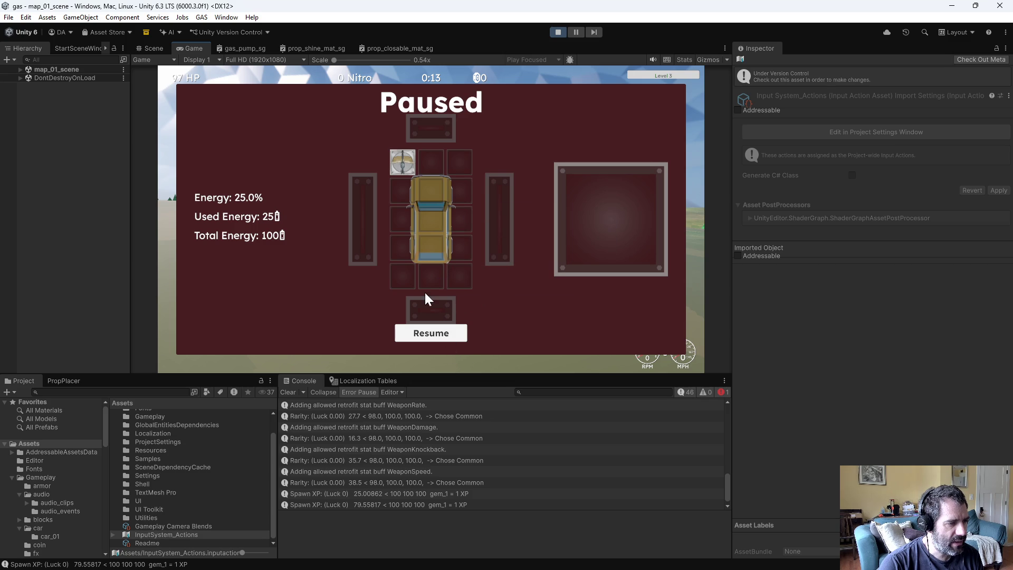
key(Escape)
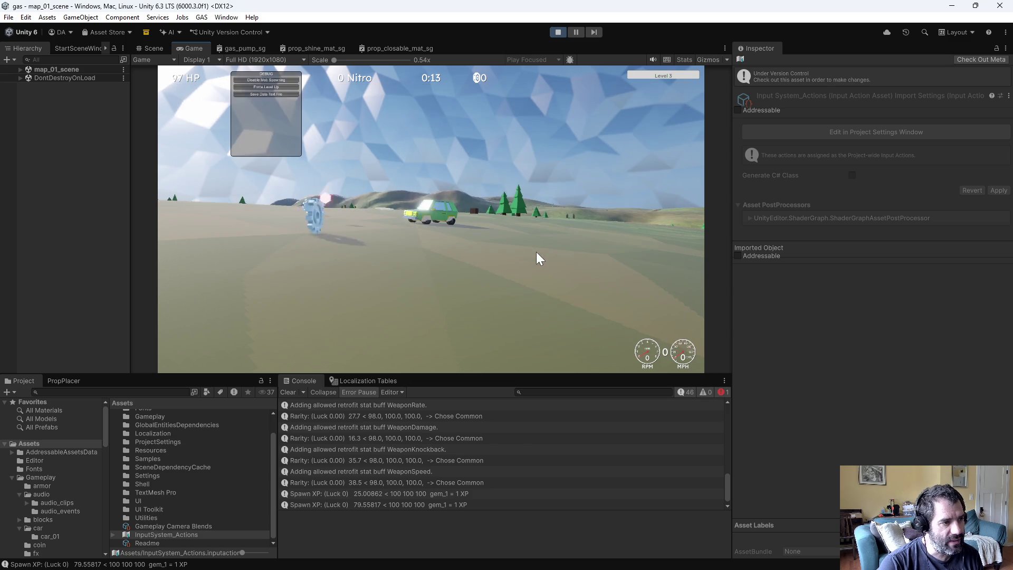
key(Escape)
click(558, 32)
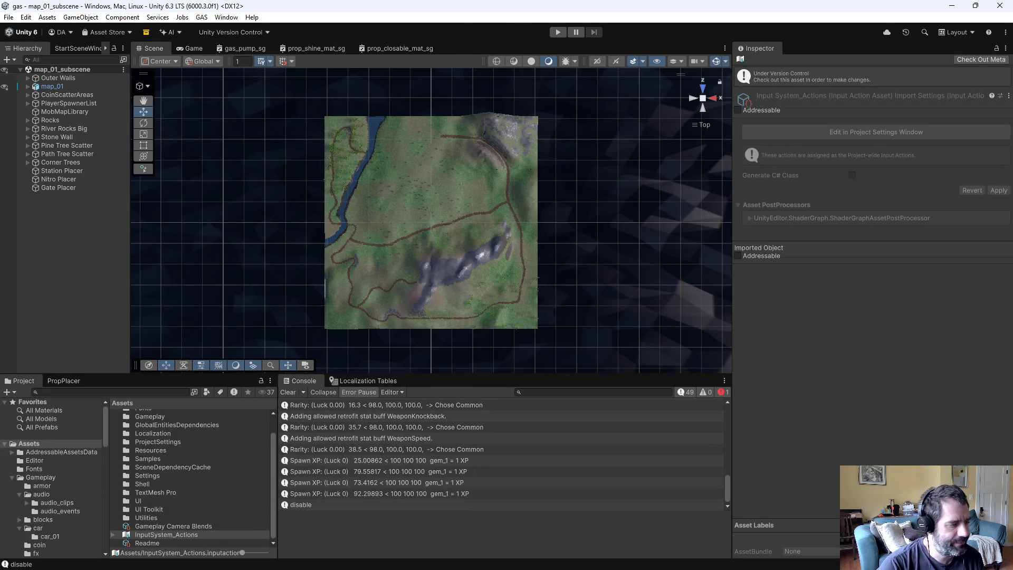
key(alt+Tab)
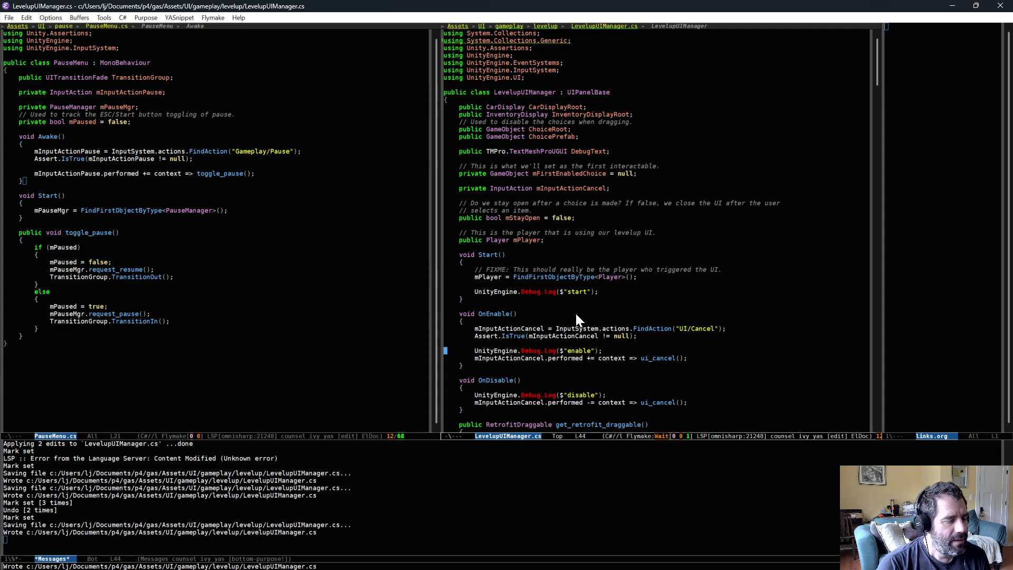
Step: Delete the 'start', 'enable' and 'disable' Debug.Log lines and save LevelupUIManager.cs
drag(446, 298, 543, 285)
key(ctrl+w)
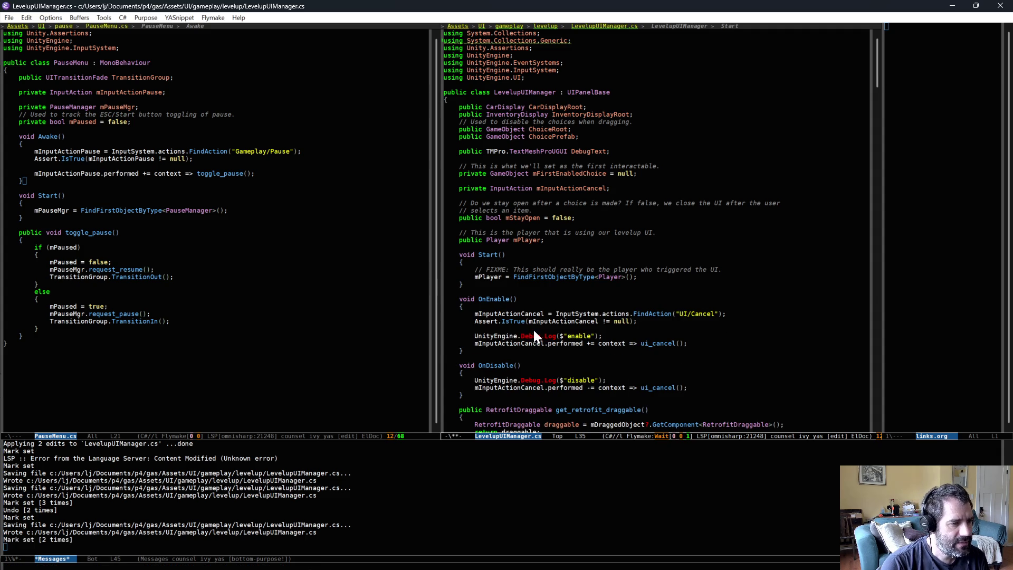
key(ctrl+shift+BackSpace)
key(ctrl+shift+BackSpace)
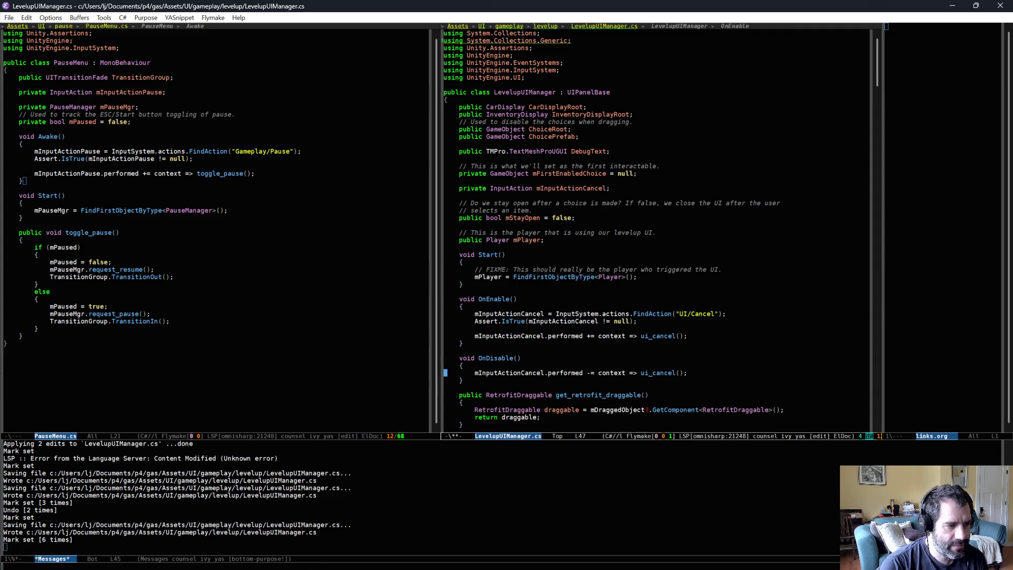
key(ctrl+x)
key(ctrl+s)
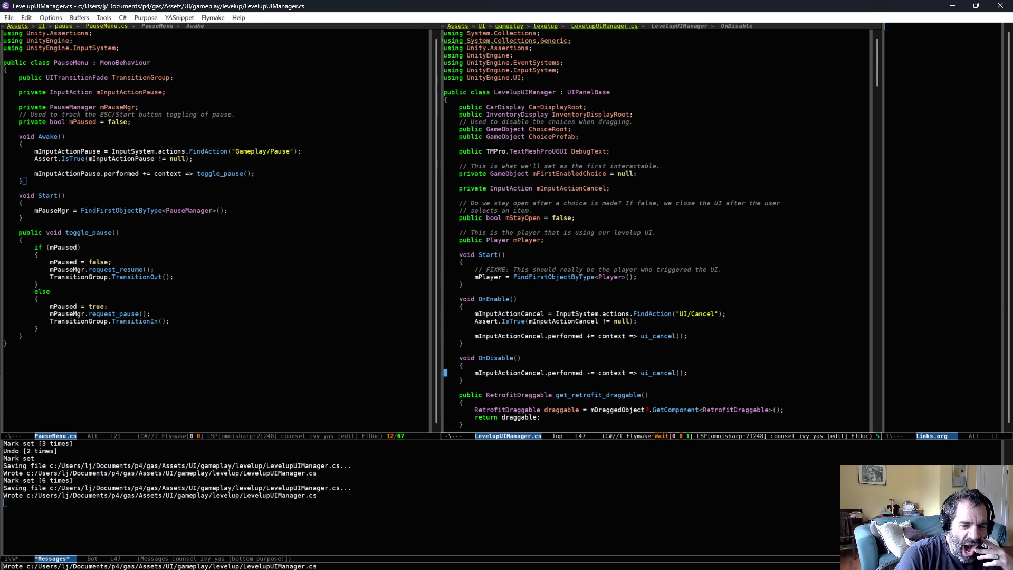
key(alt+Tab)
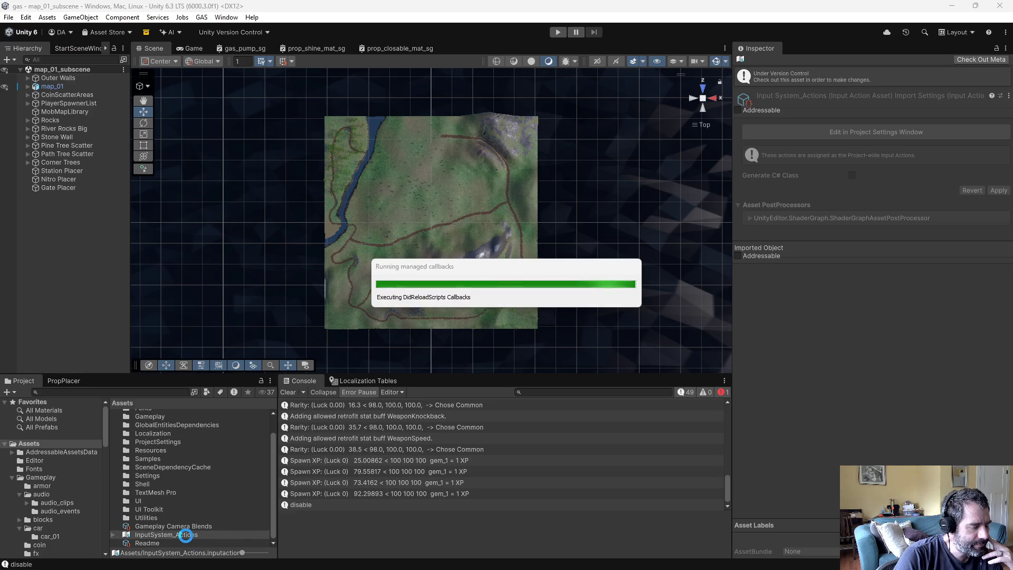
Step: Open InputSystem_Actions, select the UI map, and expand Cancel to reveal its Cancel [Any] binding
double_click(185, 535)
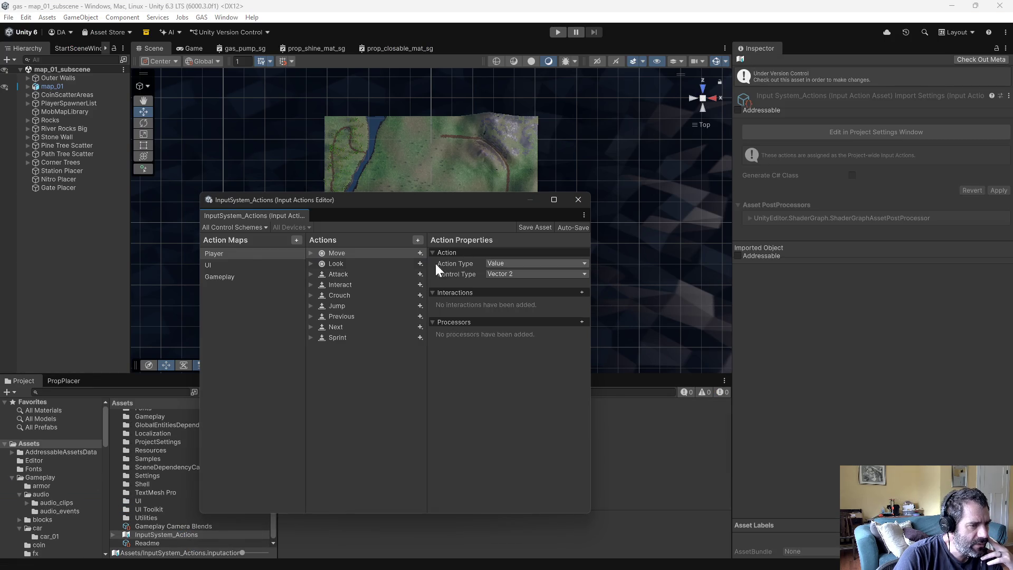
click(259, 267)
click(367, 275)
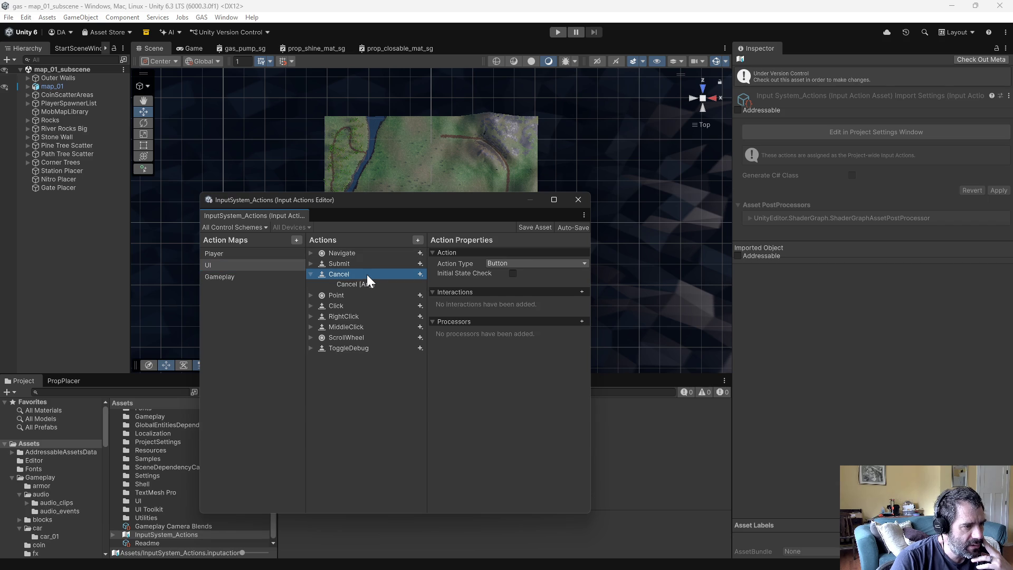
click(340, 284)
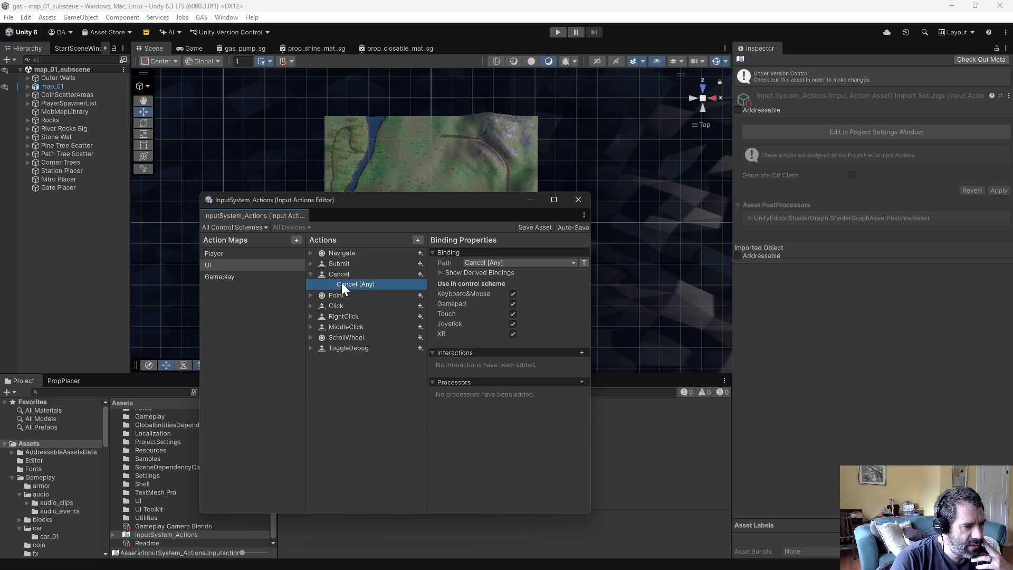
Step: Inspect Cancel [Any]'s derived bindings and browse its Path picker without changing anything
click(440, 273)
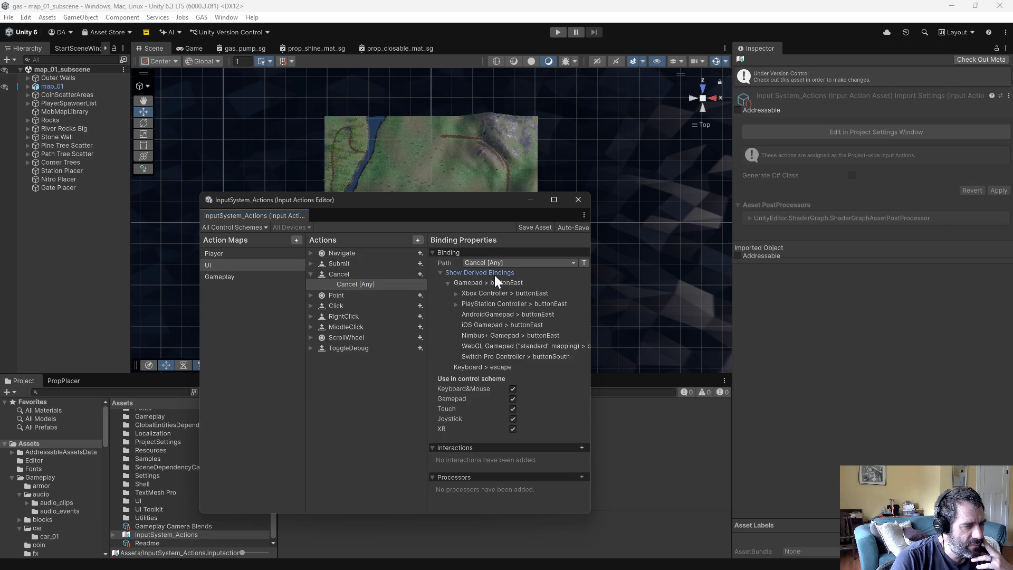
click(479, 262)
click(482, 243)
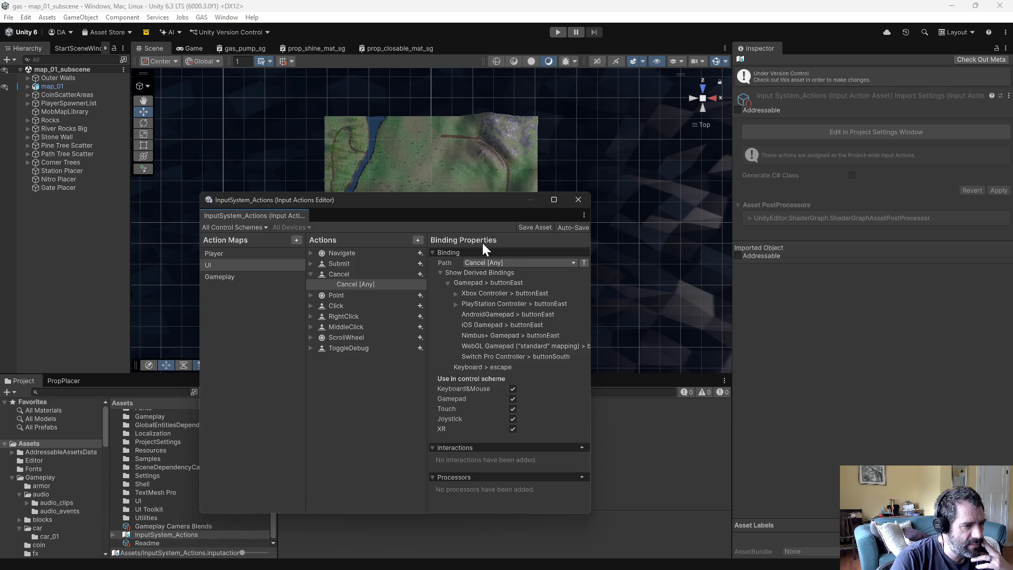
click(573, 264)
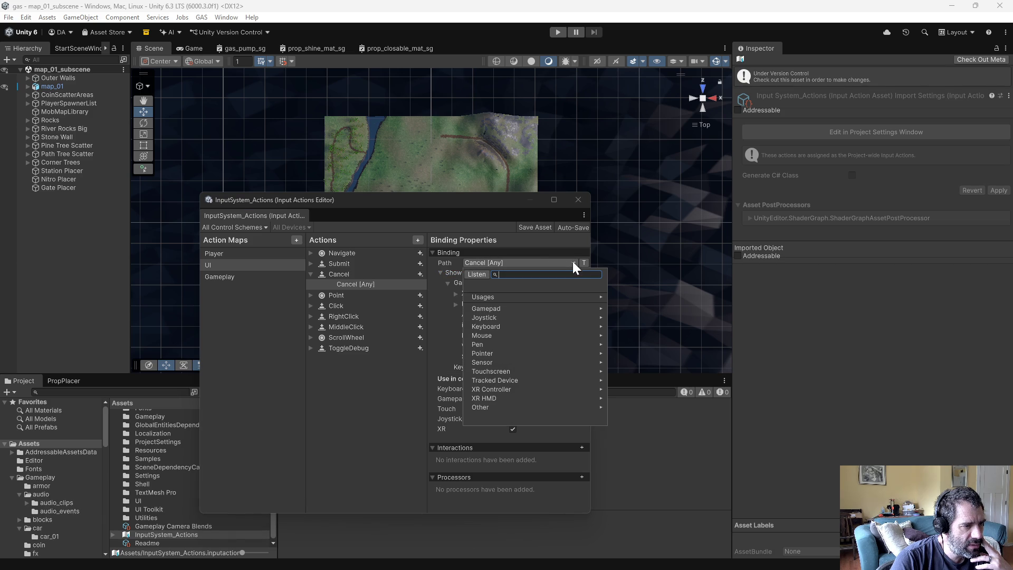
click(486, 408)
click(467, 288)
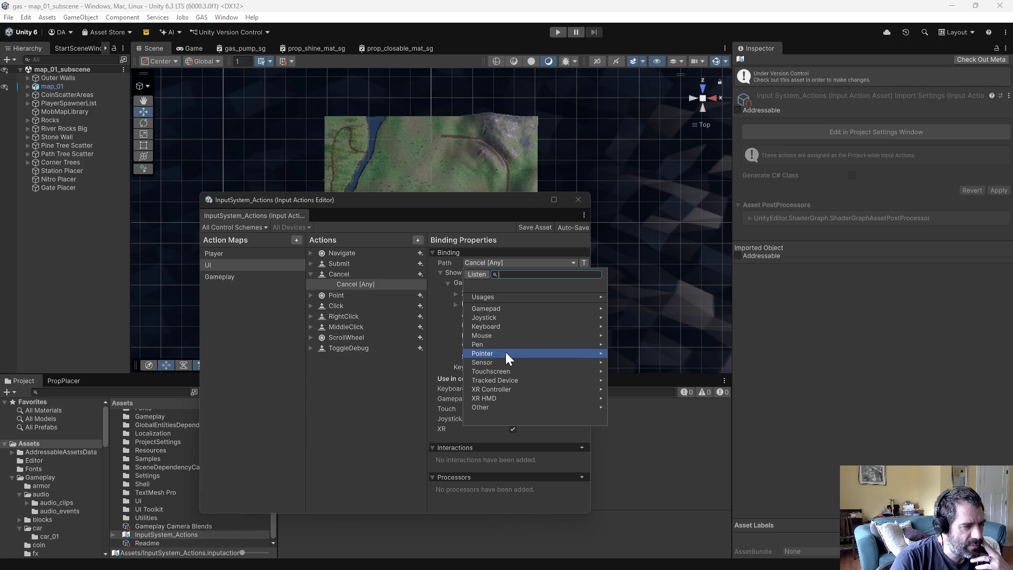
click(514, 253)
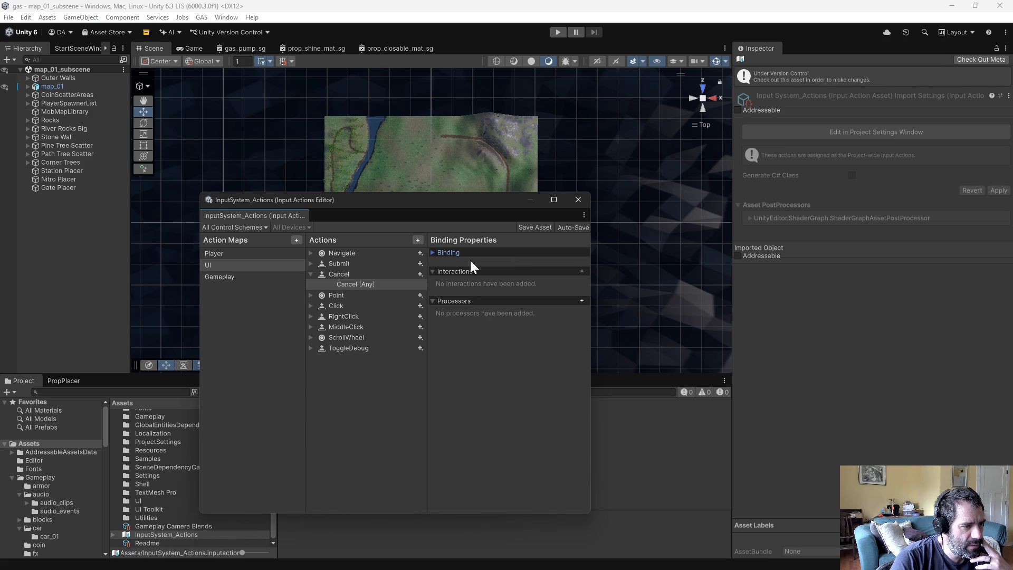
click(350, 276)
click(438, 252)
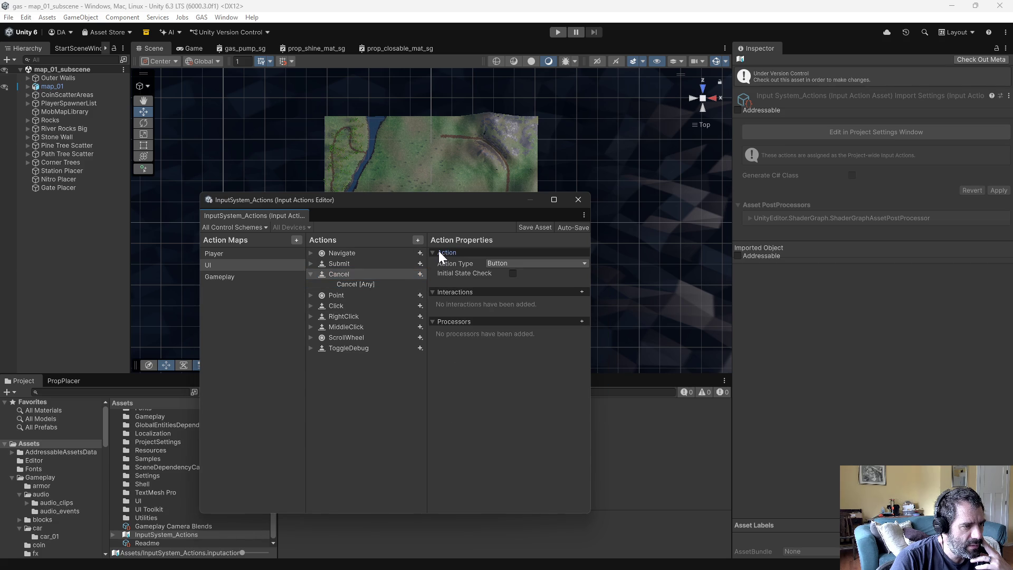
click(355, 285)
Step: Expand Point, Click and ScrollWheel and inspect each of their mouse, pen, touch and XR bindings
click(312, 295)
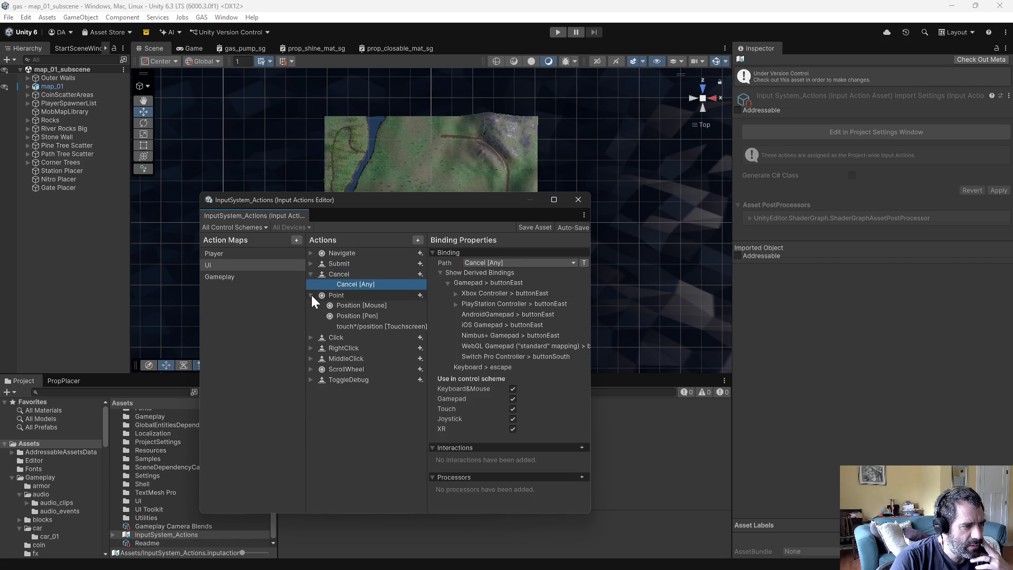
click(366, 307)
click(366, 313)
click(366, 325)
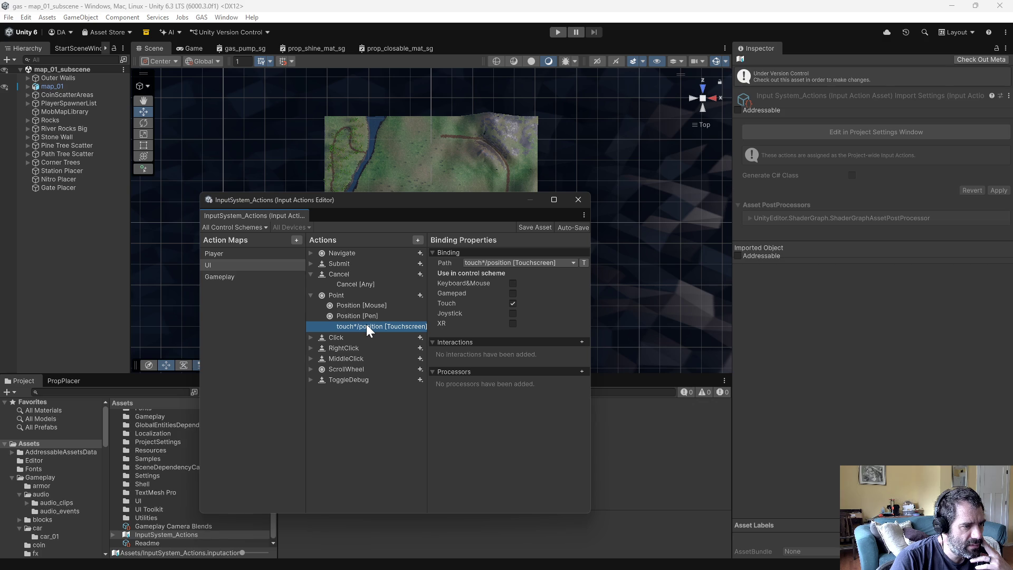
click(311, 337)
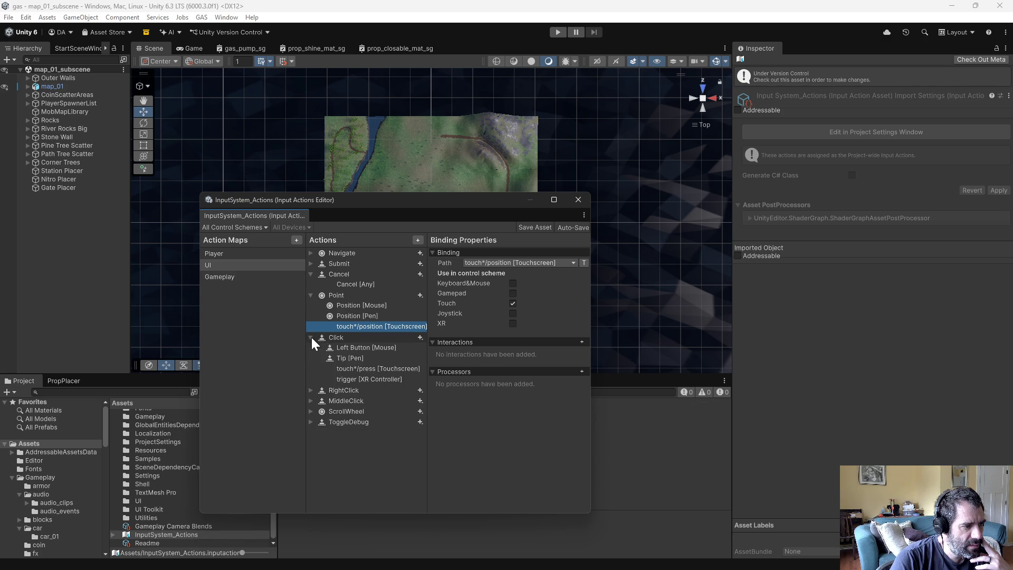
click(352, 351)
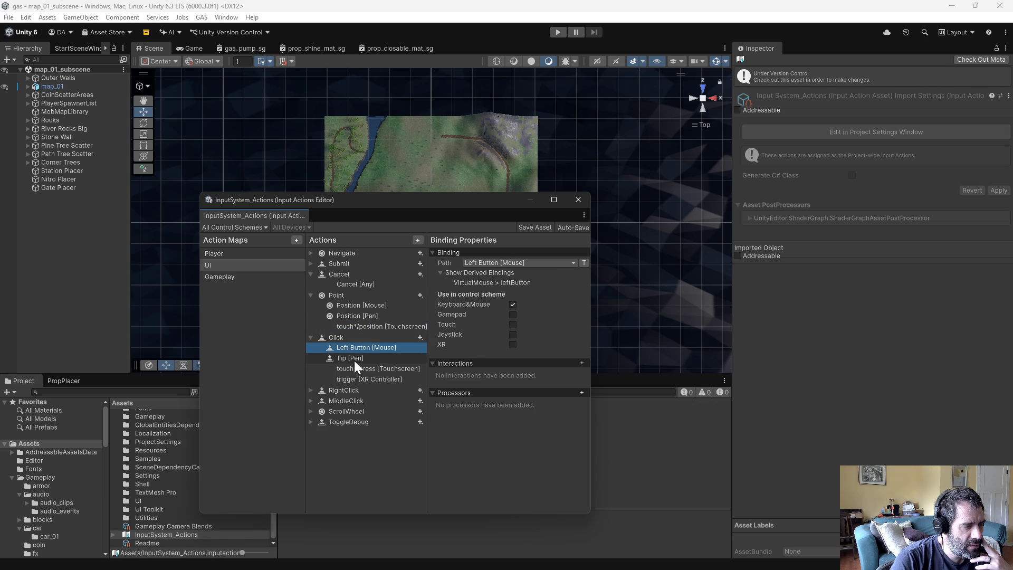
click(354, 360)
click(373, 370)
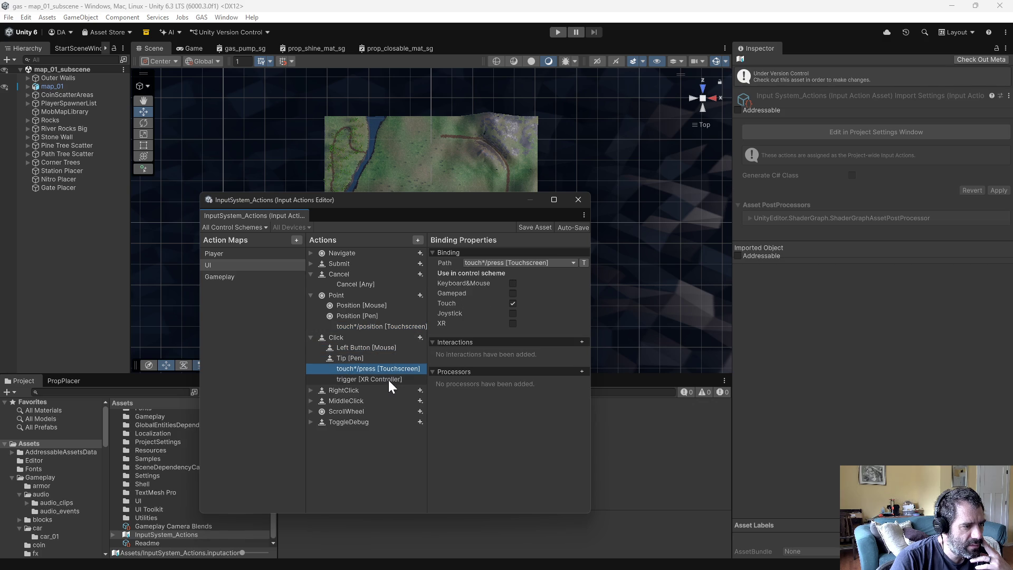
click(388, 380)
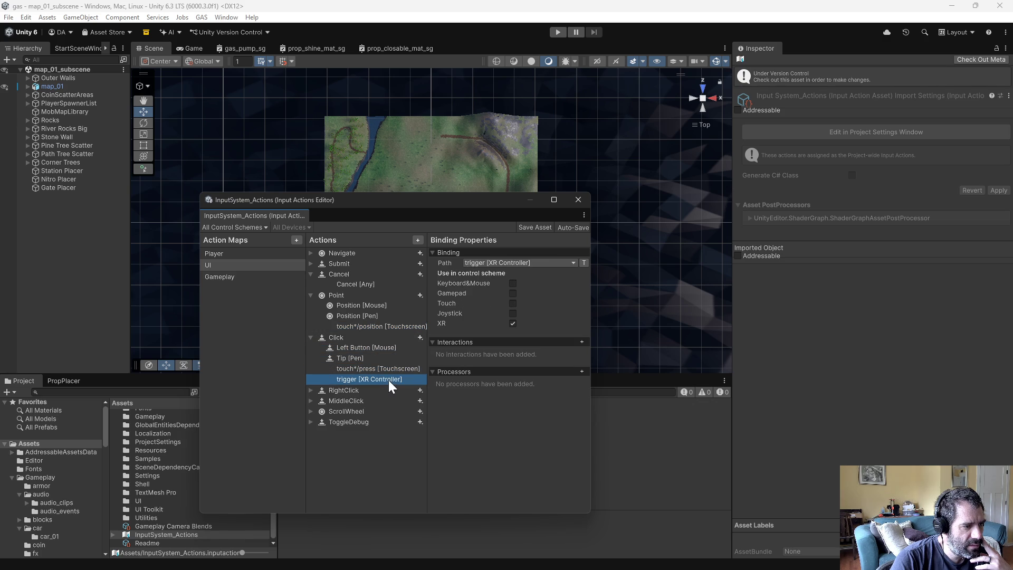
click(316, 412)
click(312, 411)
click(325, 418)
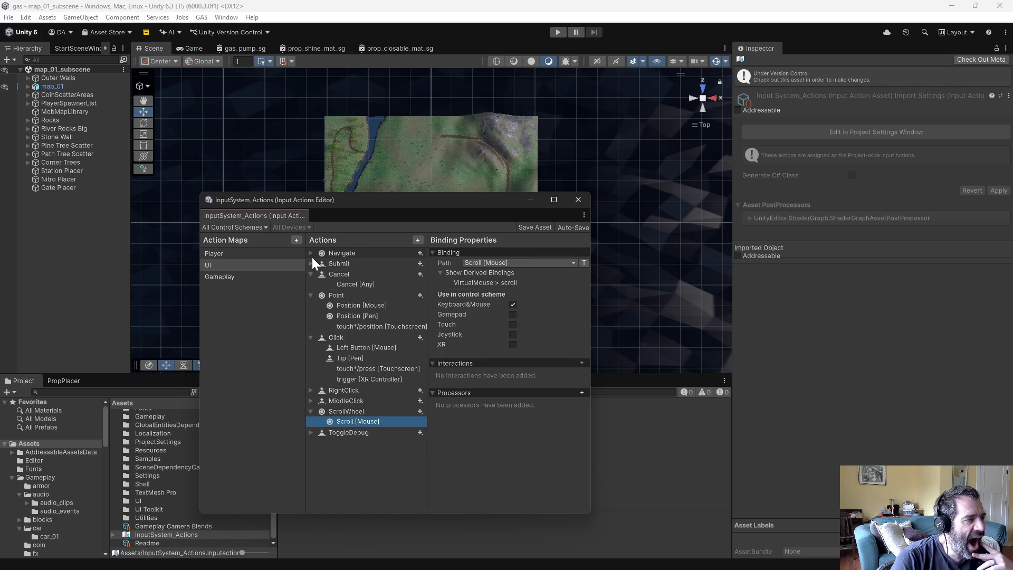
click(259, 229)
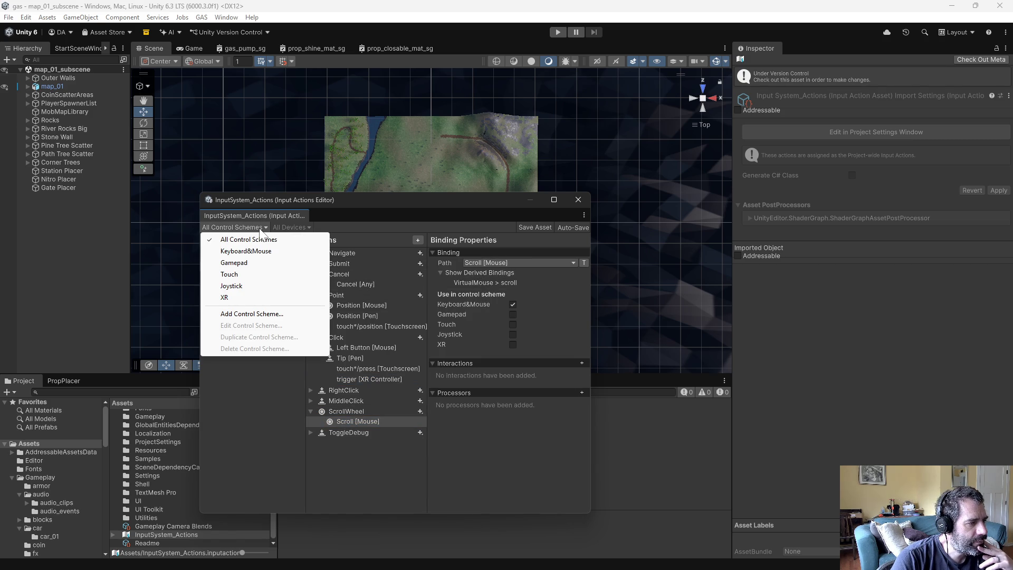
Step: Return to the UI map and reselect Cancel [Any], showing Gamepad buttonEast and Keyboard escape
click(292, 220)
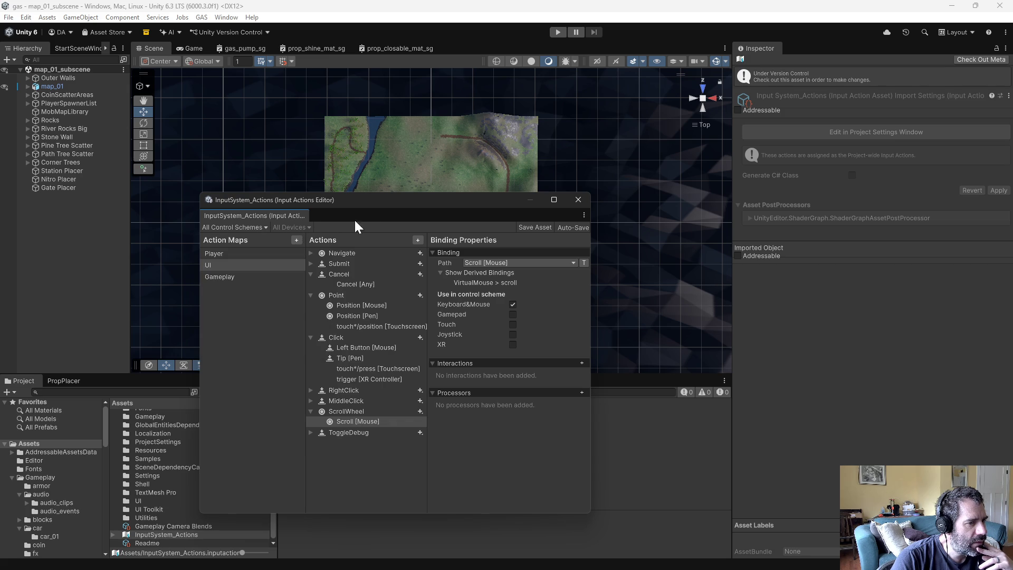
click(583, 214)
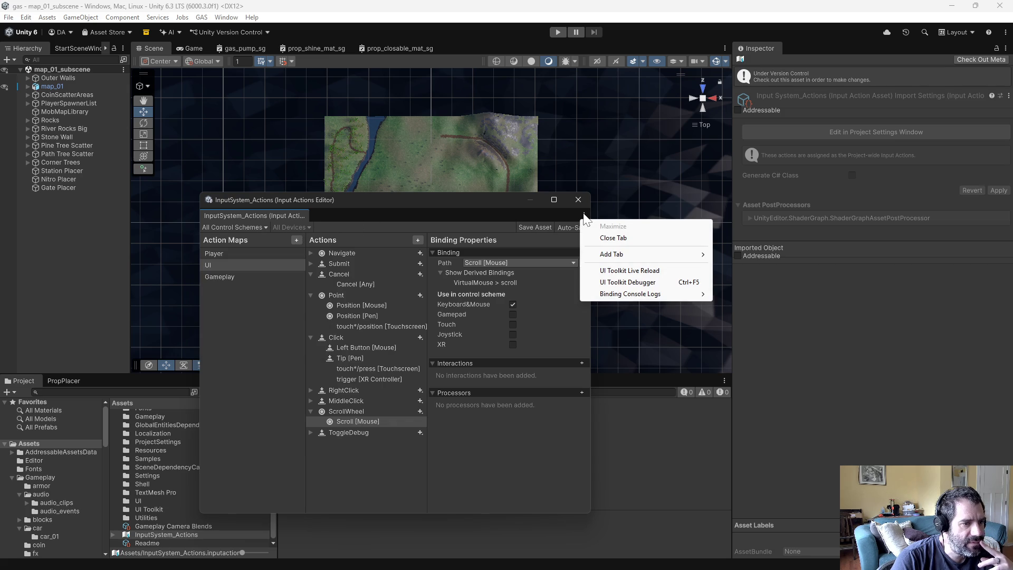
click(267, 360)
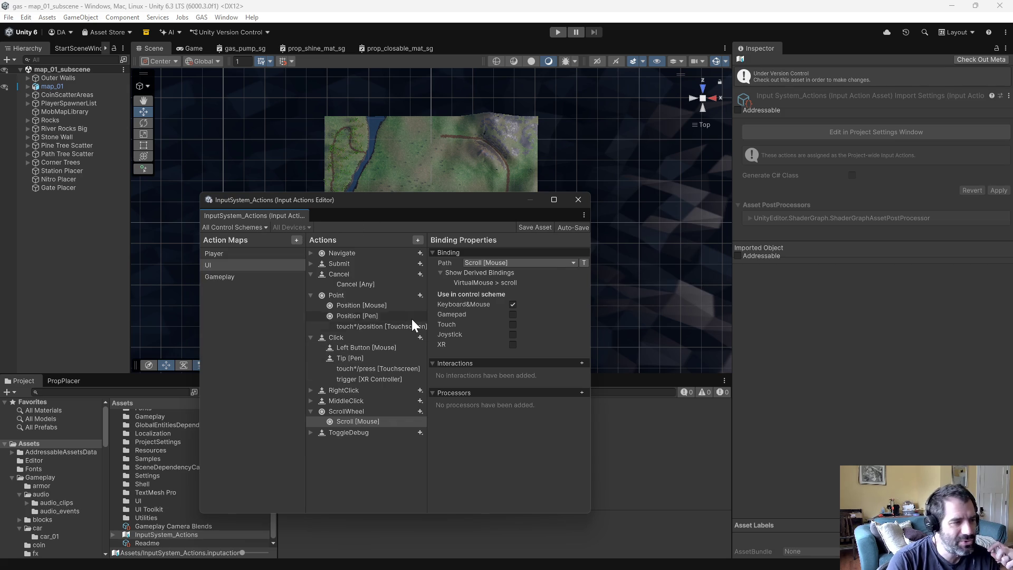
click(238, 277)
click(238, 265)
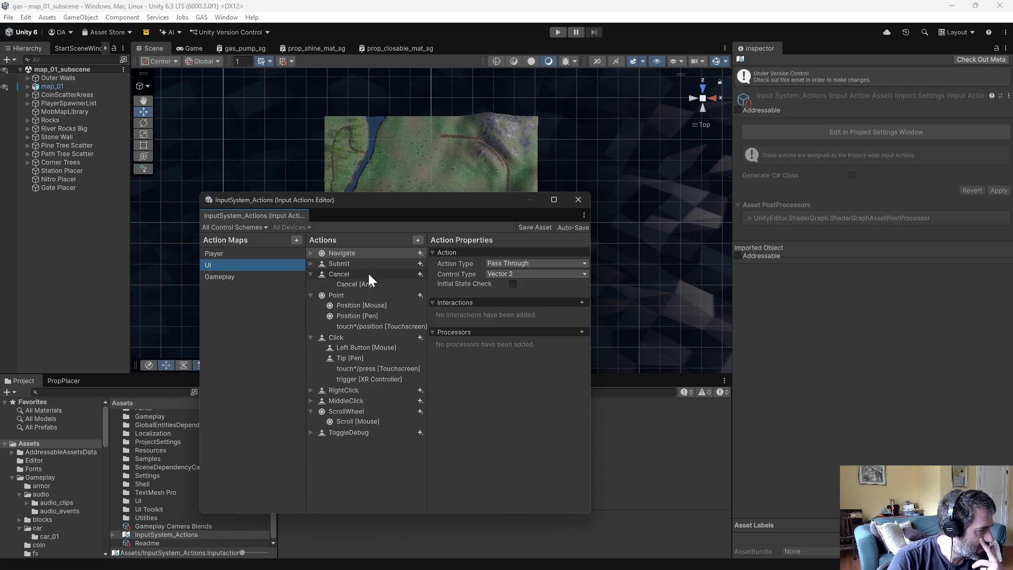
click(377, 284)
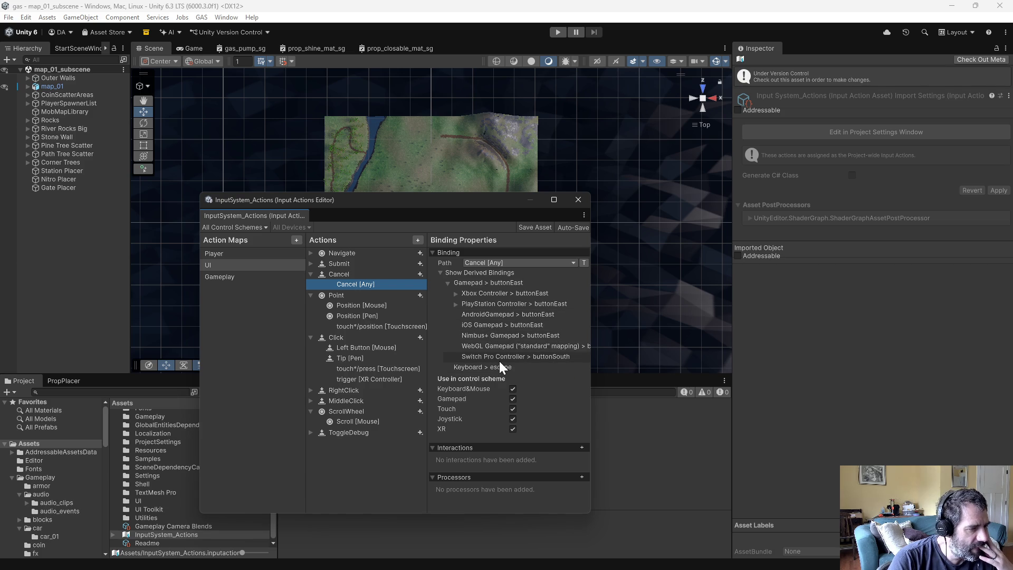
Step: Search the Cancel path picker for 'cancel', keep Cancel [Any], then show the Gameplay map
click(489, 262)
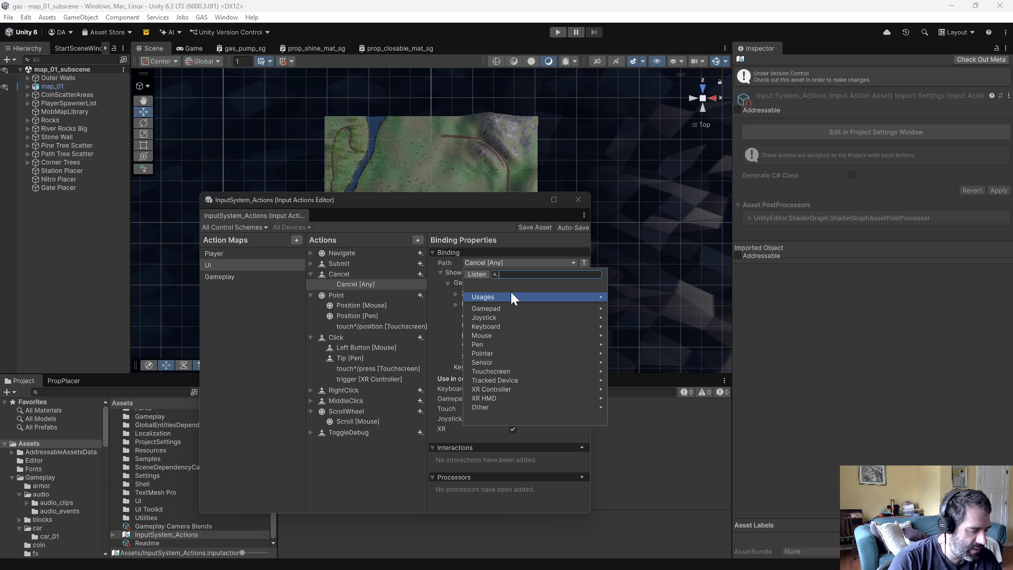
text(cancel)
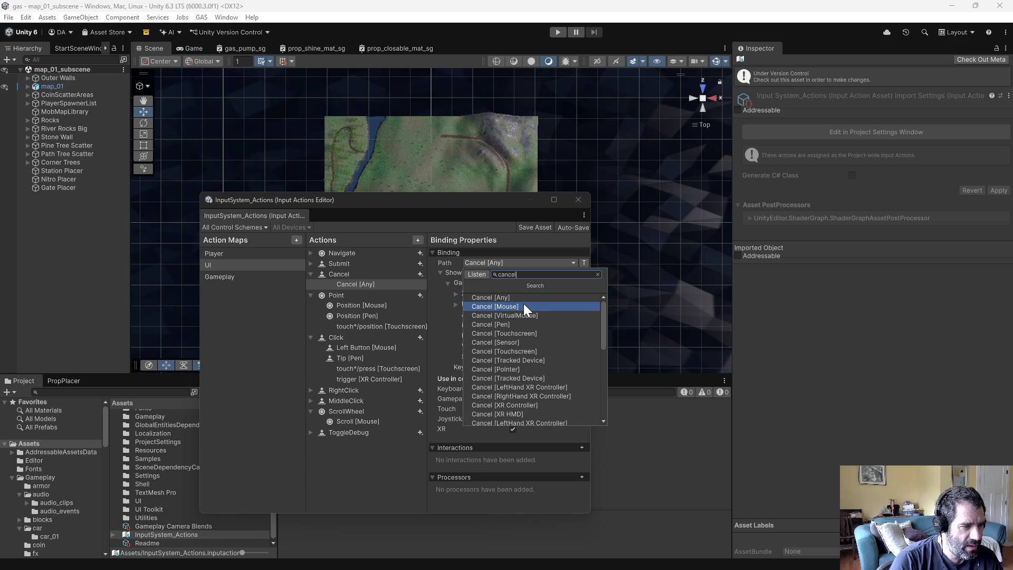
click(476, 203)
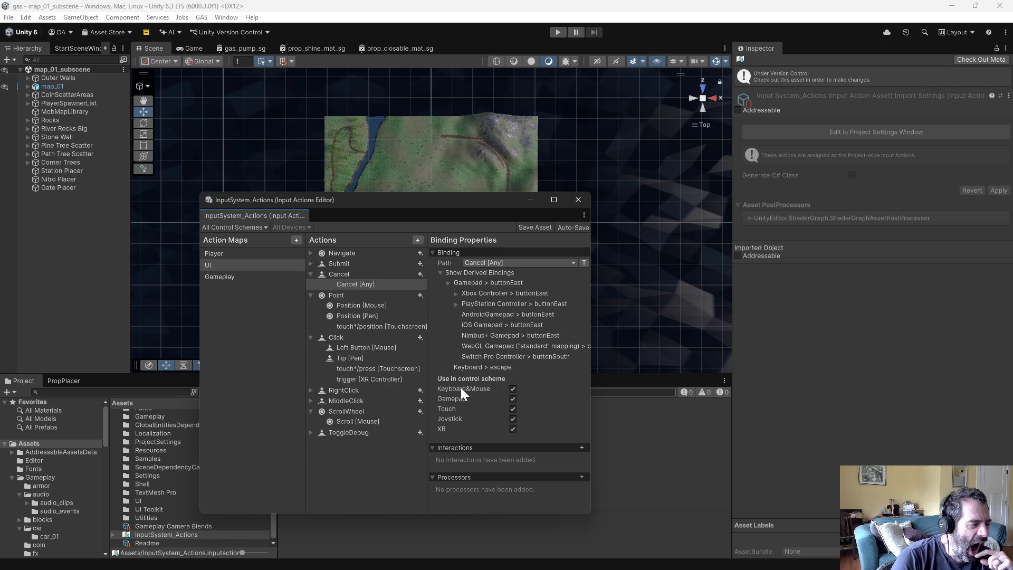
click(204, 276)
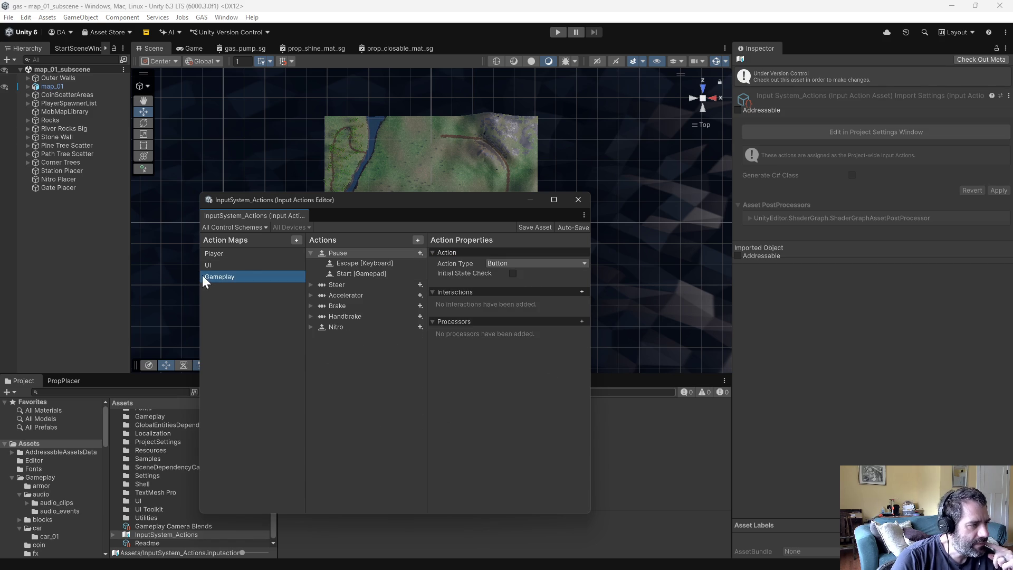
Step: Review the Pause action's Escape [Keyboard] and Start [Gamepad] bindings
click(358, 261)
click(359, 254)
click(359, 258)
click(361, 274)
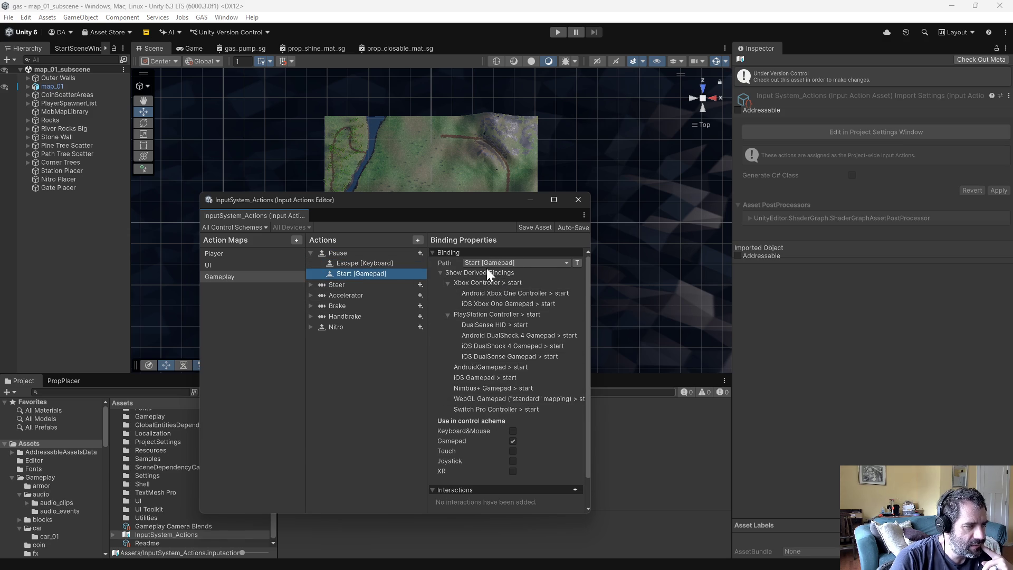
Step: Compare the Player and UI maps, then show the UI map's Cancel [Any] binding properties
click(223, 264)
click(224, 257)
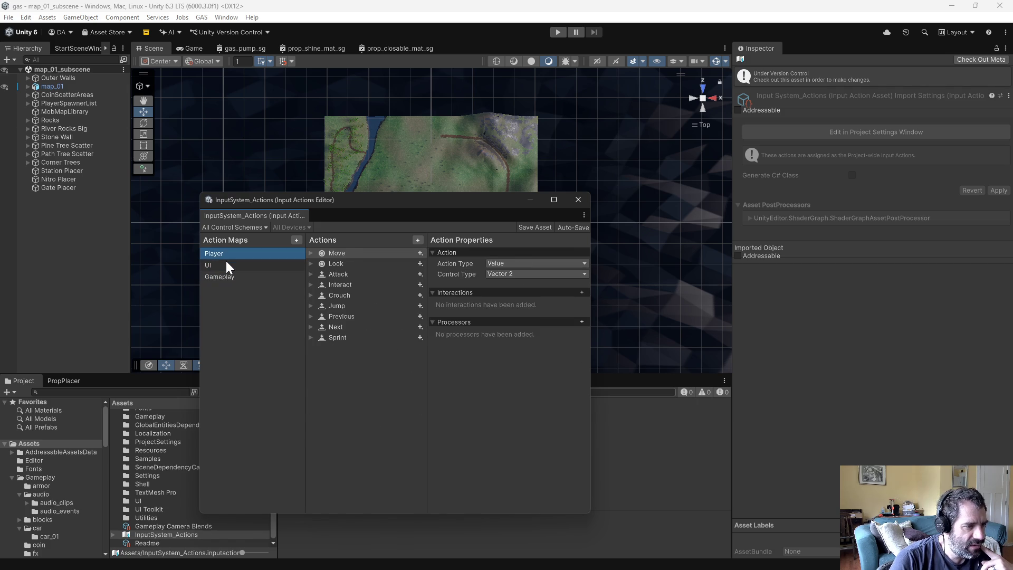
click(226, 264)
click(230, 255)
click(238, 267)
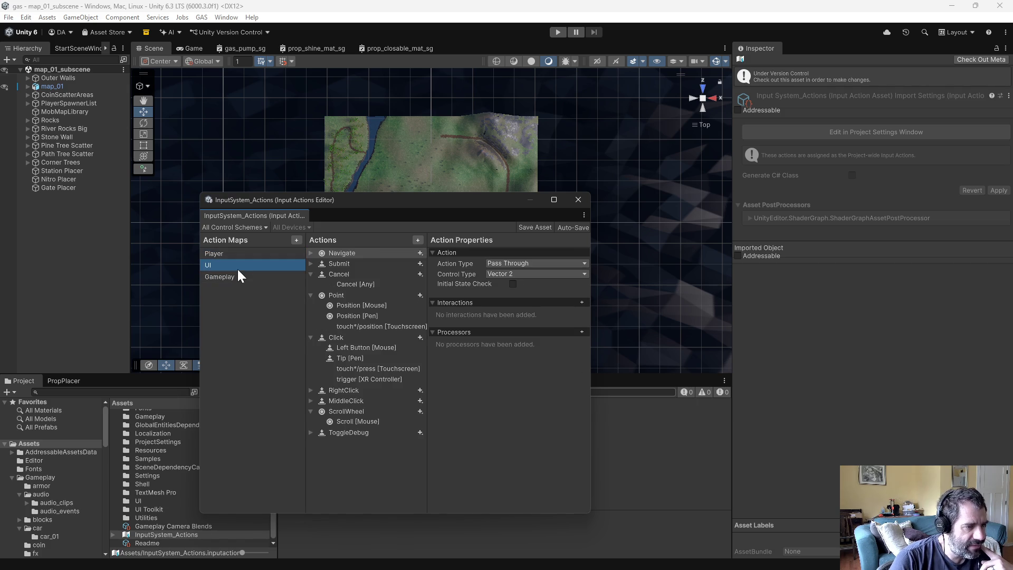
click(378, 273)
click(378, 283)
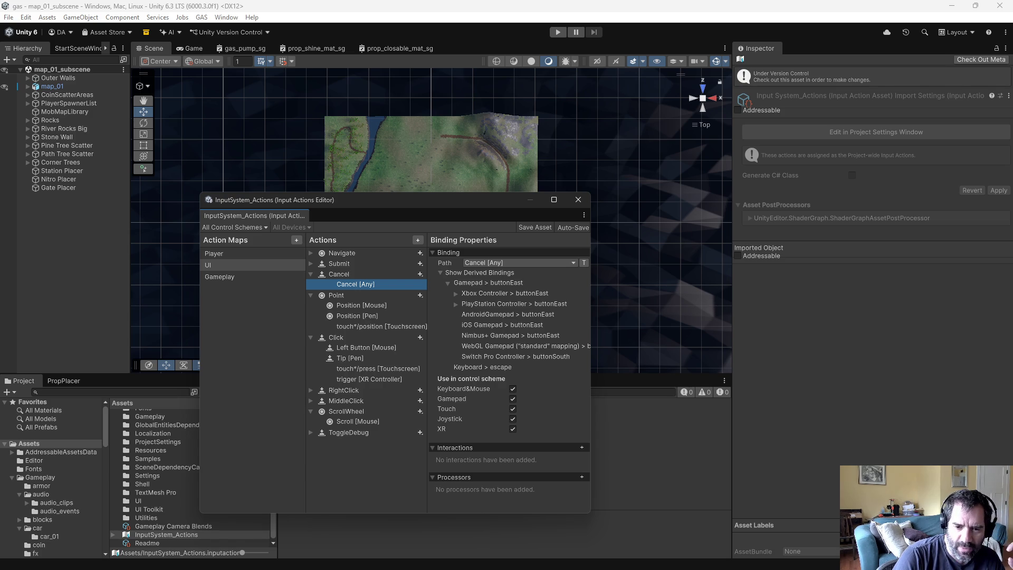
Step: Switch to Emacs and place the cursor in PauseMenu.cs inside toggle_pause
key(alt+Tab)
key(Up)
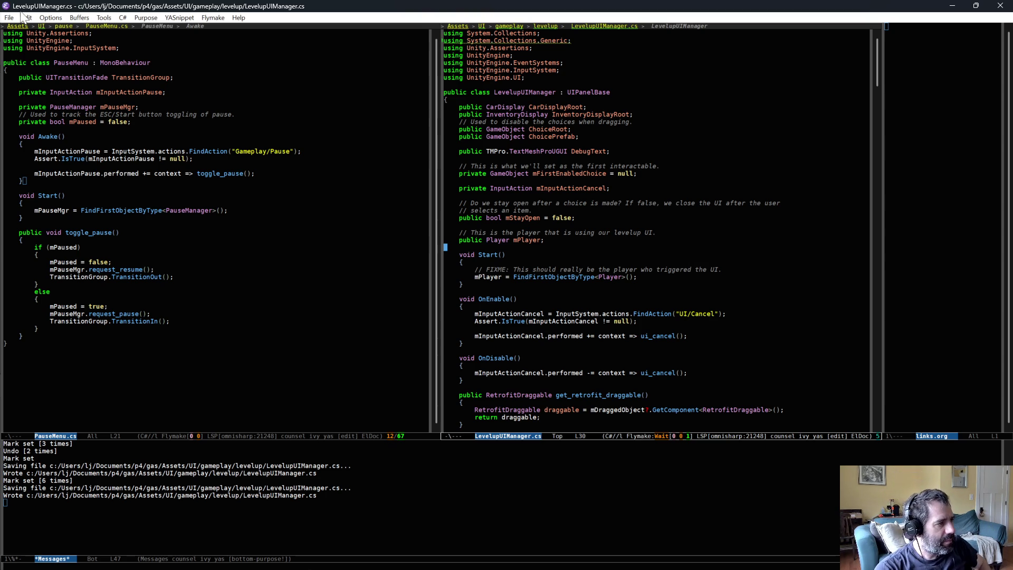
click(248, 233)
key(Down)
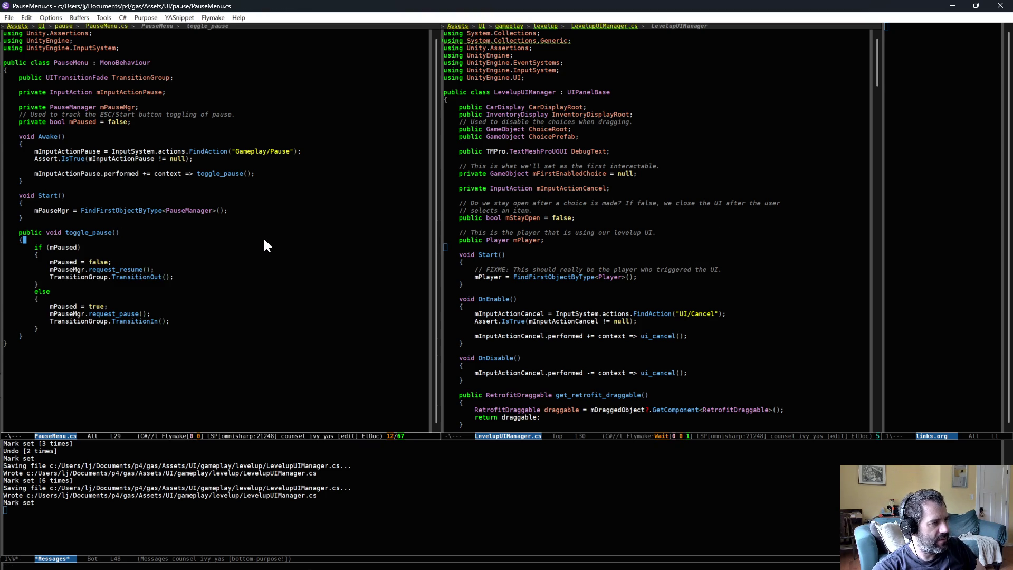
Step: In LevelupUIManager.cs, inspect the ui_cancel subscription in OnEnable and the UIPanelBase base class
click(603, 336)
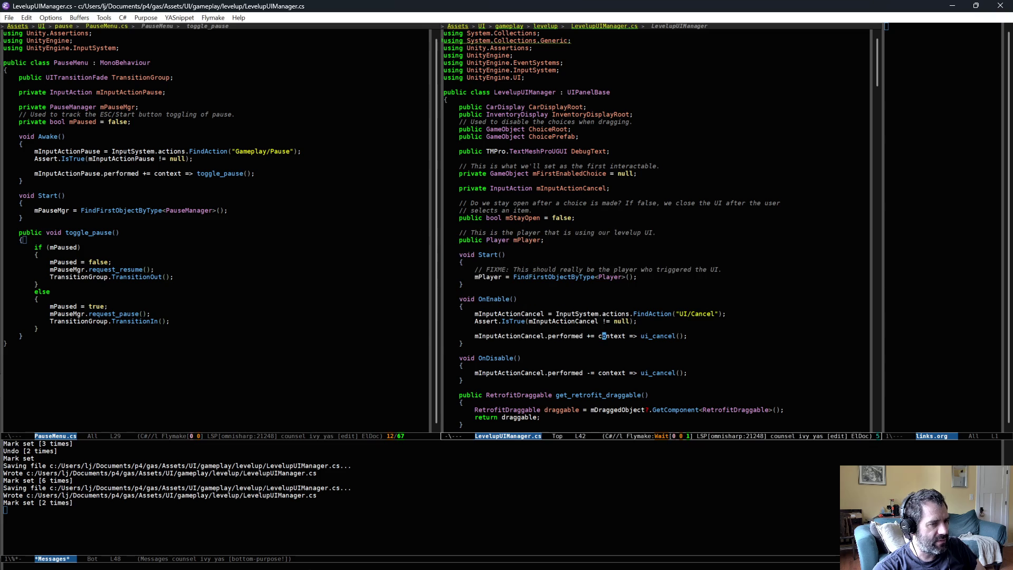
click(778, 336)
key(ctrl+space)
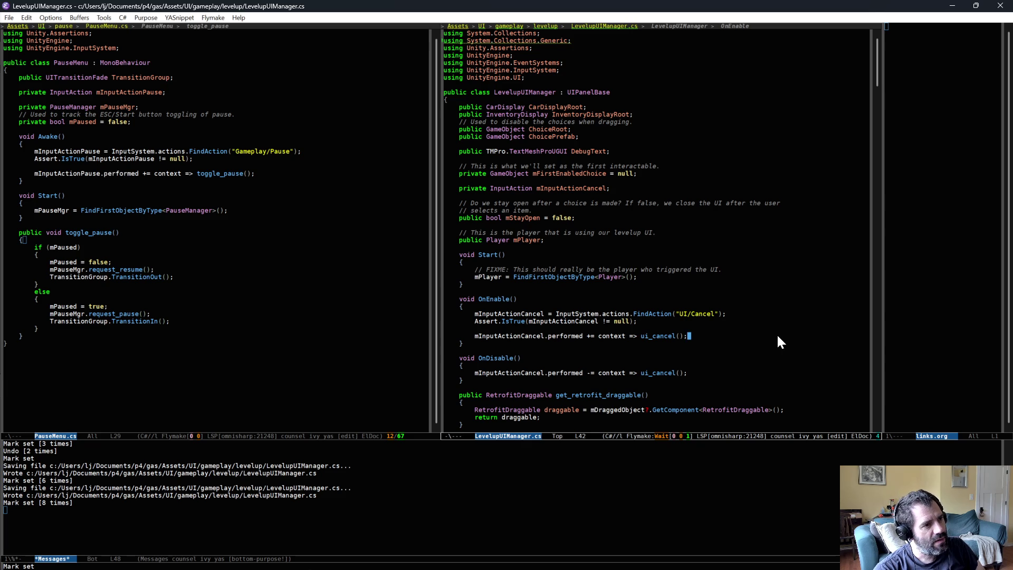
click(516, 99)
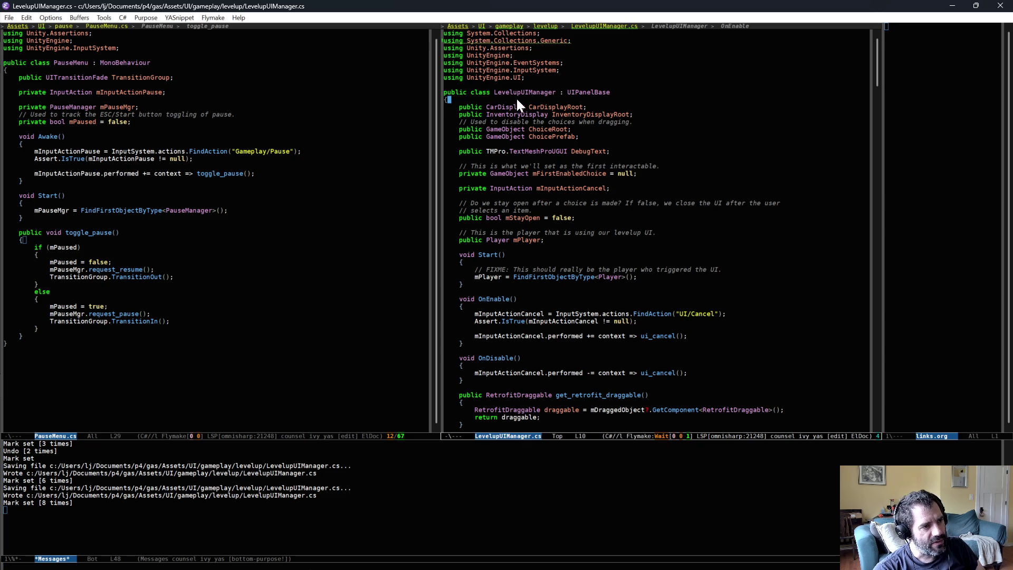
click(518, 93)
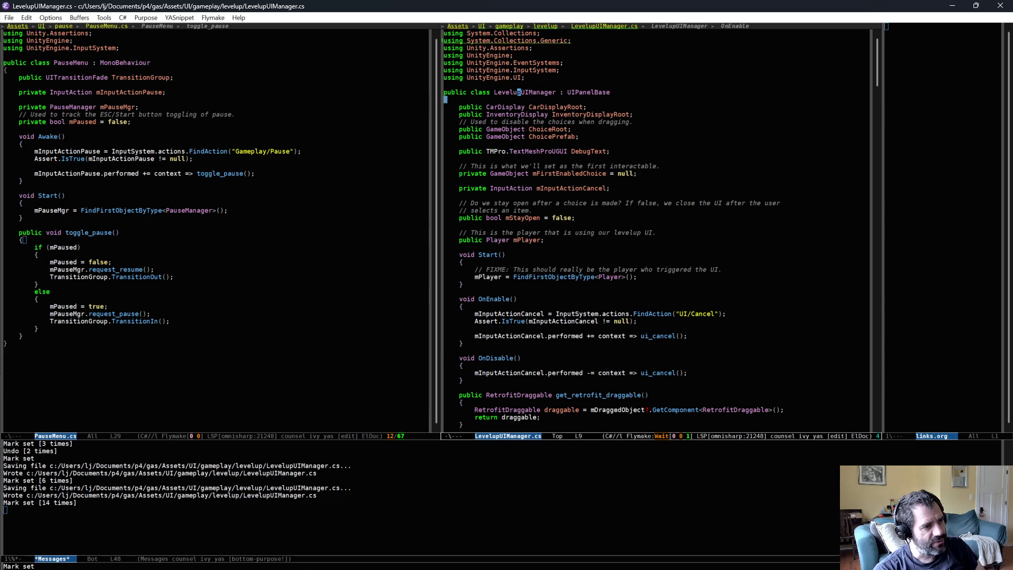
click(593, 93)
key(alt+period)
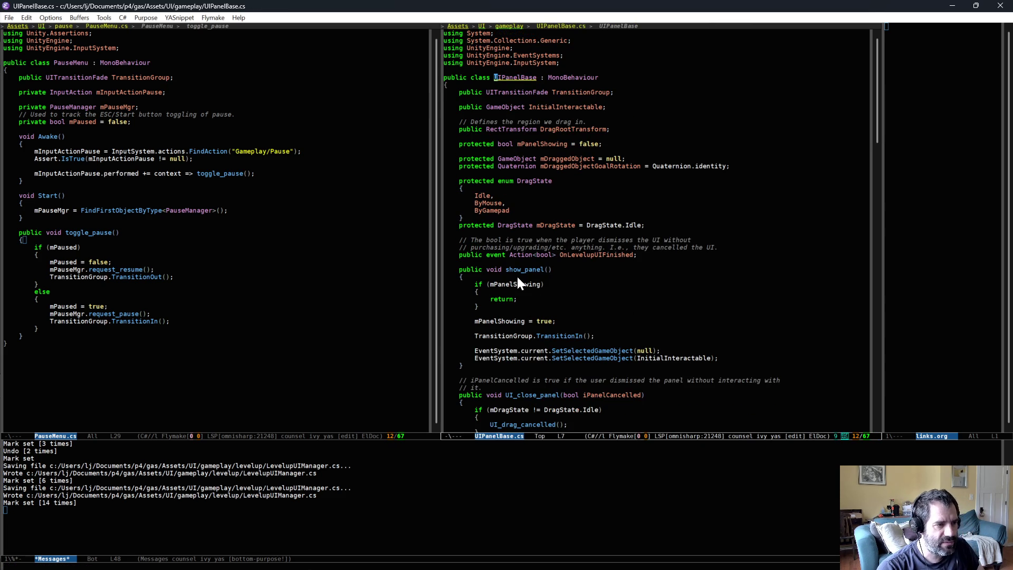
drag(533, 144, 533, 153)
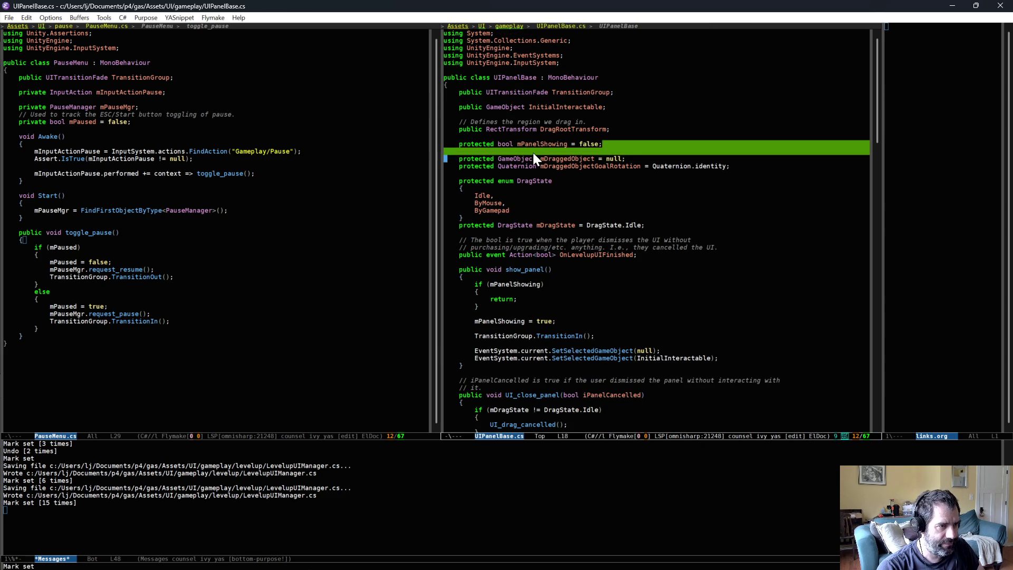
click(534, 145)
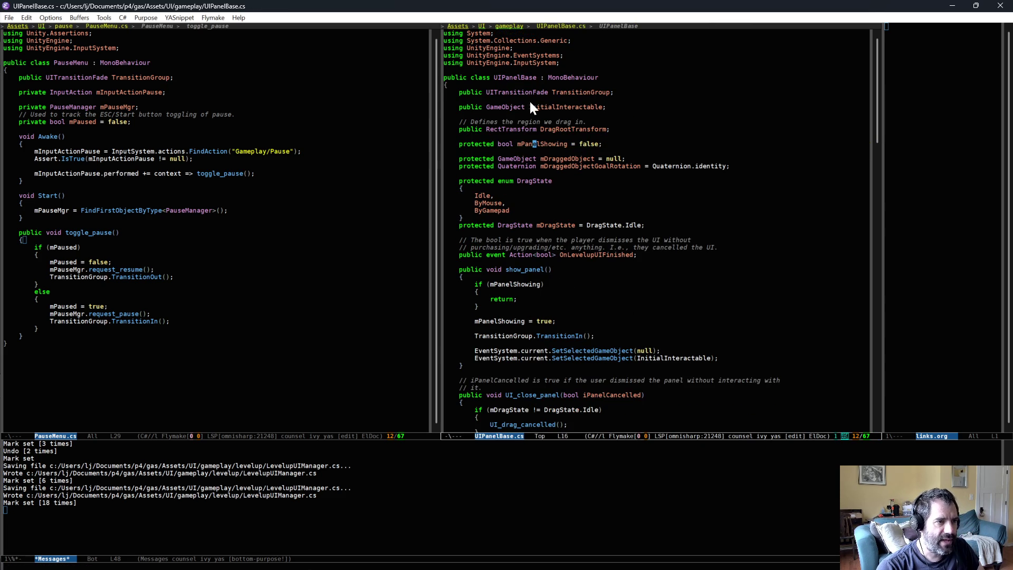
drag(106, 225, 95, 276)
key(alt+greater)
key(ctrl+g)
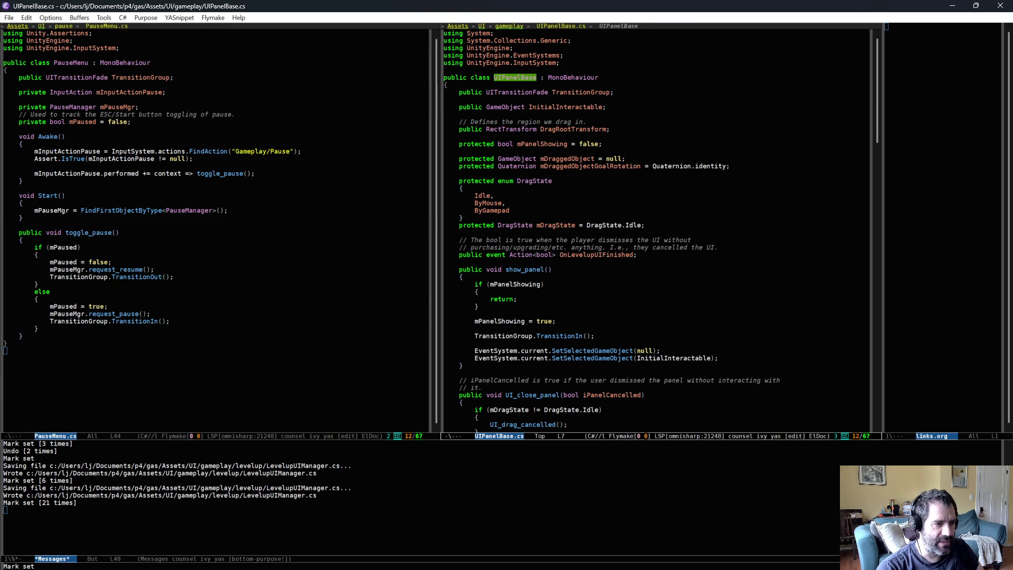
click(526, 144)
key(ctrl+equal)
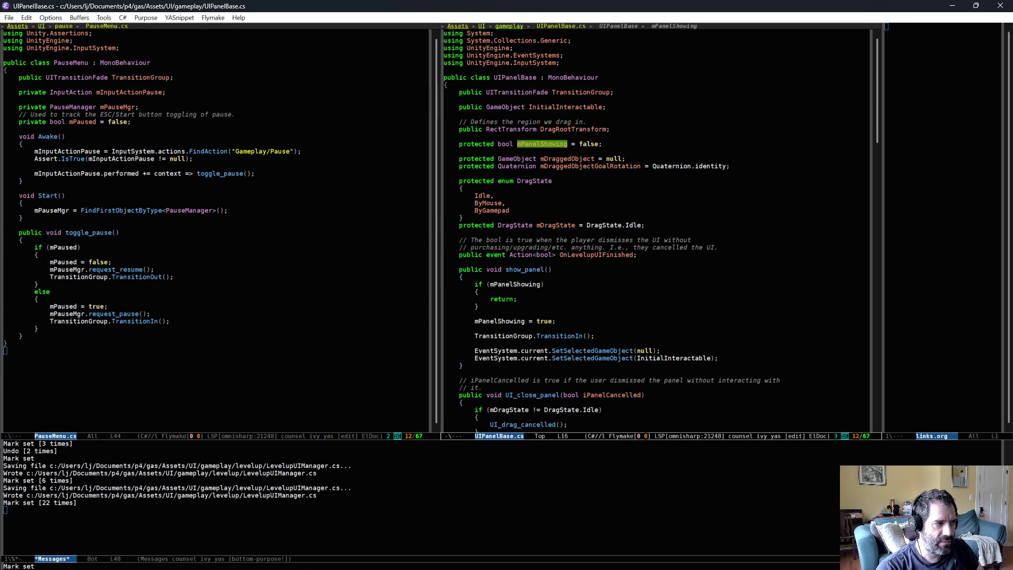
click(122, 232)
click(160, 248)
click(162, 240)
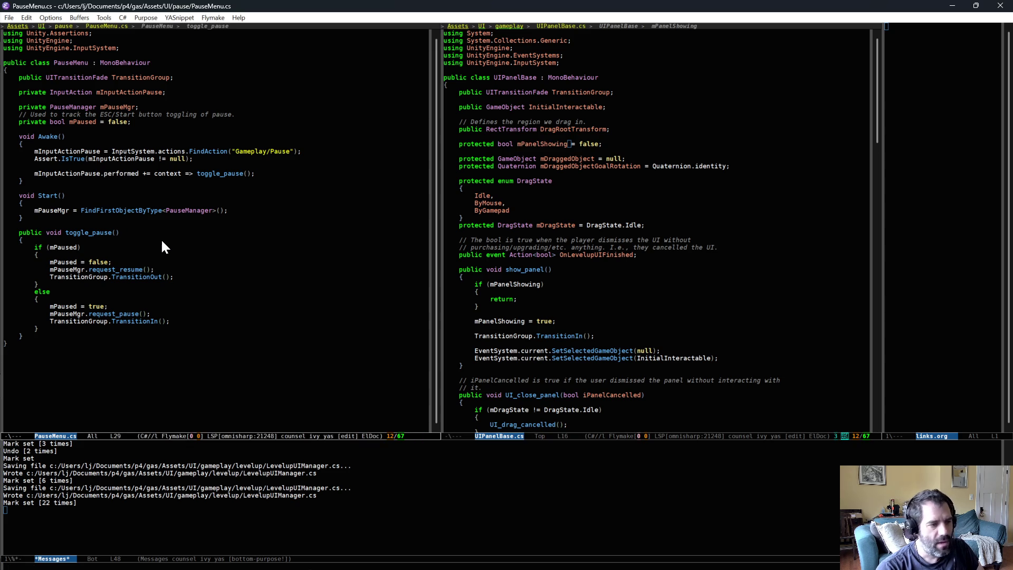
click(681, 277)
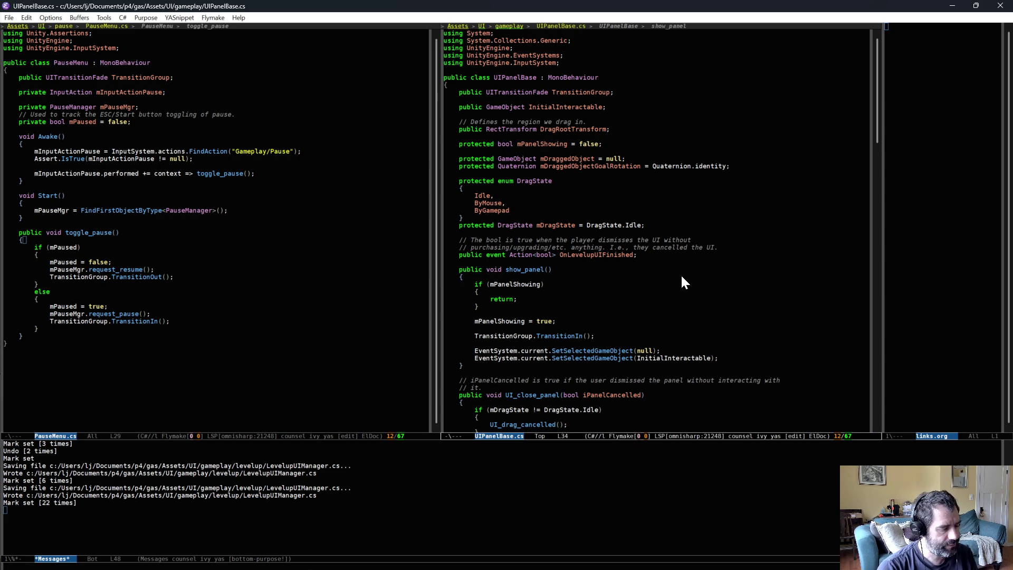
key(alt+comma)
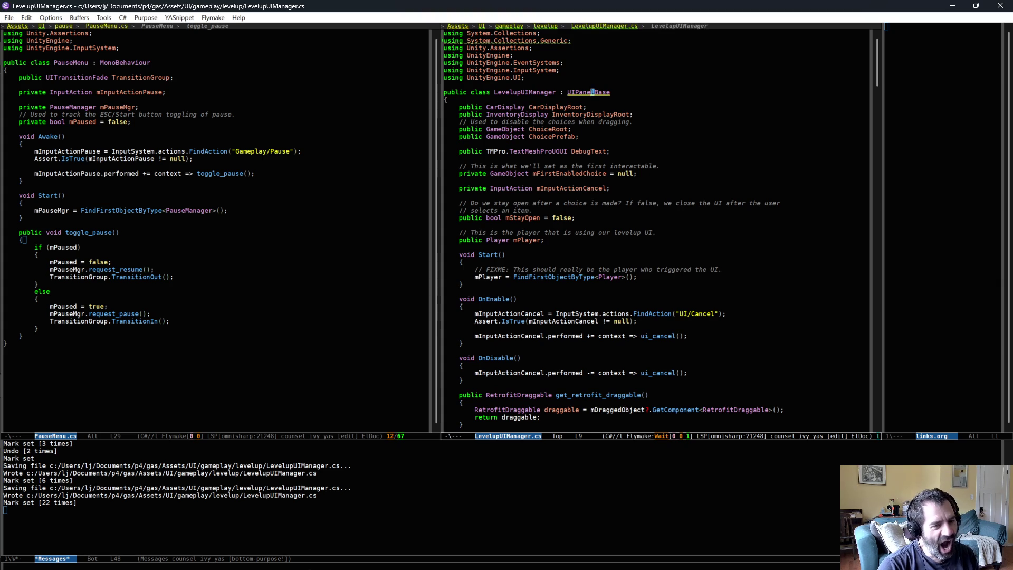
key(alt+Tab)
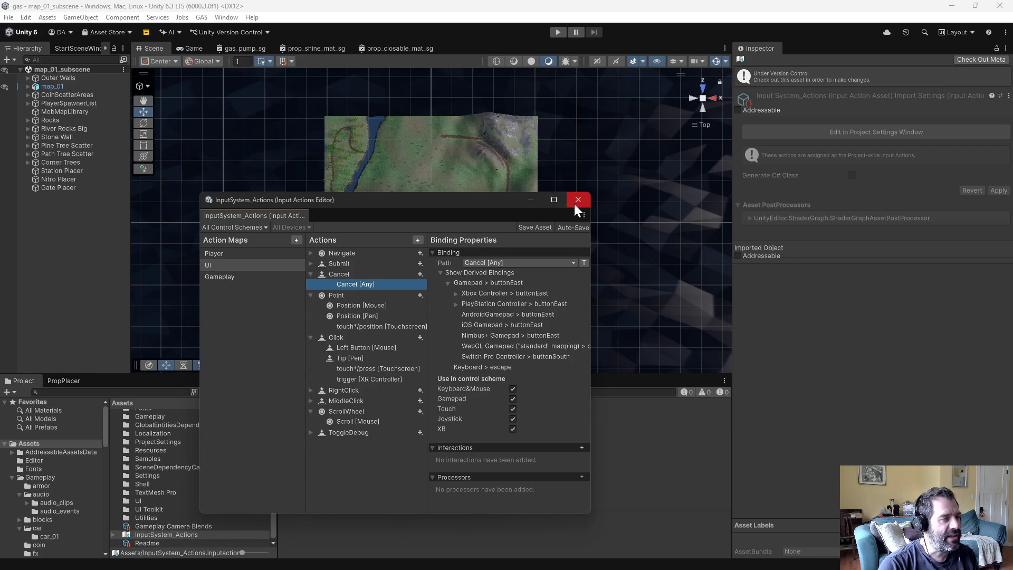
Step: Close the Input Actions editor and return to the Unity editor
click(575, 203)
scroll(37, 480, down, 10)
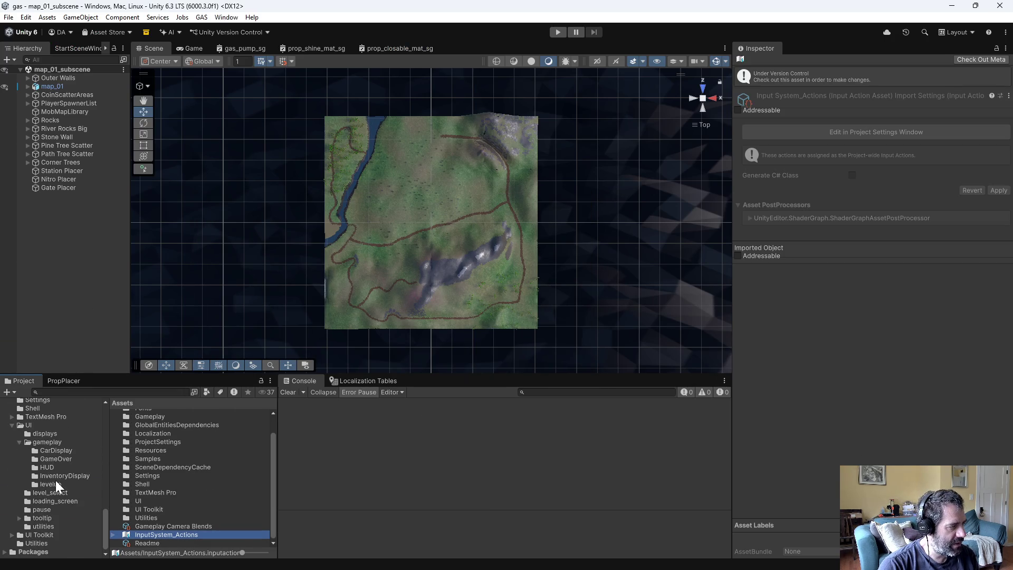
key(alt+Tab)
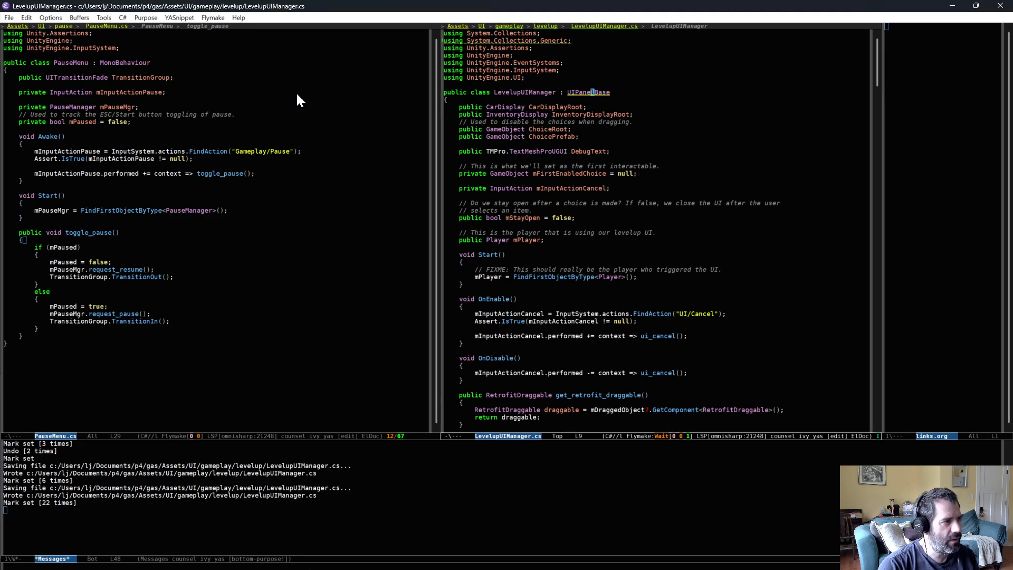
key(alt+Tab)
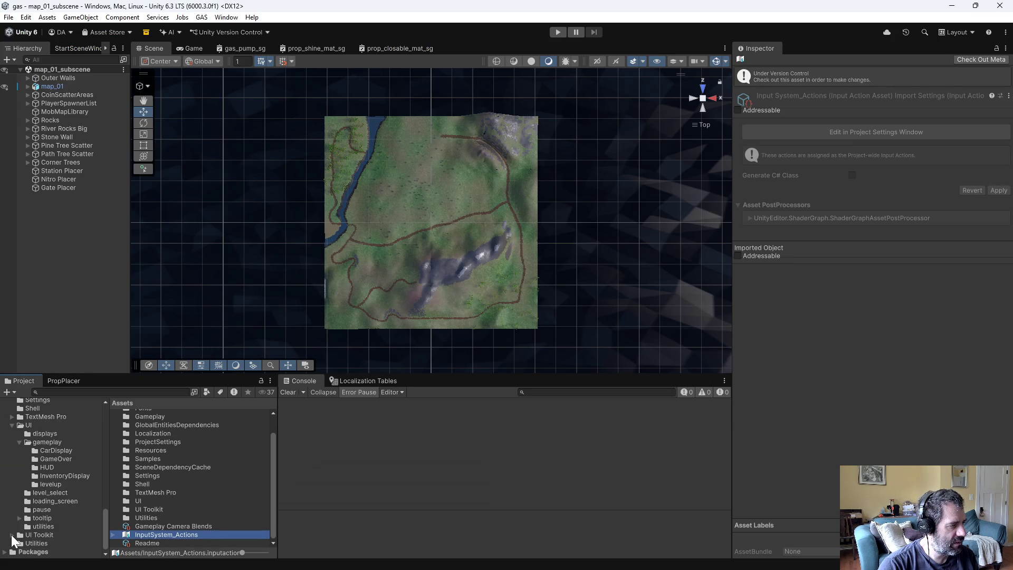
Step: Open the PauseMenu prefab from the Assets/UI/pause folder
click(12, 534)
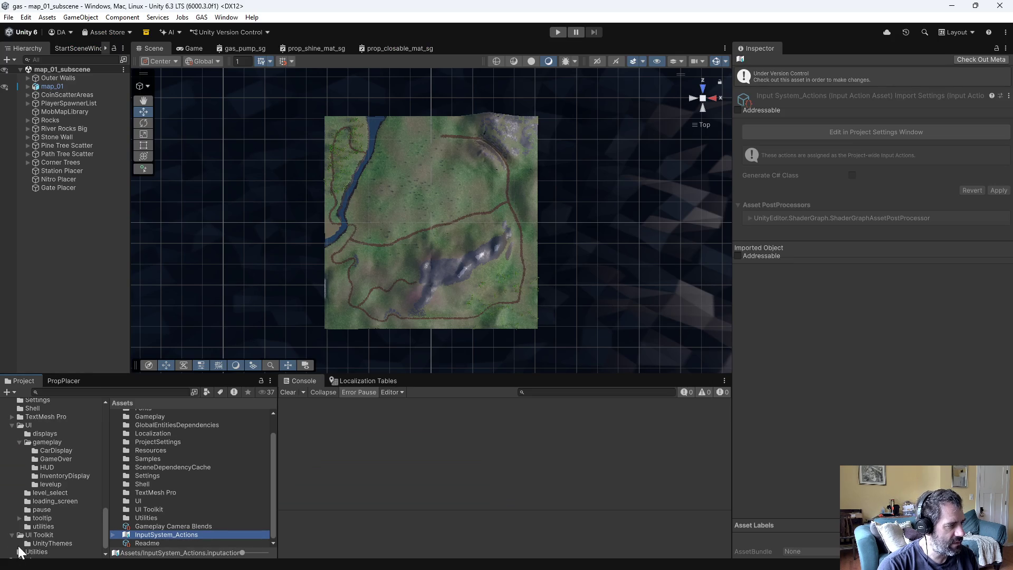
click(11, 535)
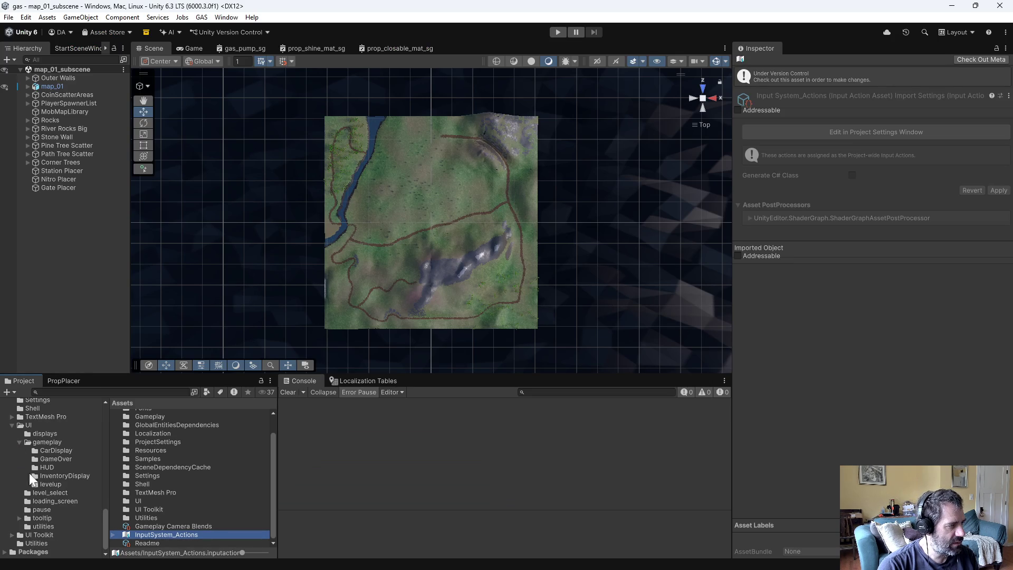
click(33, 510)
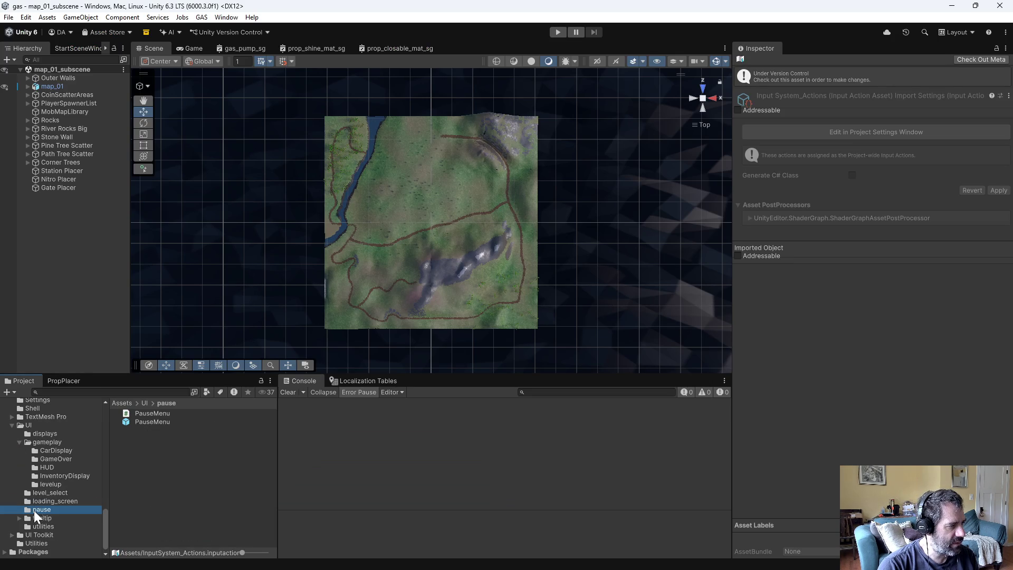
double_click(159, 423)
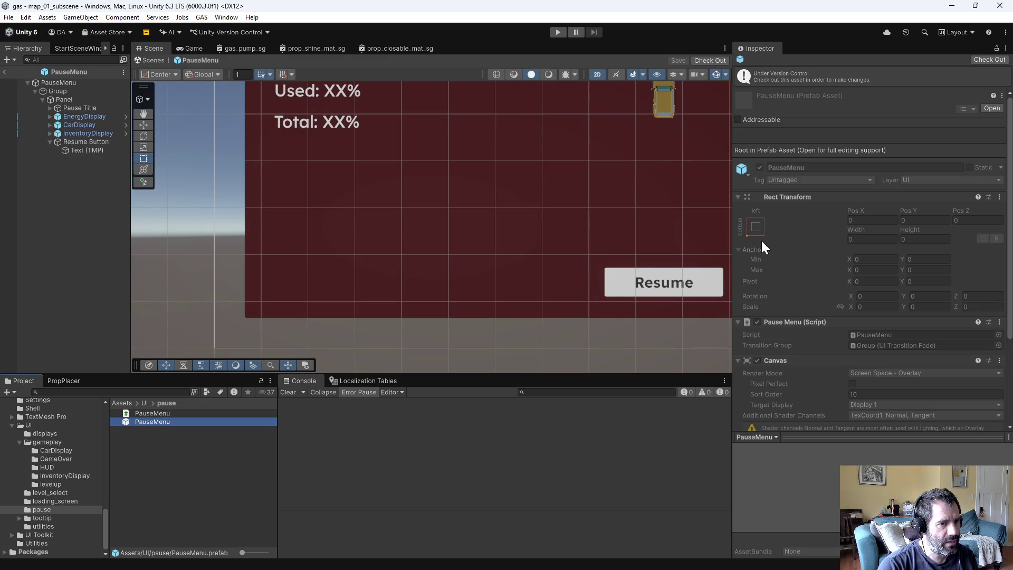
Step: Select the PauseMenu root to view its Canvas settings, then return to Emacs
click(57, 85)
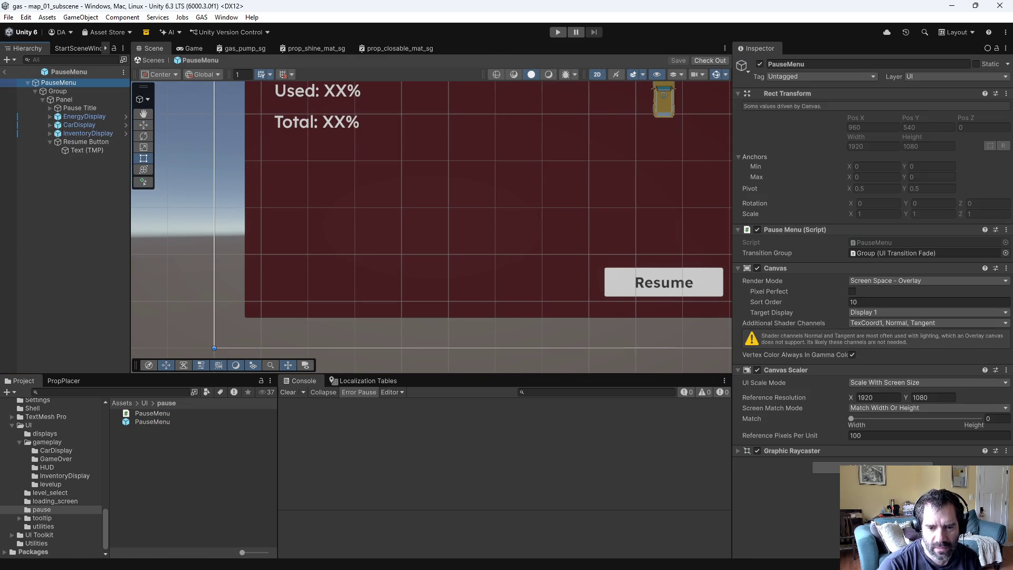
key(alt+Tab)
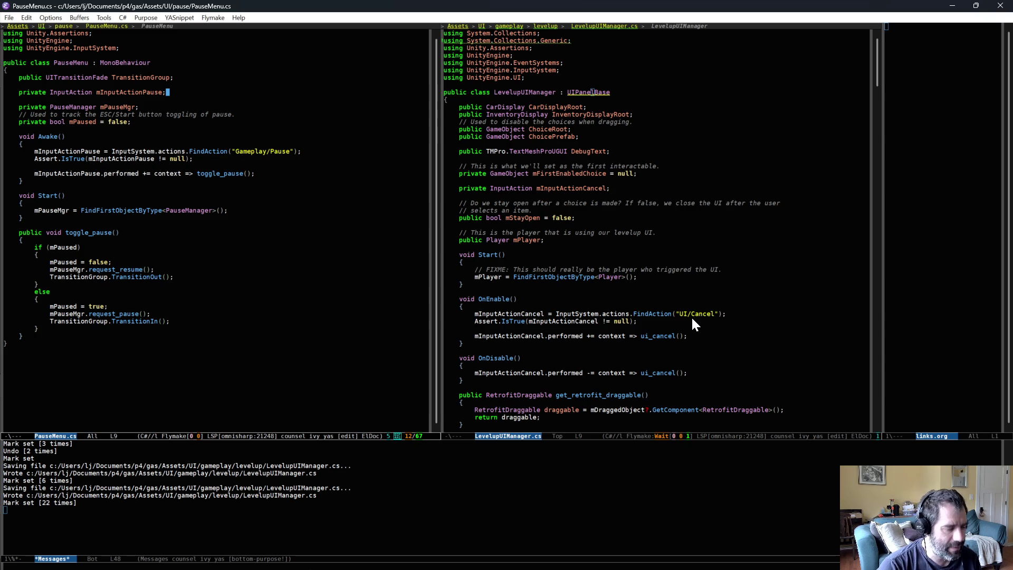
Step: Read LevelupUIManager.cs's OnEnable/OnDisable input handling down to get_retrofit_draggable, then return to Unity
click(717, 351)
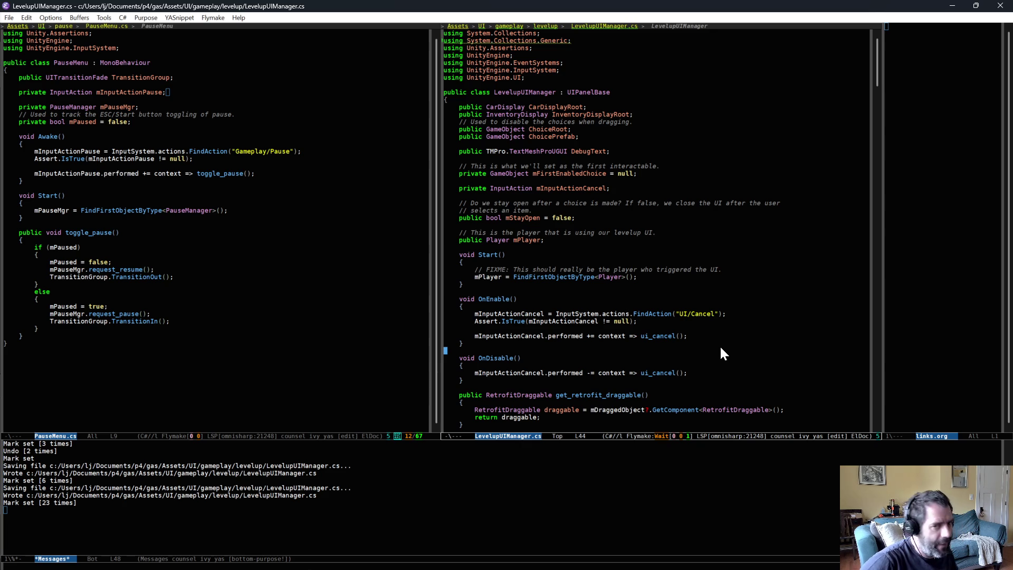
key(alt+Tab)
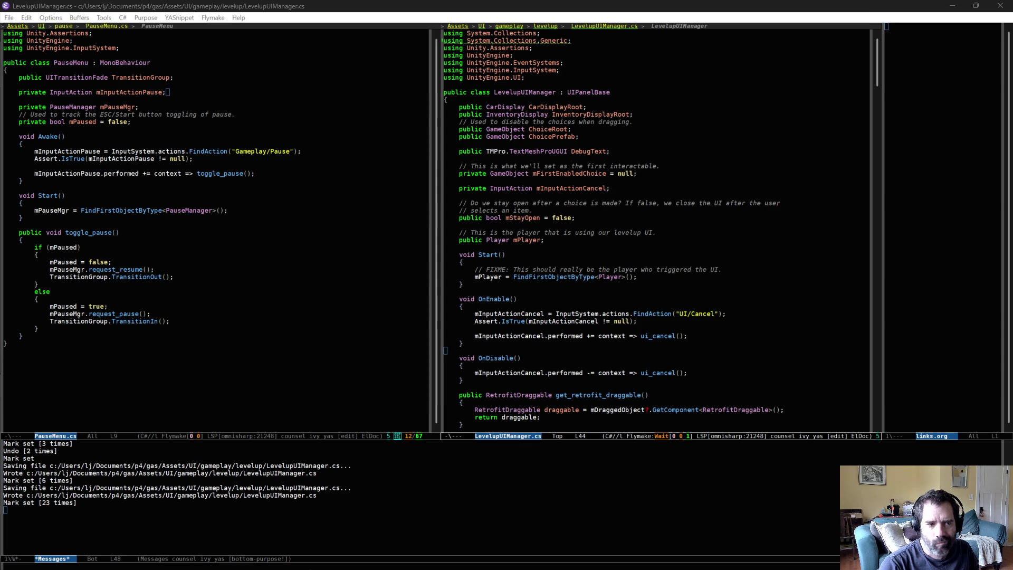
click(809, 395)
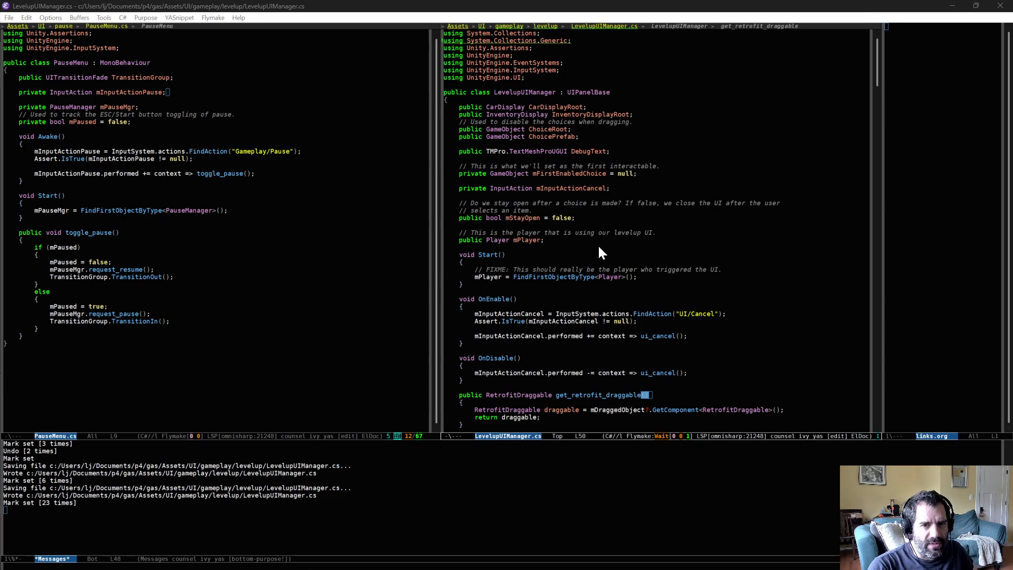
key(alt+Tab)
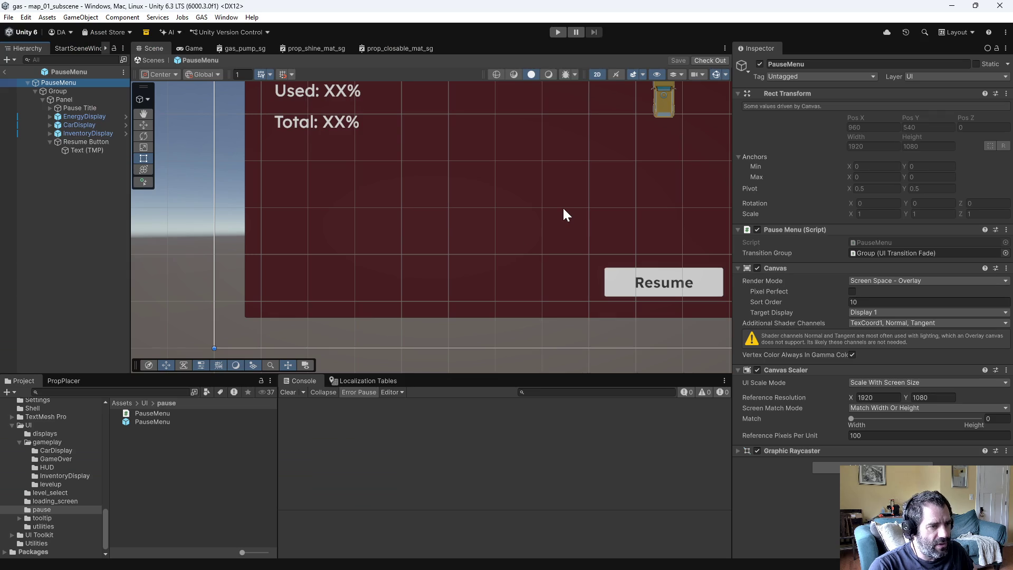
Step: Zoom out and centre the PauseMenu canvas with its Paused title, then return to Emacs
scroll(506, 174, down, 8)
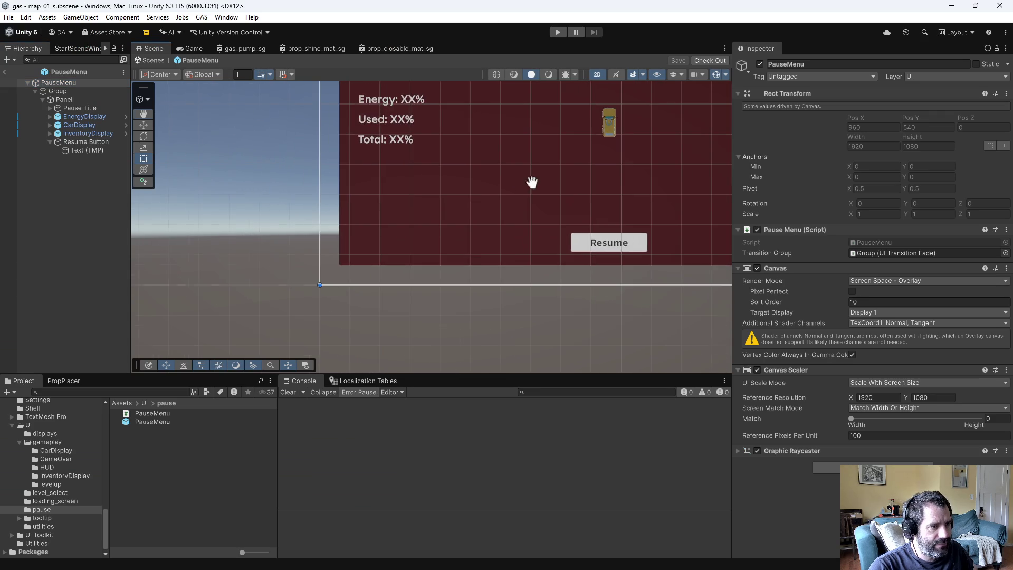
middle_drag(493, 228, 443, 227)
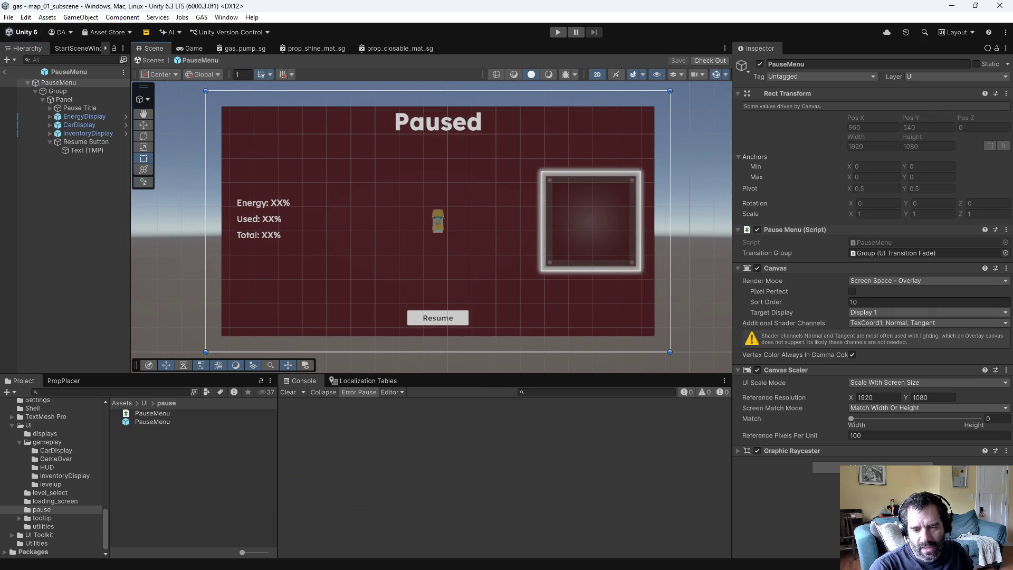
key(alt+Tab)
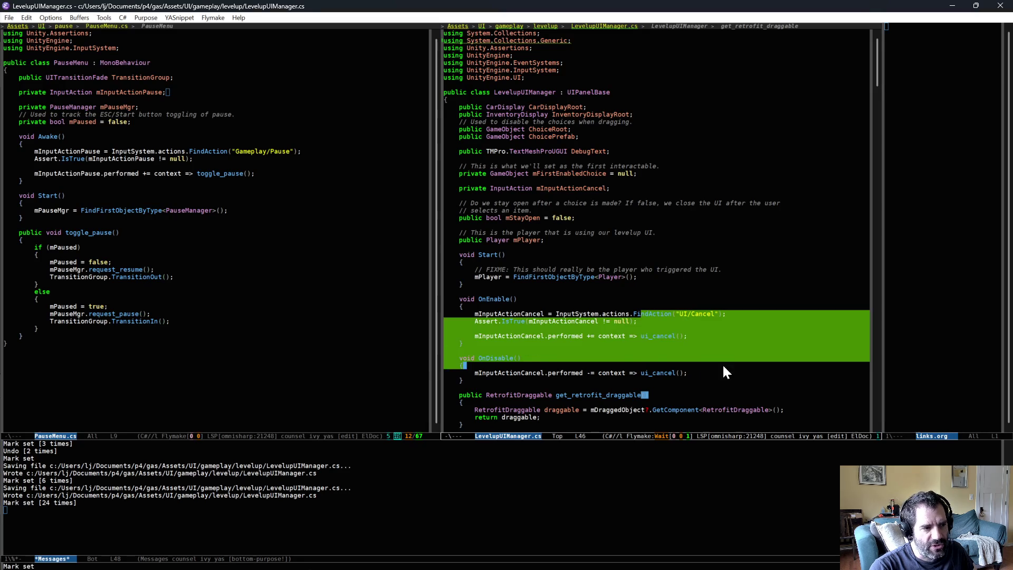
Step: Select the input-action setup lines in OnEnable, then start Play mode in Unity
triple_click(737, 314)
drag(737, 315, 749, 324)
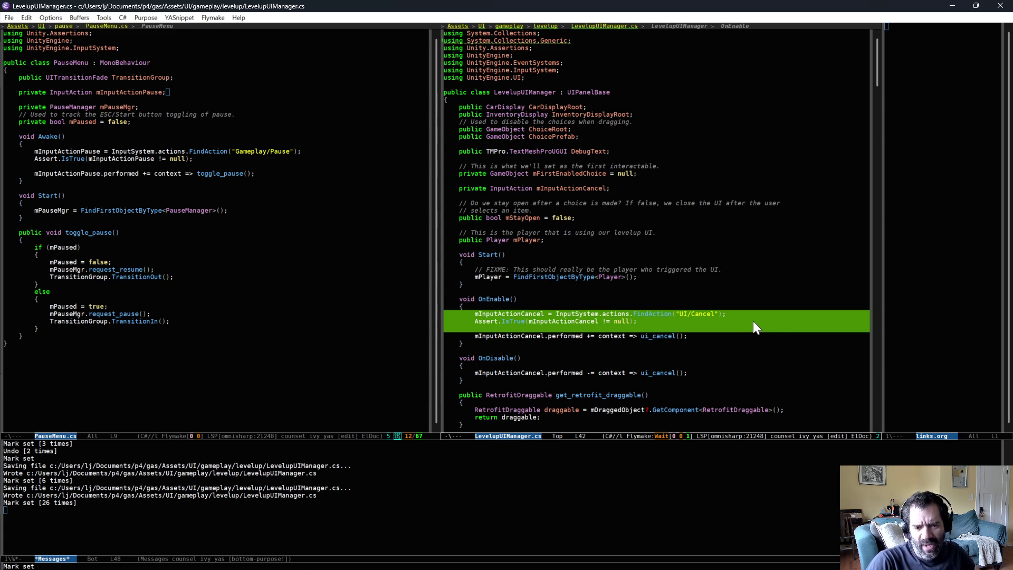
key(alt+Tab)
click(559, 31)
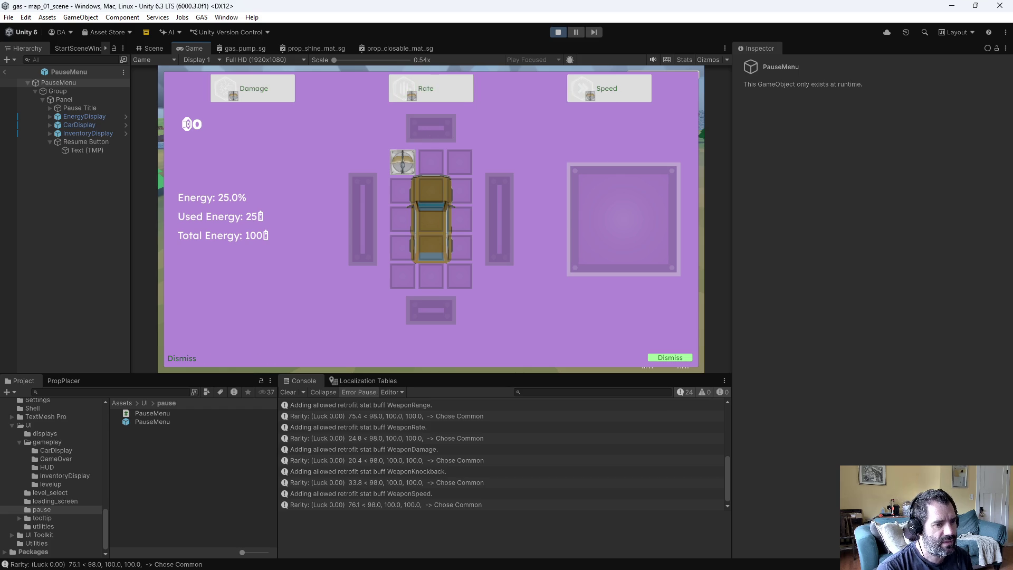
Step: Dismiss the level-up retrofit panel with Enter, then stop the play test
key(Return)
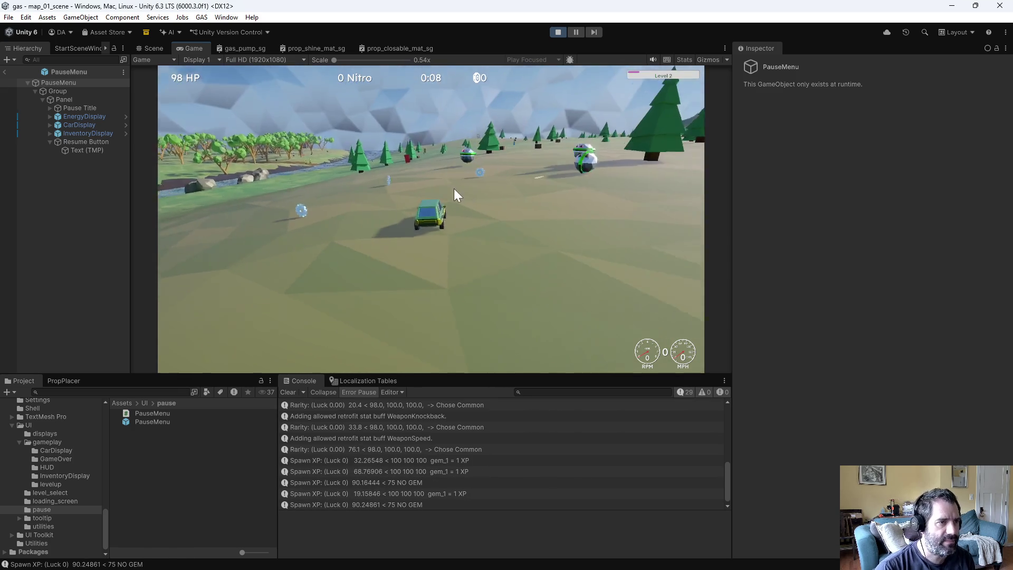
click(555, 32)
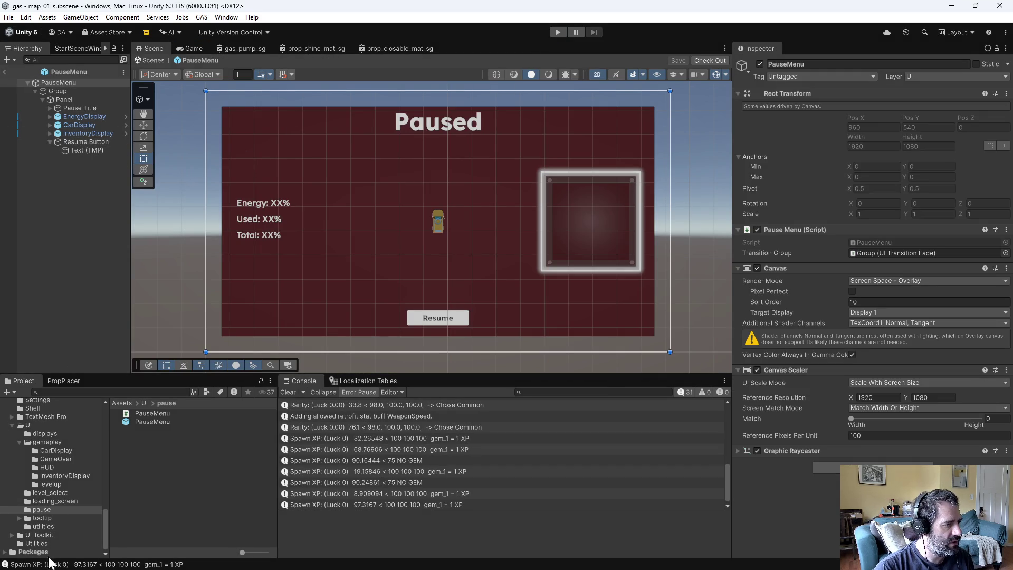
Step: Open the LevelupPanel prefab from the levelup folder and bring its Dismiss button into view
click(50, 482)
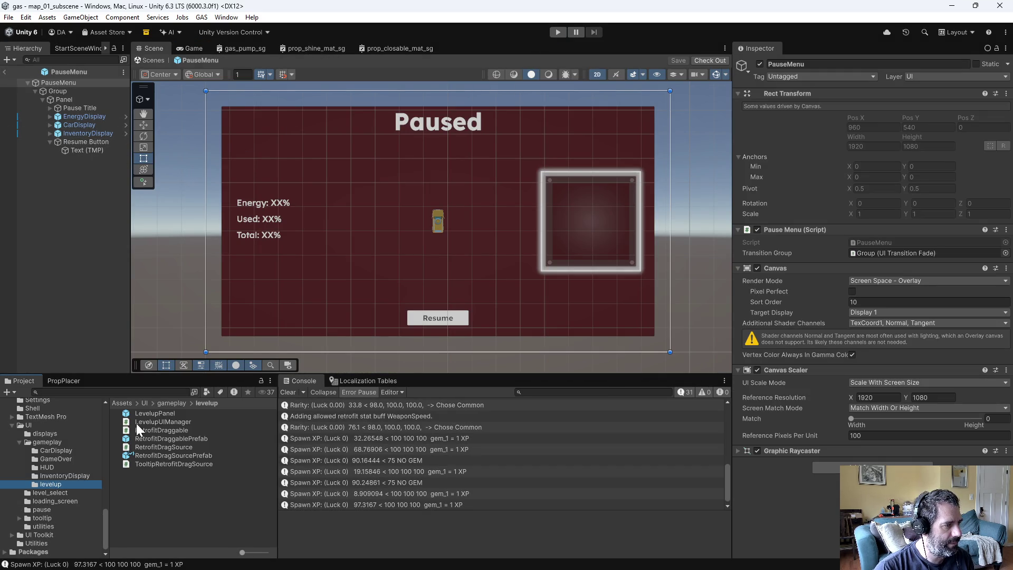
double_click(147, 413)
scroll(412, 259, down, 2)
mouse_move(538, 197)
mouse_down()
mouse_move(389, 267)
mouse_move(426, 245)
mouse_up()
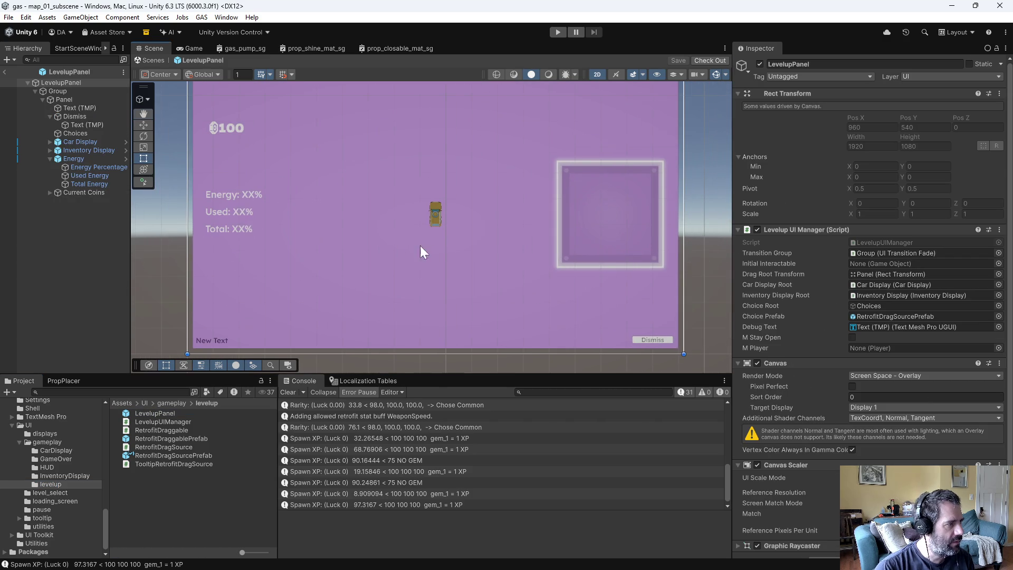
Step: Anchor Dismiss at bottom centre, raise Pos Y to 63.21, check out the prefab and start play
click(74, 118)
click(760, 125)
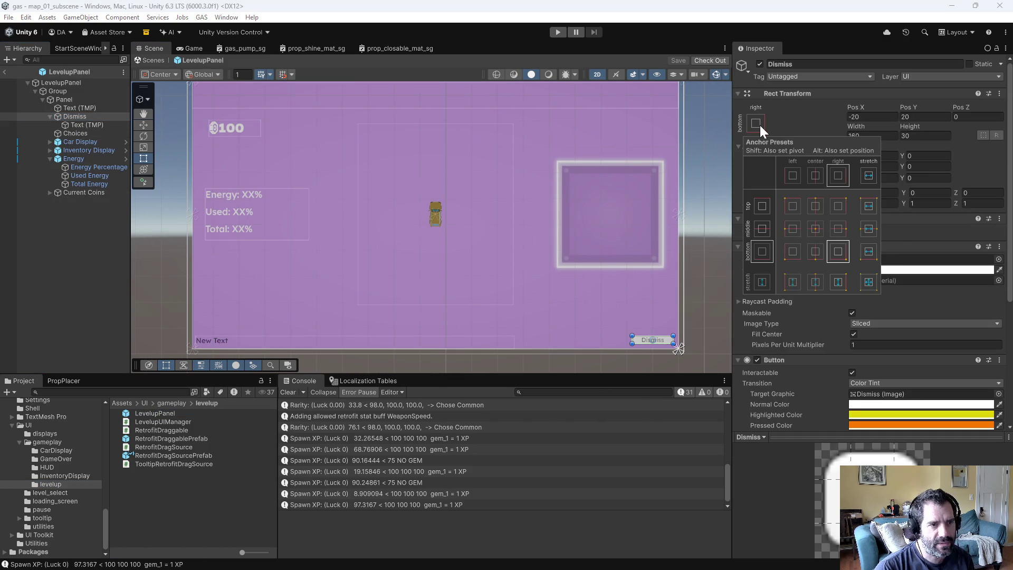
alt+shift+click(816, 251)
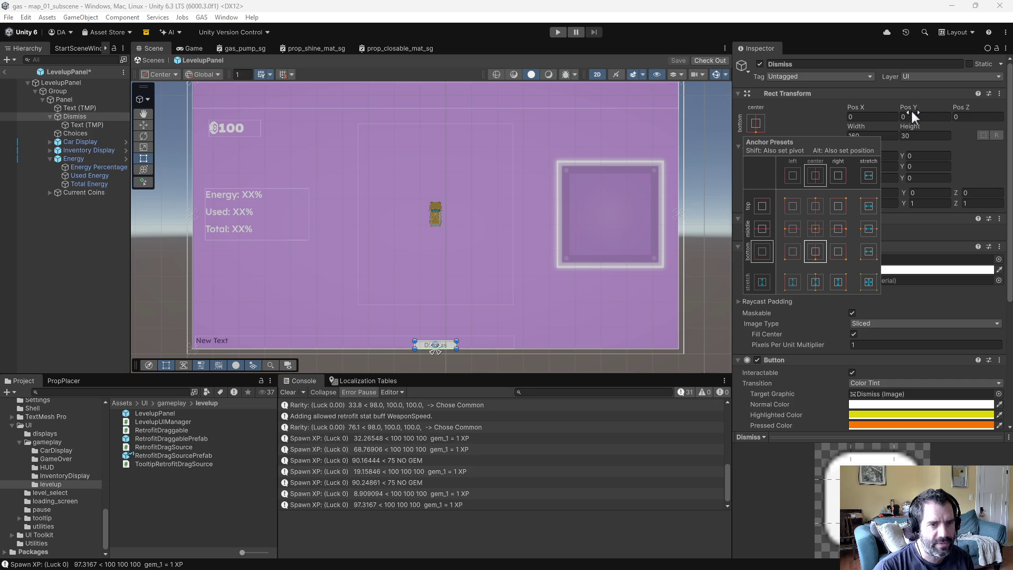
mouse_move(905, 106)
mouse_down()
mouse_move(830, 211)
mouse_move(871, 226)
mouse_move(16, 204)
mouse_move(1, 244)
mouse_up()
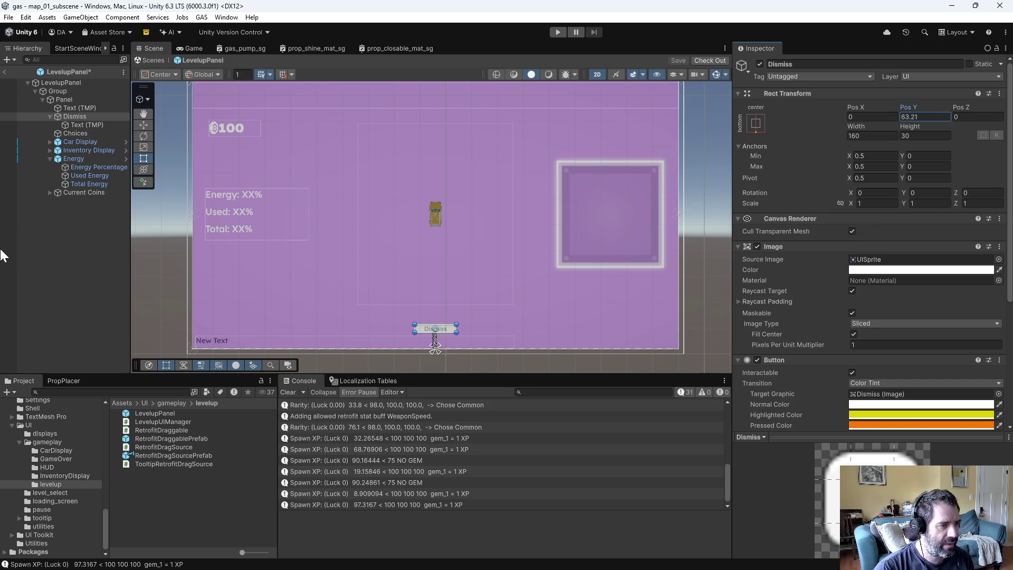
click(92, 238)
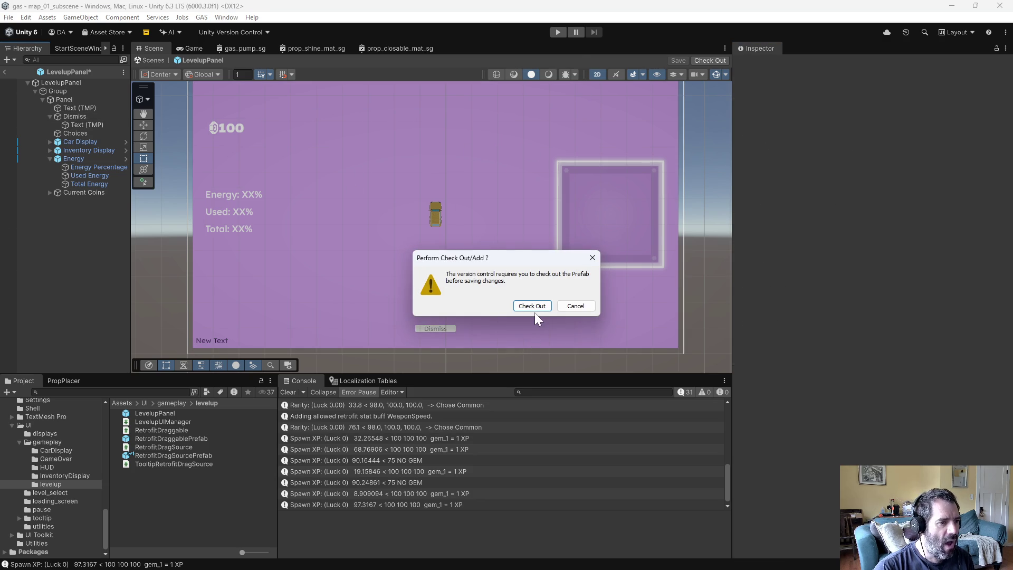
click(536, 306)
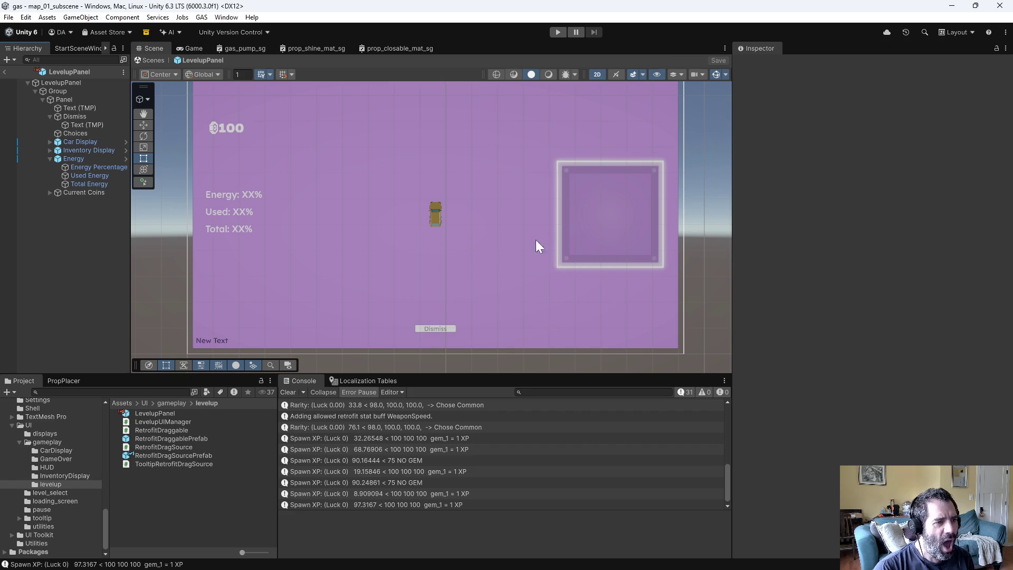
click(555, 33)
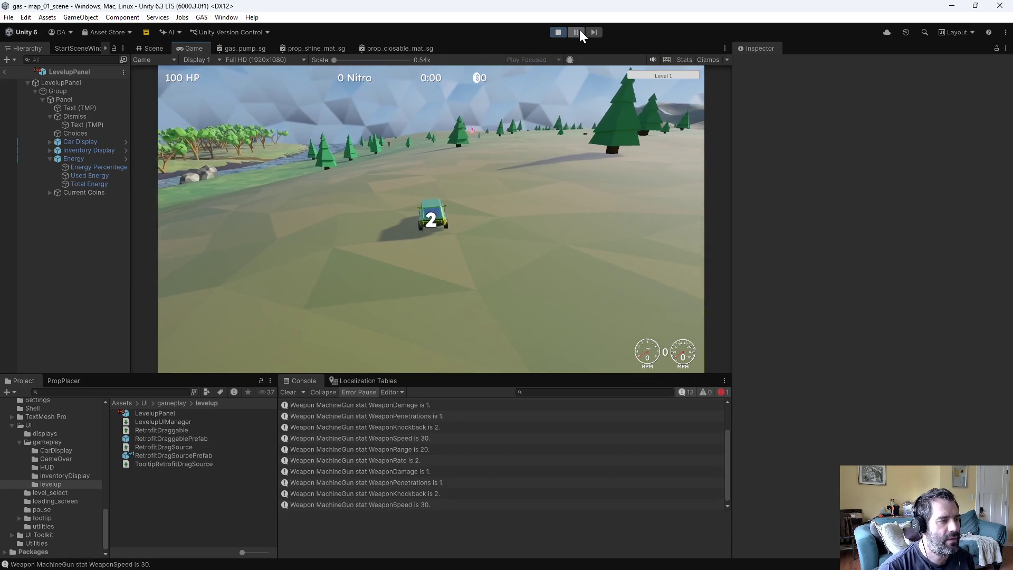
Step: Force a level-up, move through the upgrade choices with the arrow keys, and dismiss the panel
click(261, 86)
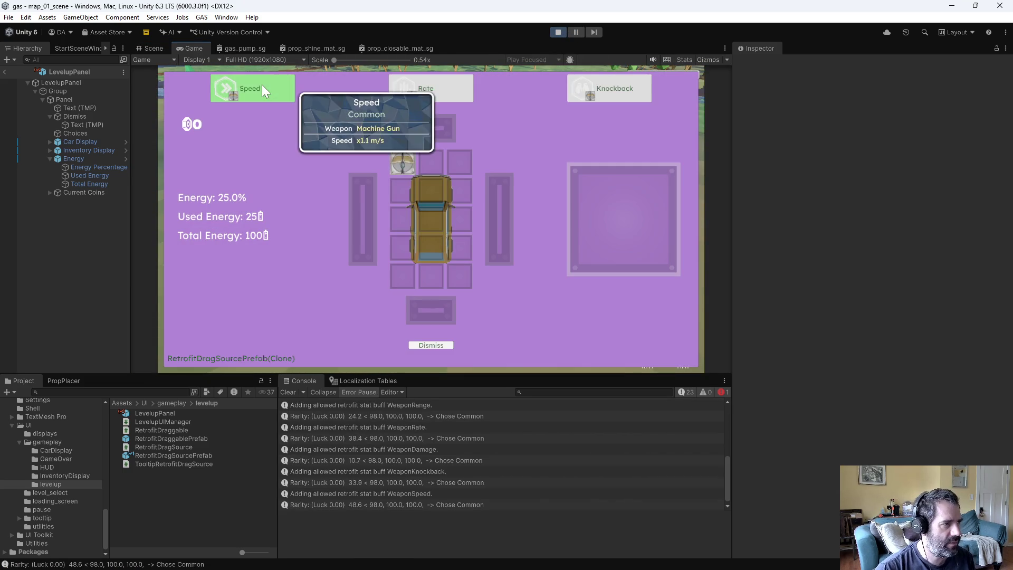
key(Right)
key(Down)
key(Up)
key(Left)
key(Down)
key(Up)
key(Down)
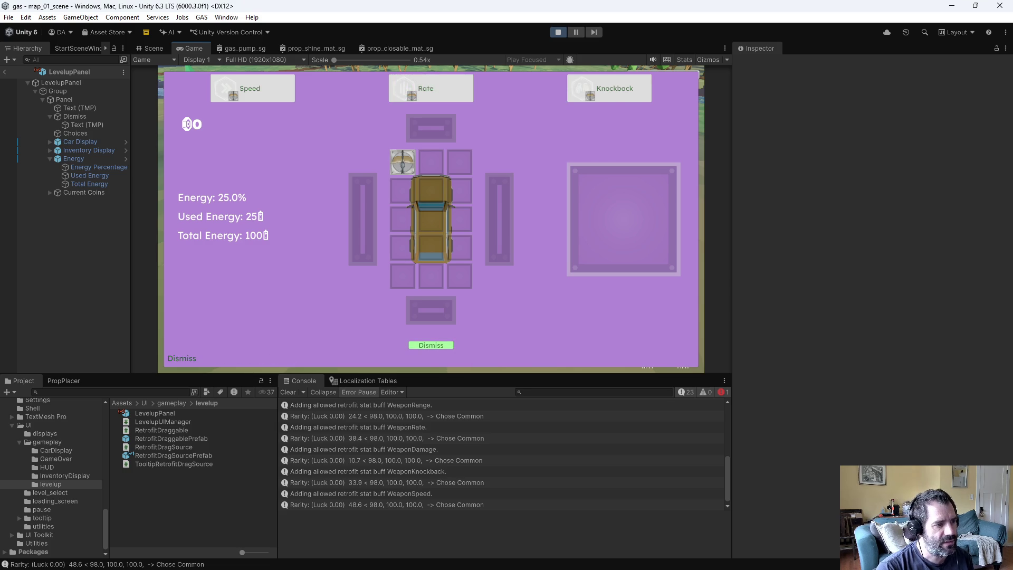
key(Return)
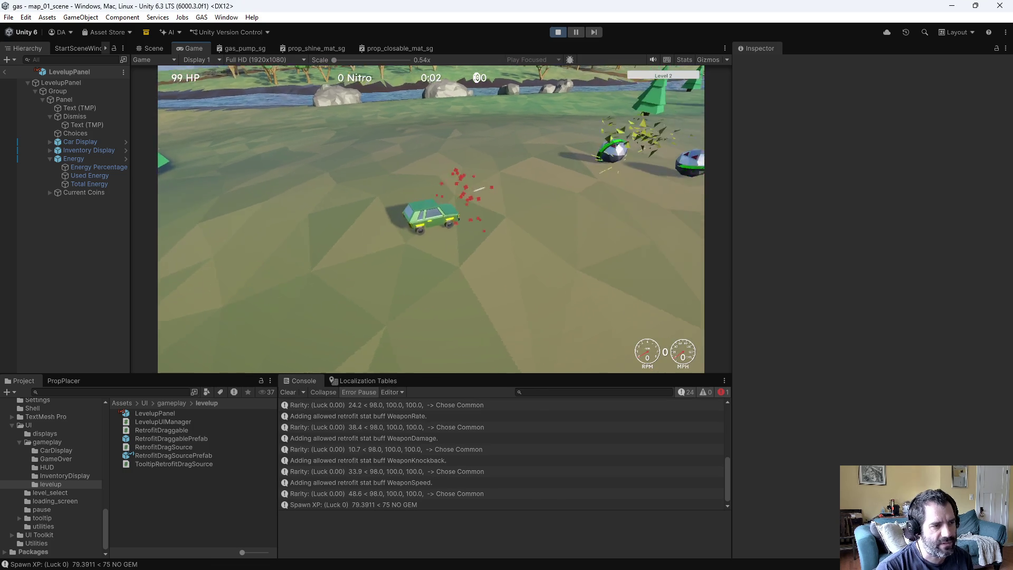
Step: Pause and resume with Esc, then force another level-up and pause and unpause over it
key(Escape)
key(Escape)
key(Escape)
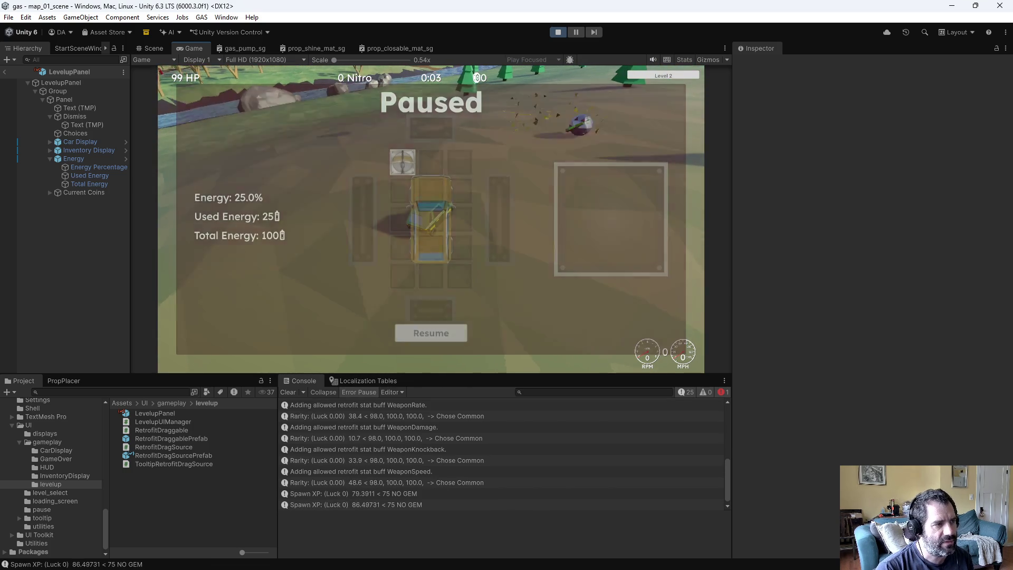
key(Escape)
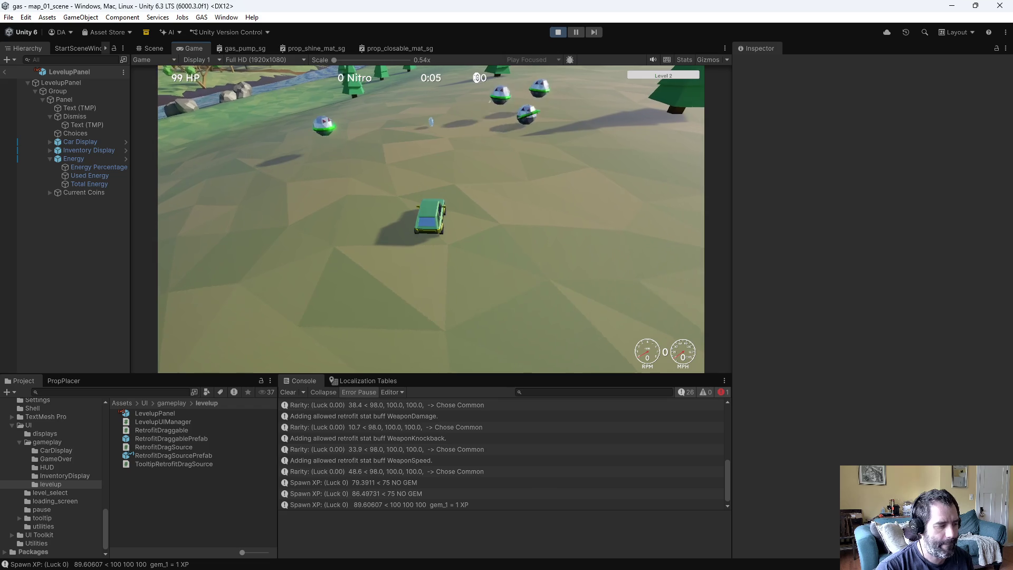
key(grave)
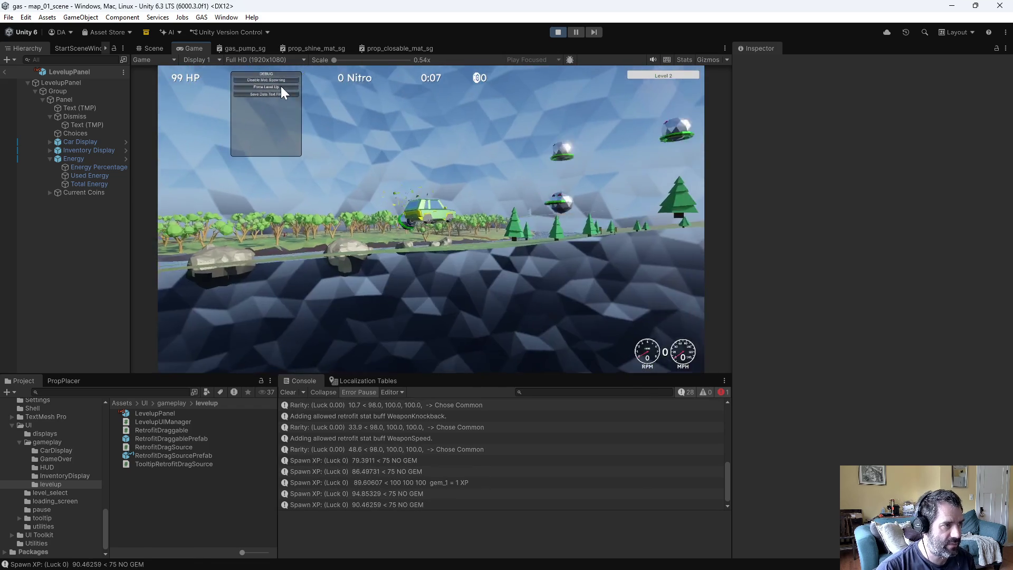
click(281, 86)
key(Escape)
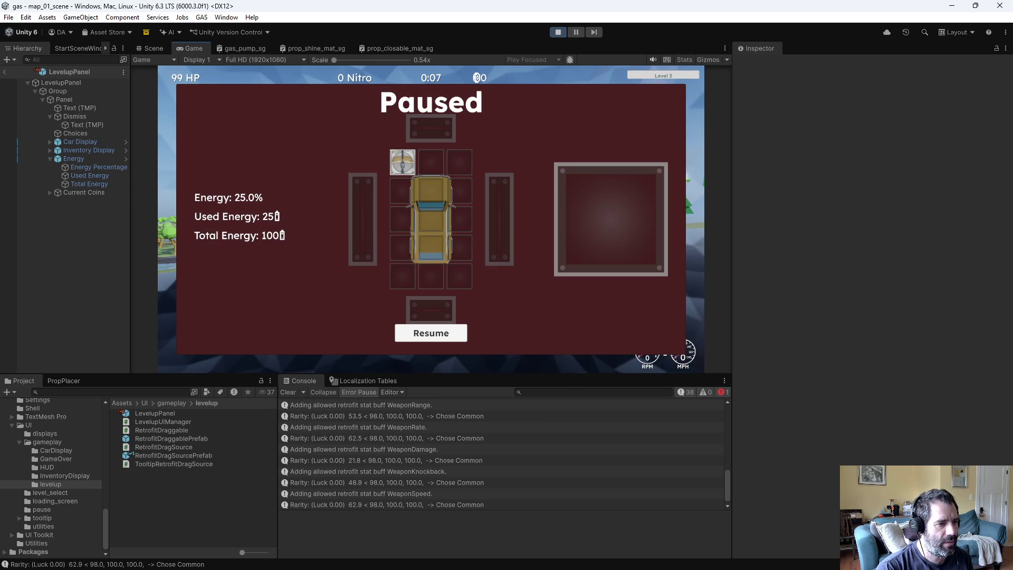
key(Escape)
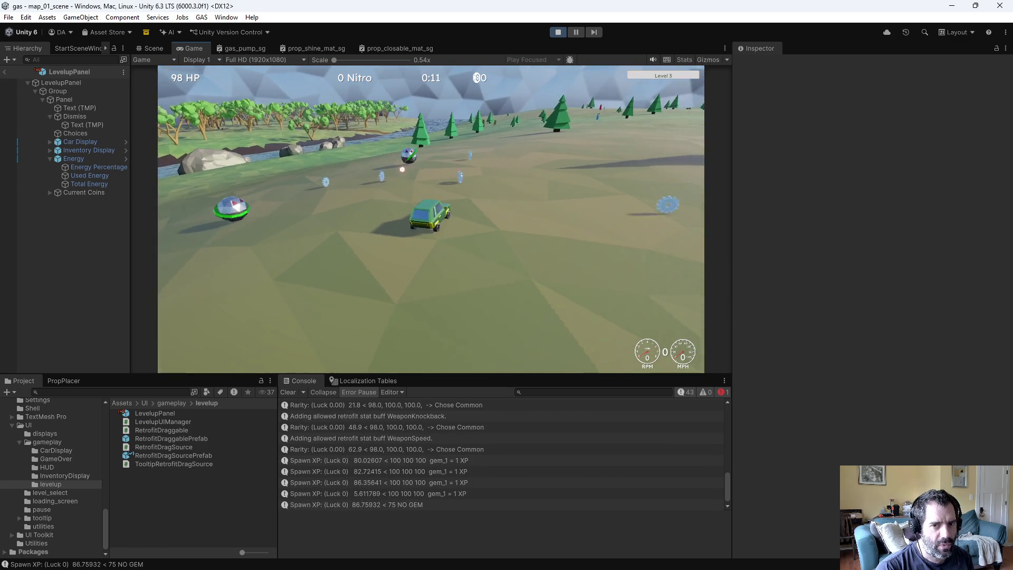
Step: Force a third level-up, test arrow-key choice navigation while paused, then stop the game
key(grave)
click(245, 87)
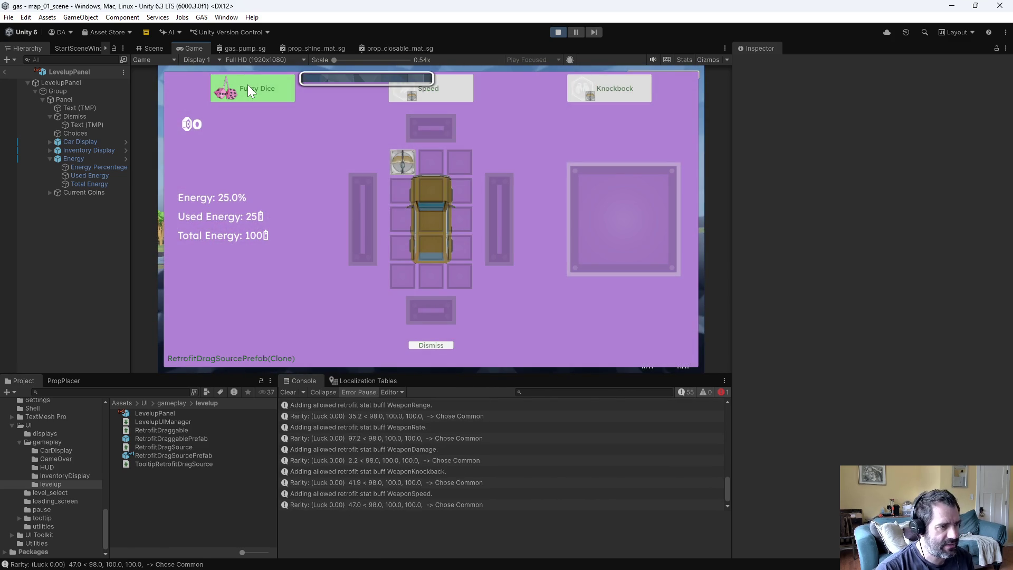
key(Escape)
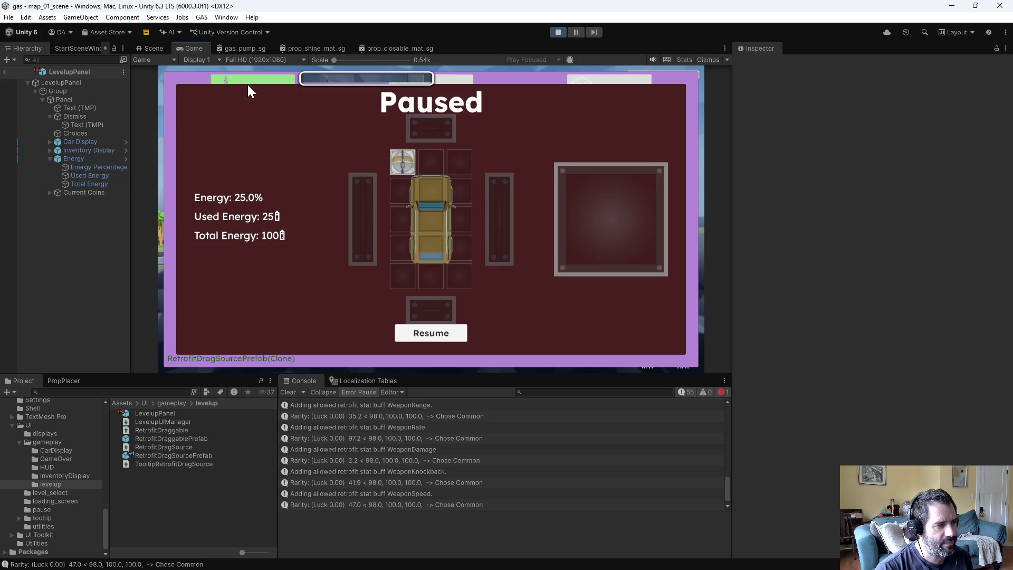
key(Right)
key(Left)
key(Down)
key(Up)
key(Left)
key(Left)
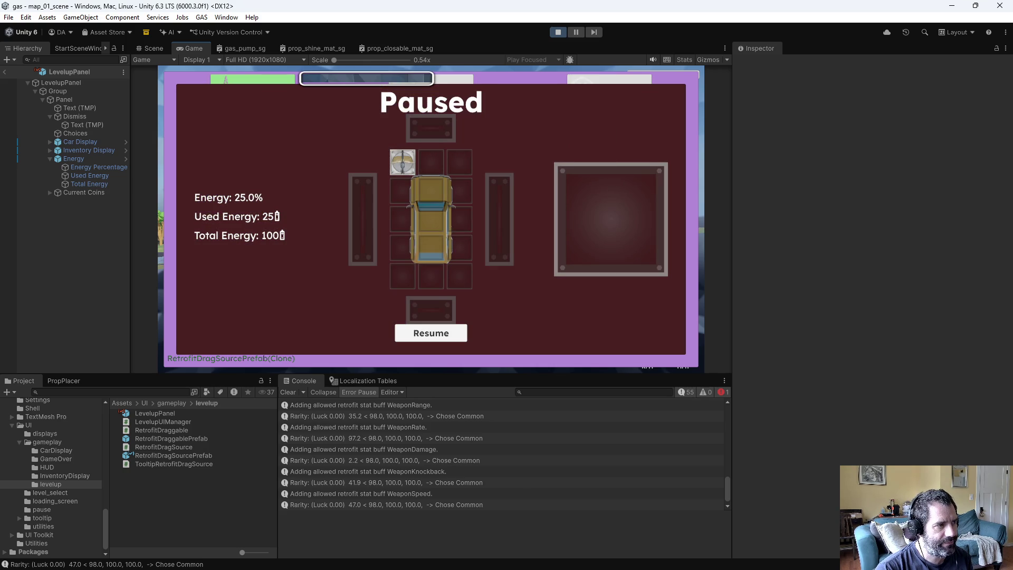
key(Down)
key(Up)
mouse_move(431, 226)
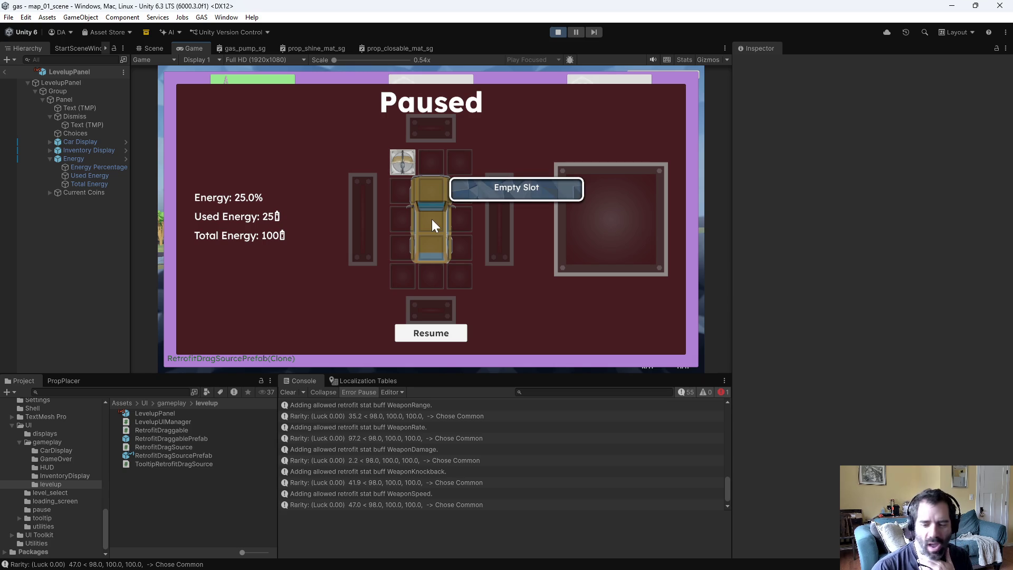
click(557, 33)
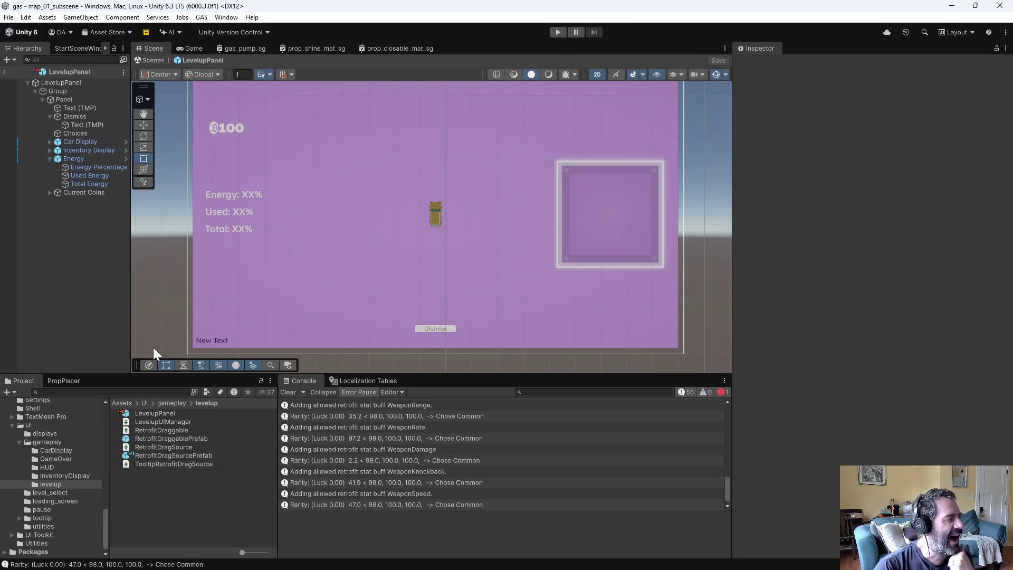
Step: Select LevelupPanel and toggle its active checkbox off and back on
click(72, 83)
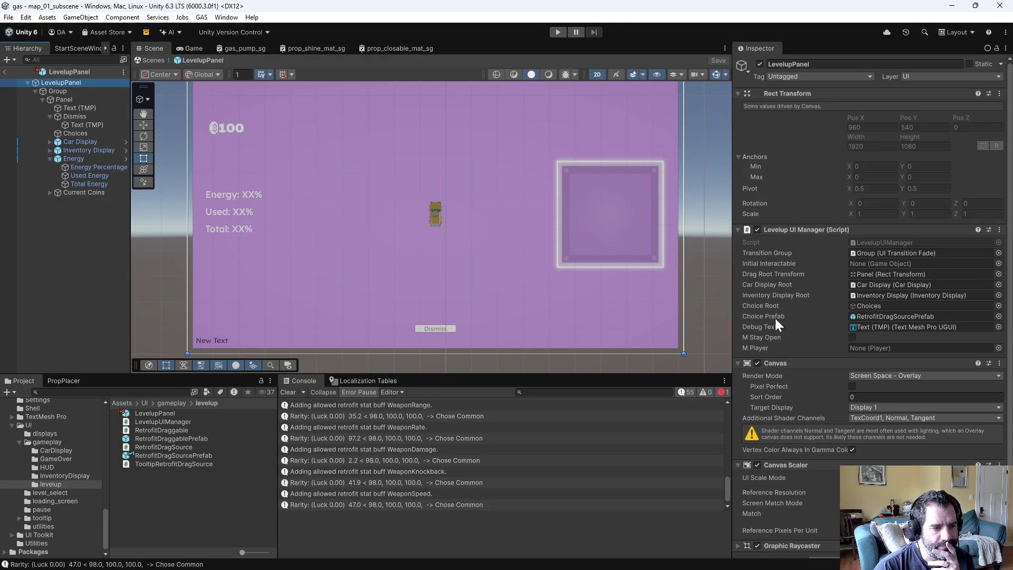
scroll(790, 461, down, 1)
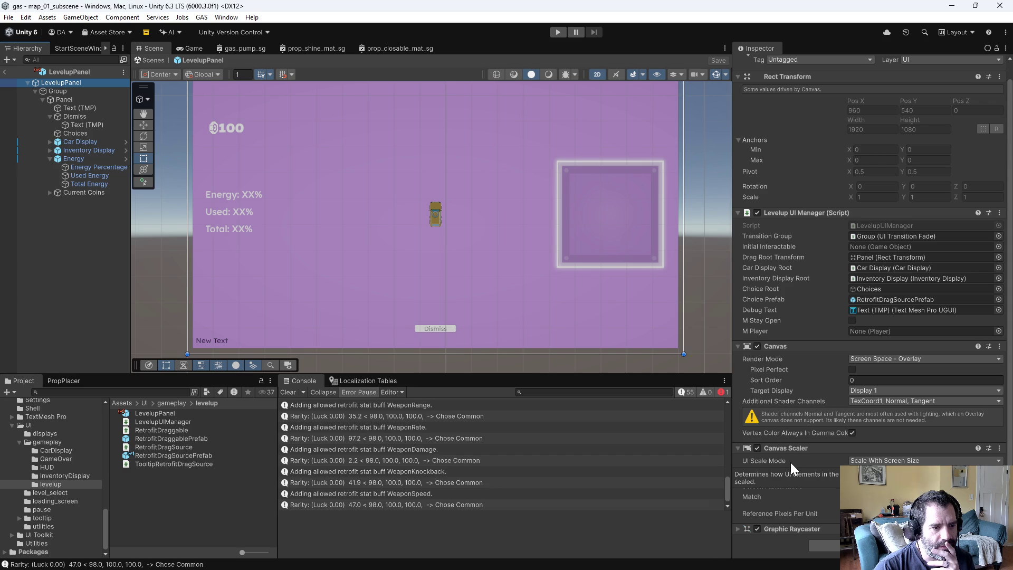
scroll(781, 317, up, 1)
click(758, 62)
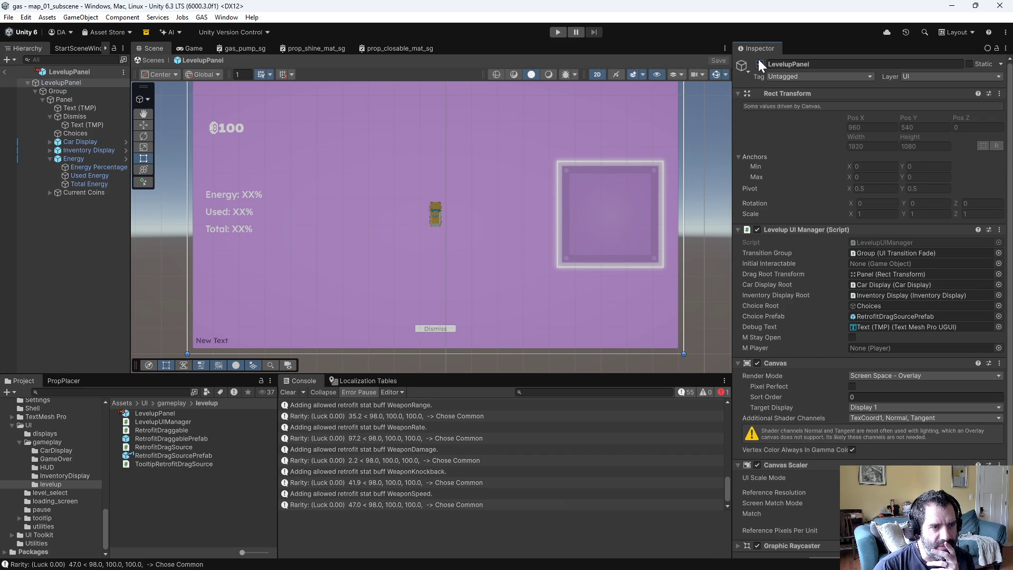
click(759, 63)
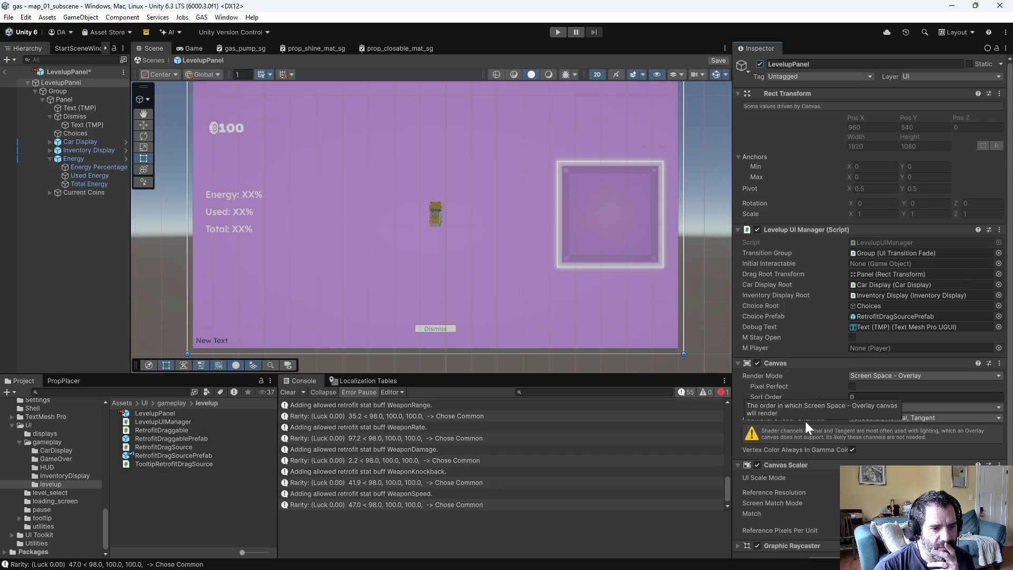
Step: Select Group and untick Interactable on its Canvas Group
scroll(811, 414, down, 1)
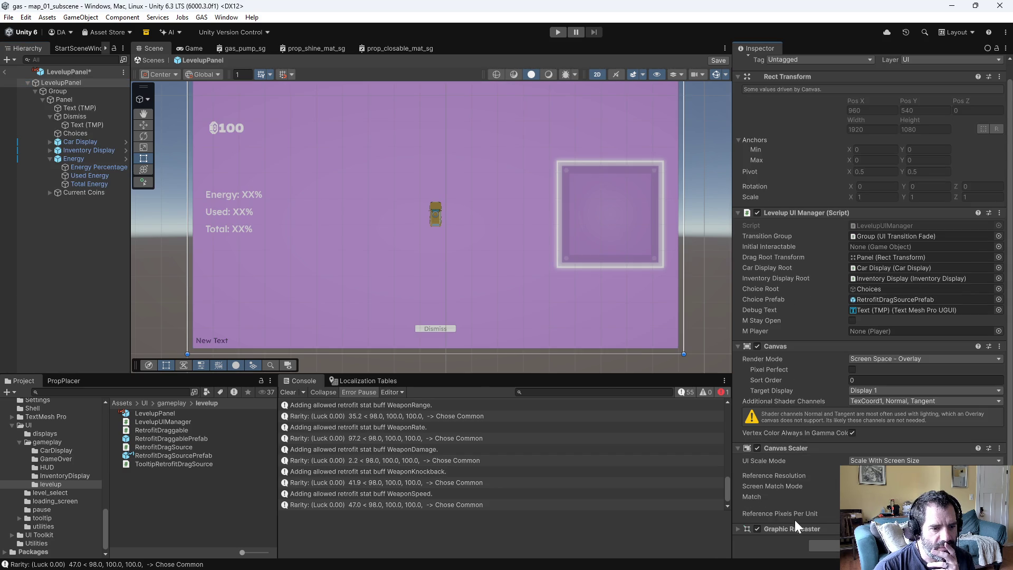
click(55, 91)
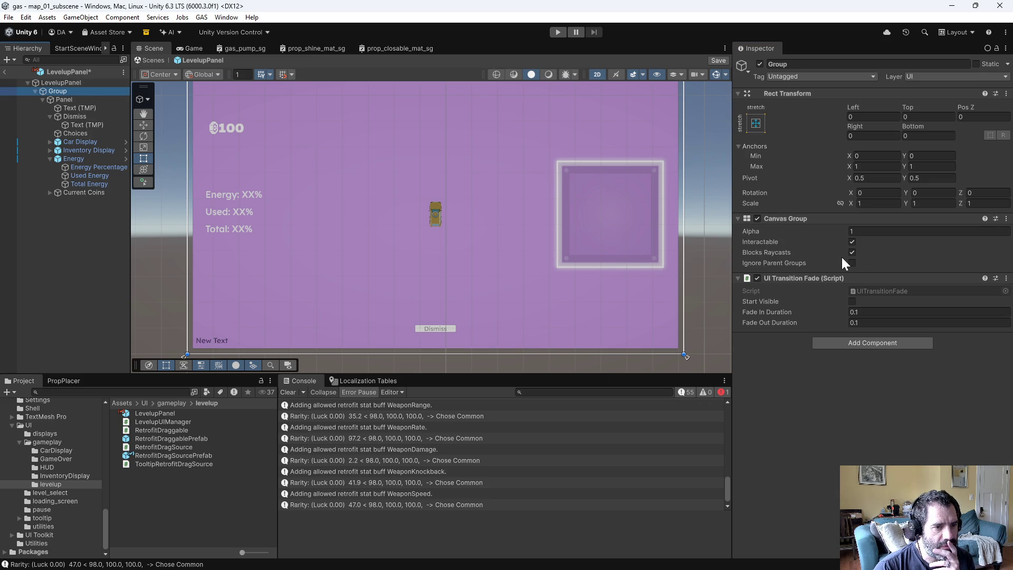
click(853, 242)
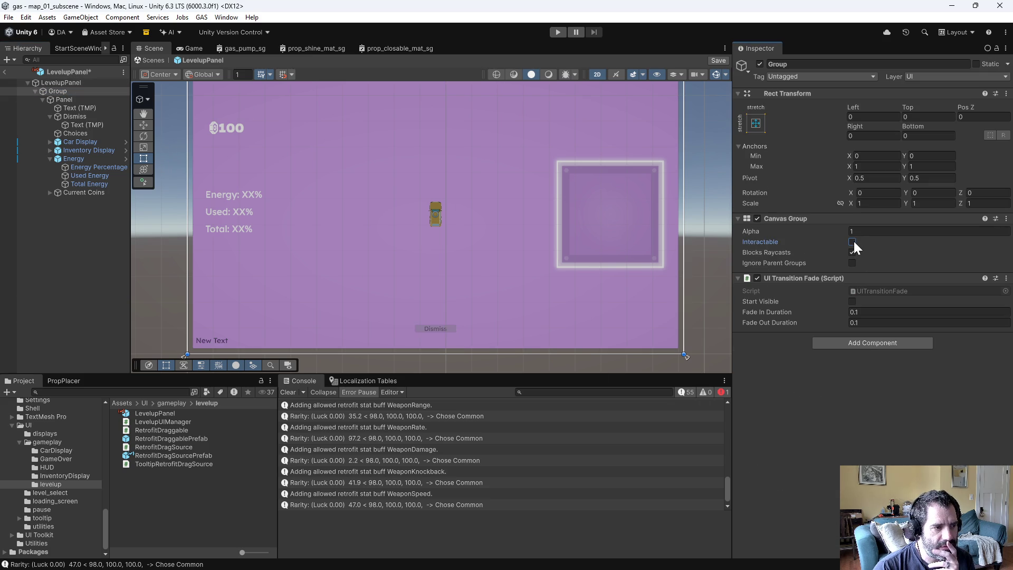
Step: Tick and untick Group's Canvas Group Interactable again, leaving it off, and enter Play mode
click(853, 242)
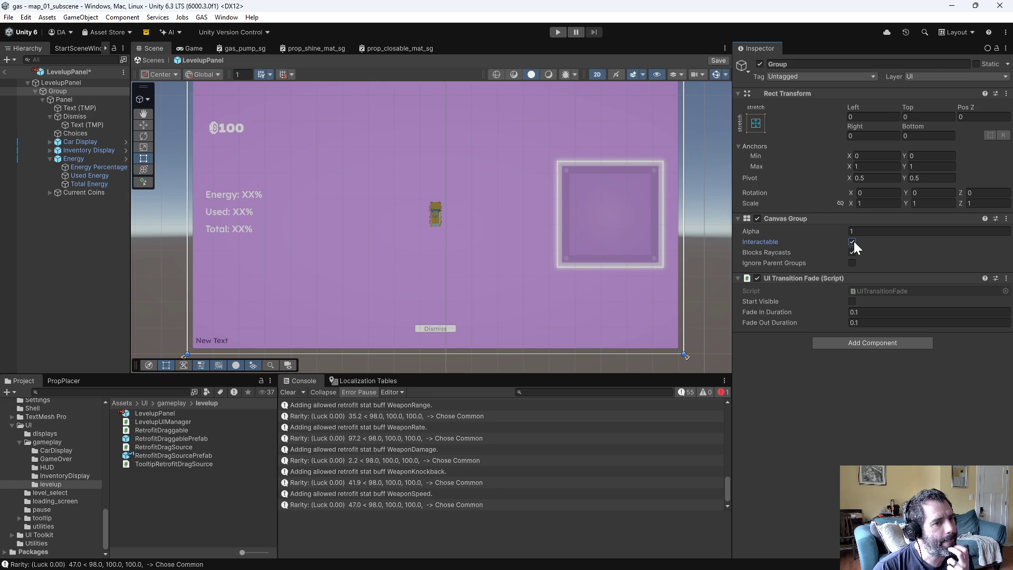
click(852, 241)
click(551, 31)
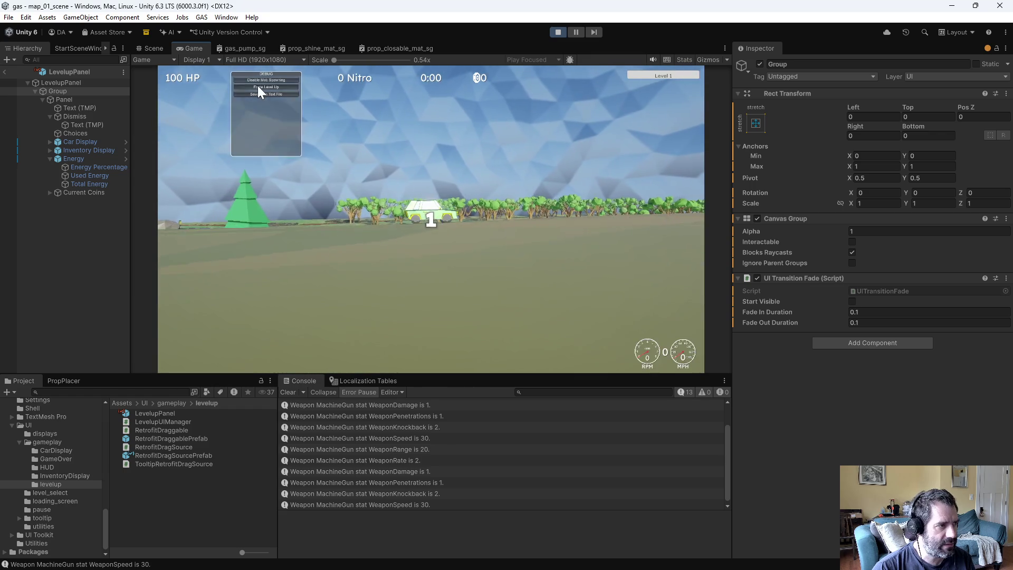
Step: Force Level Up, Dismiss it, force it again, then exit LevelupPanel Prefab mode
click(258, 87)
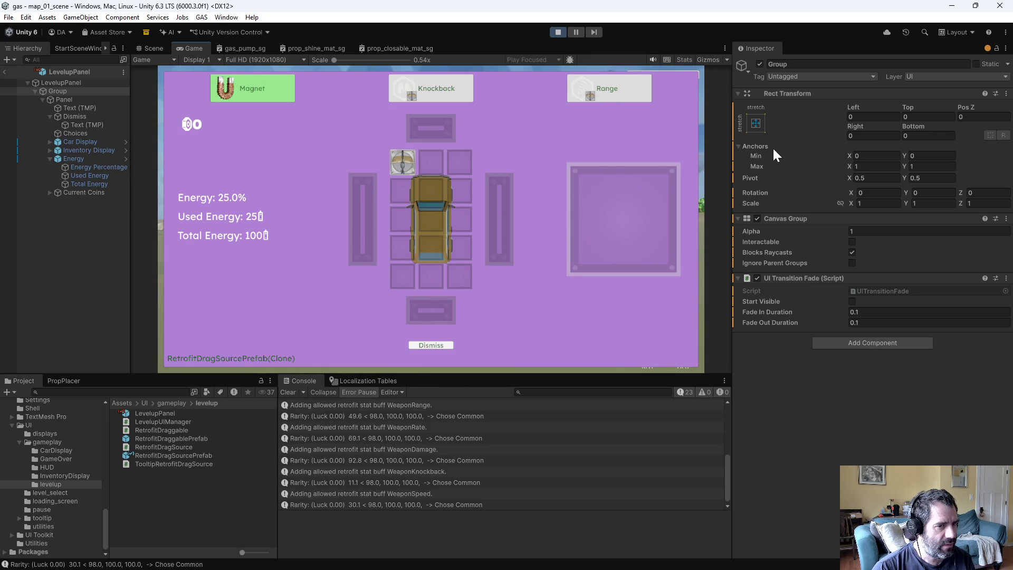
click(437, 348)
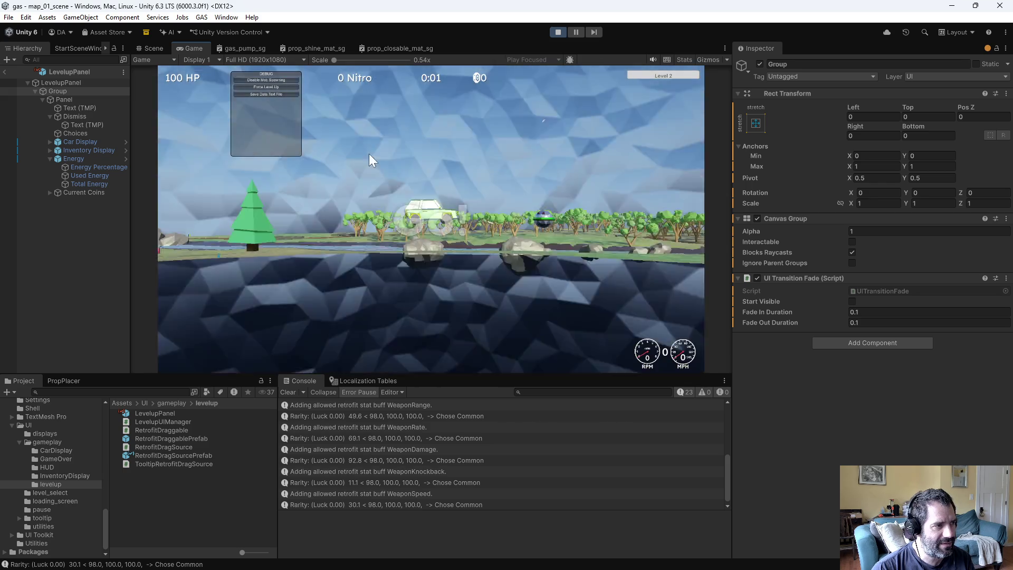
click(275, 87)
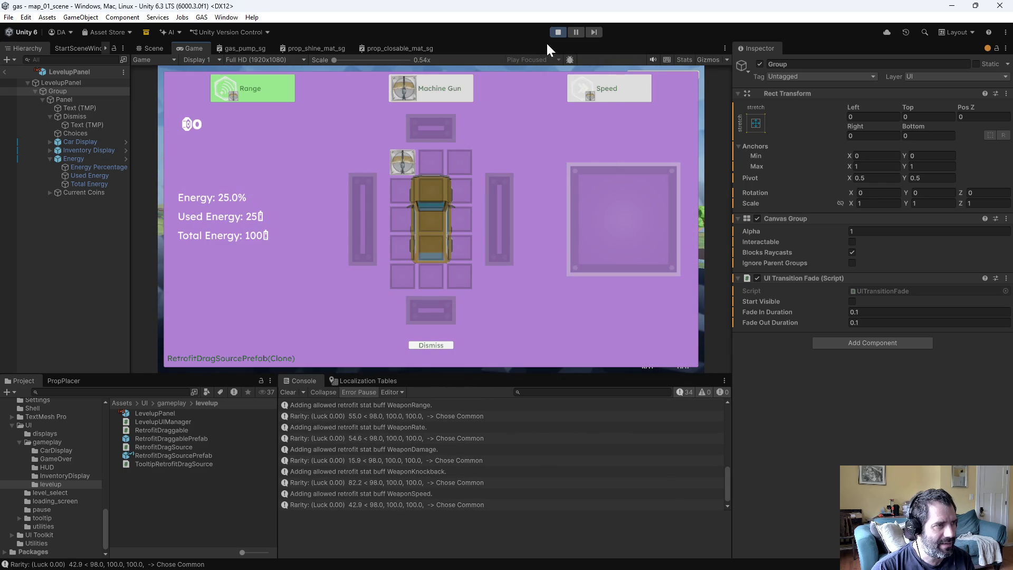
click(5, 72)
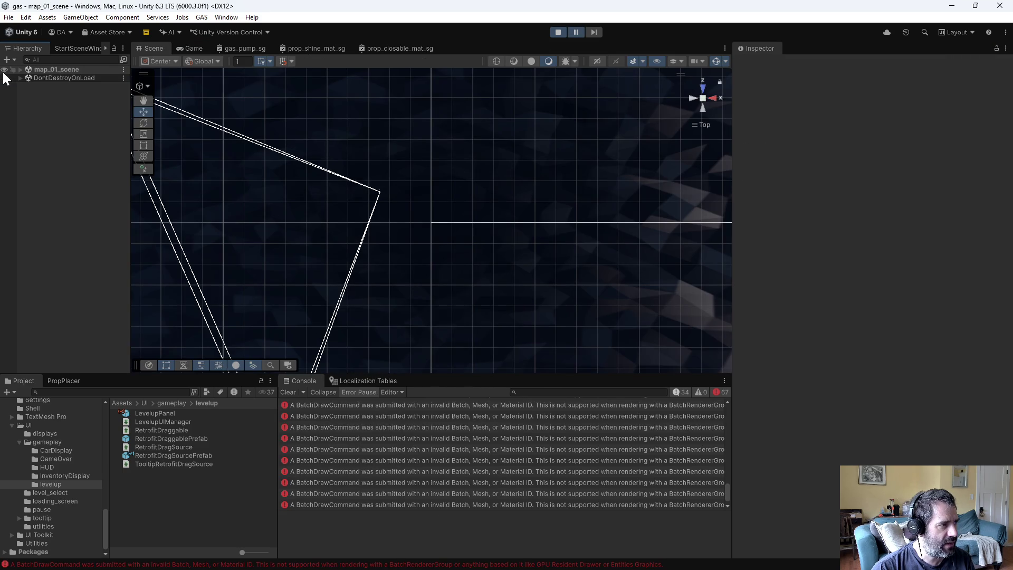
Step: Inspect the live GameplayUI(Clone) > LevelupPanel > Group Canvas Group, stop play, and return to Emacs
click(20, 69)
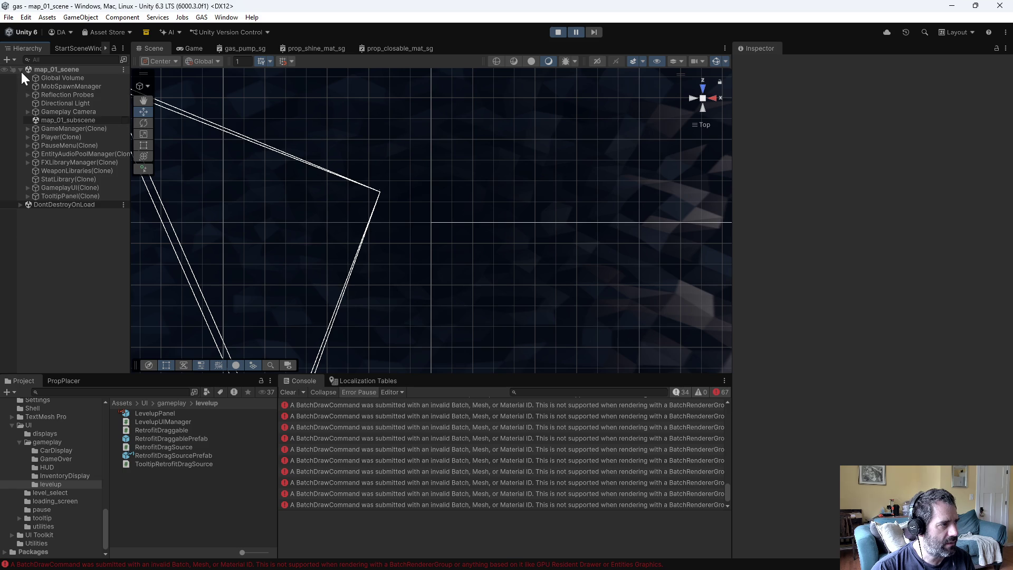
click(192, 48)
click(148, 49)
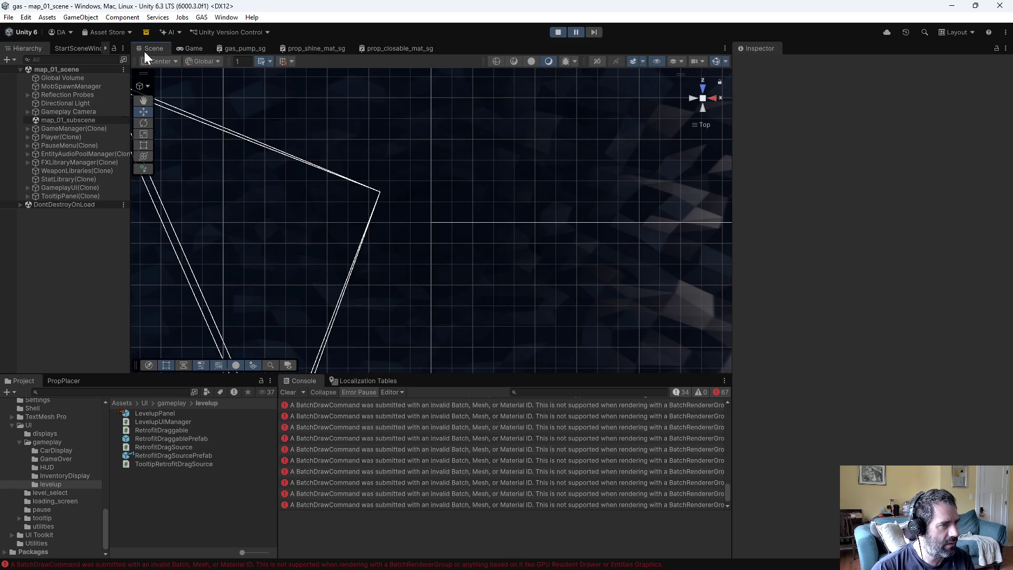
click(23, 186)
click(27, 186)
click(35, 204)
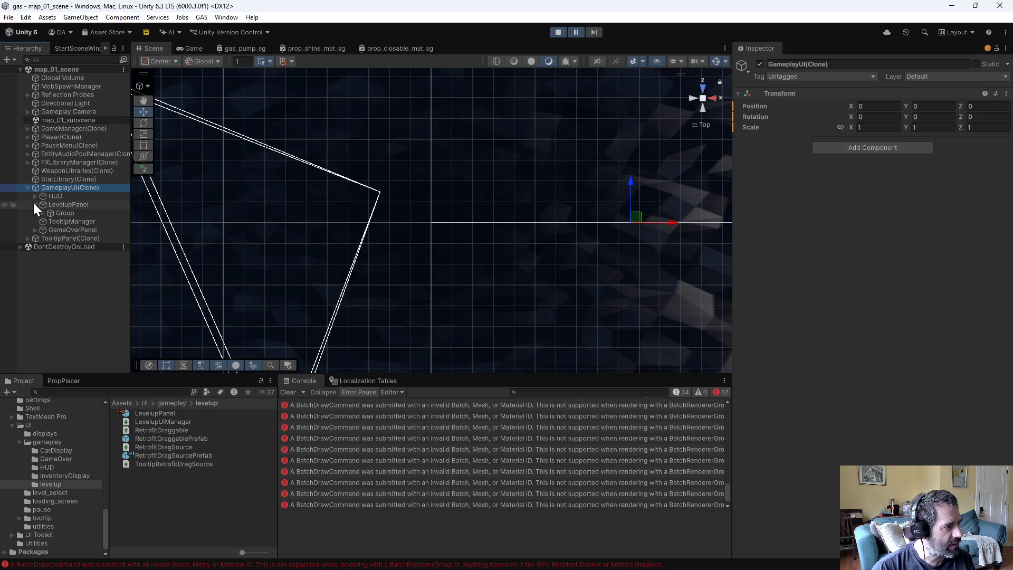
click(52, 212)
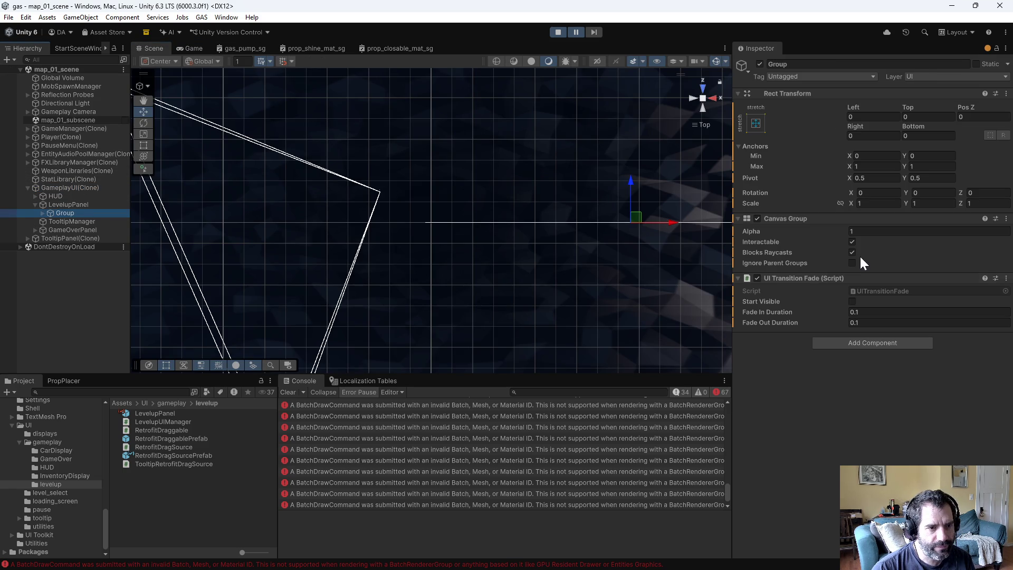
click(554, 27)
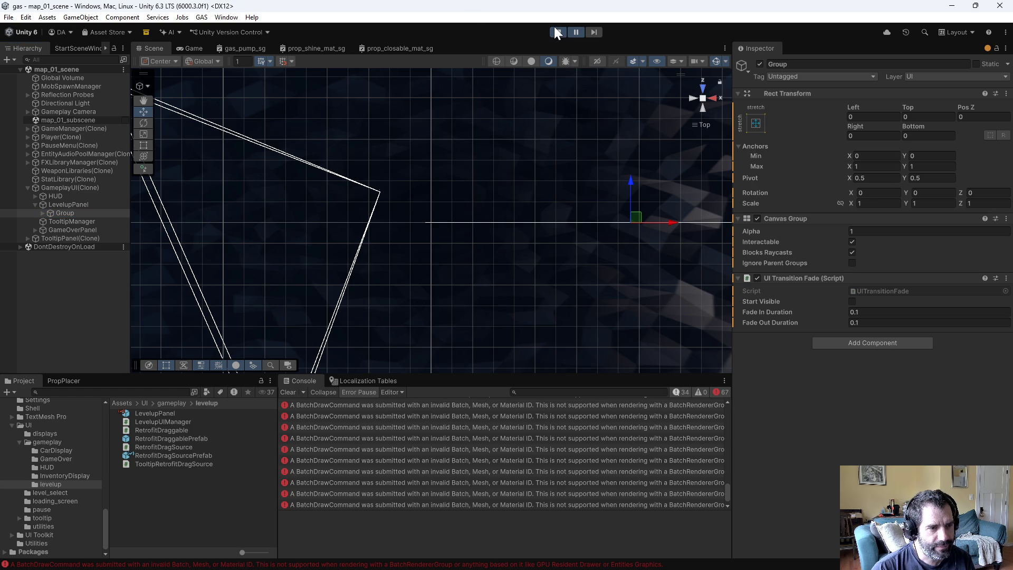
key(alt+Tab)
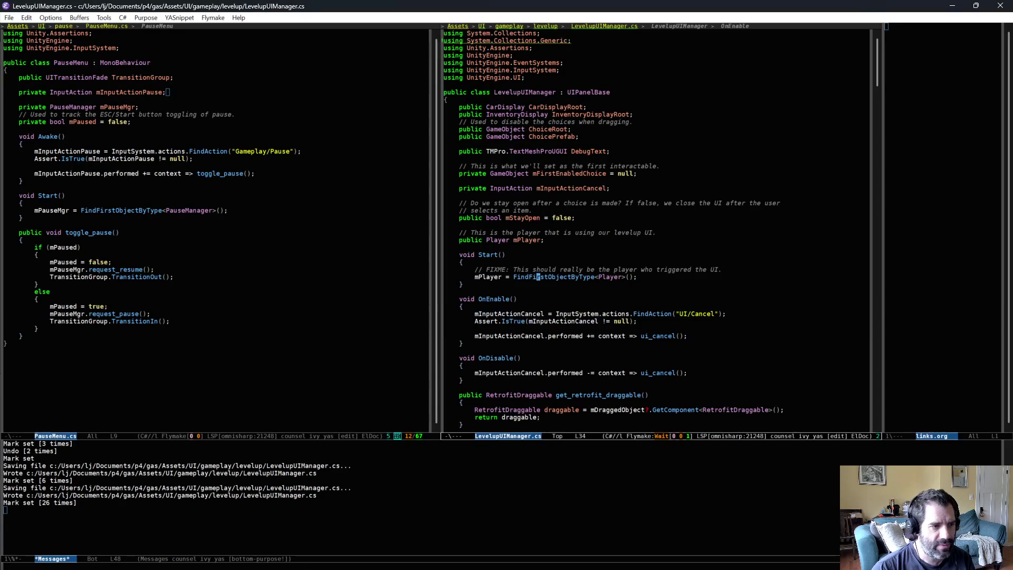
Step: Open UITransitionFade.cs at the interactable assignment, then rerun the game in Unity
key(ctrl+x)
key(ctrl+f)
text(uitrans)
key(Return)
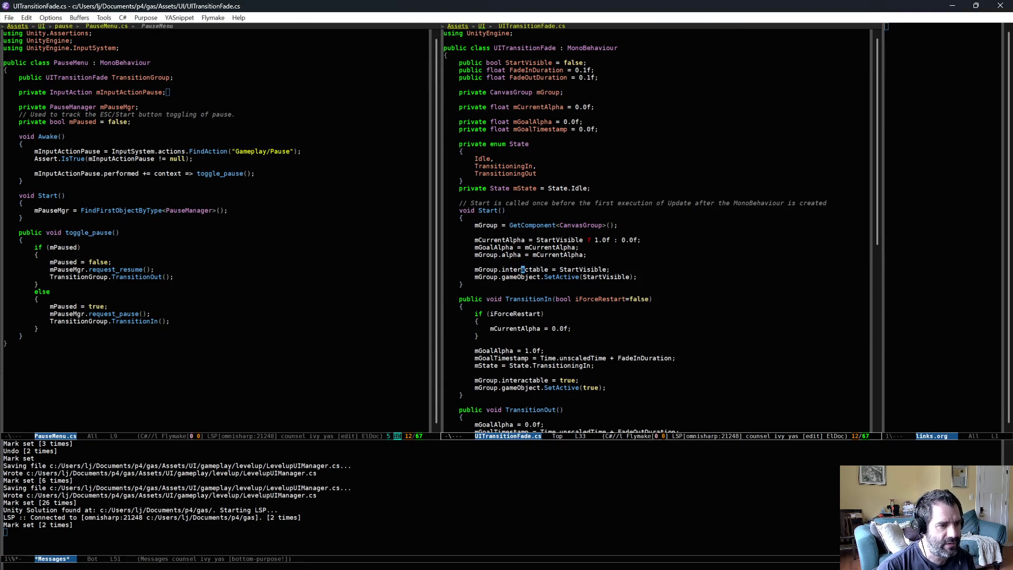
key(ctrl+equal)
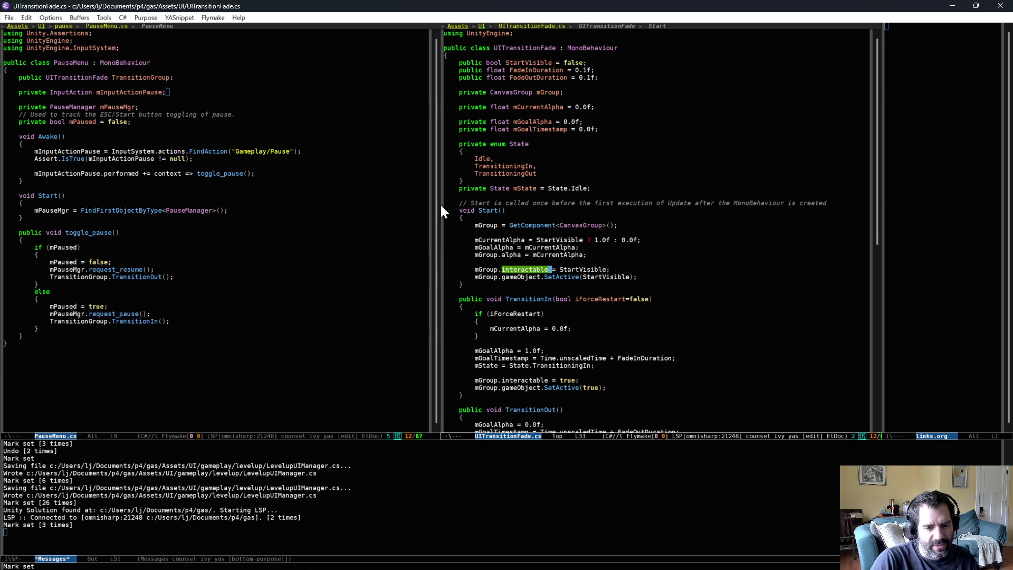
key(alt+Tab)
click(558, 32)
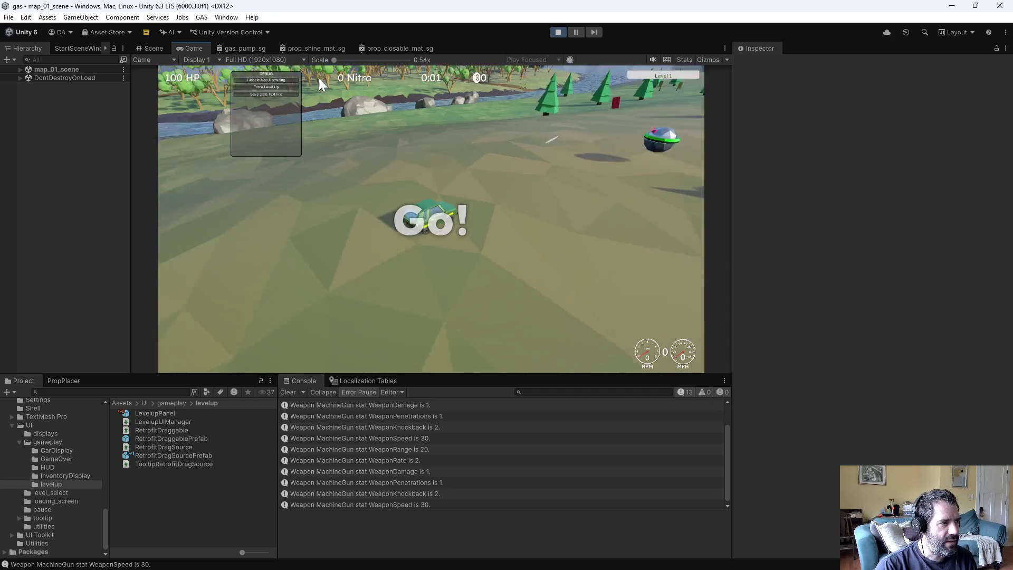
Step: Force a level-up, pause over it with Escape, then stop play
click(274, 87)
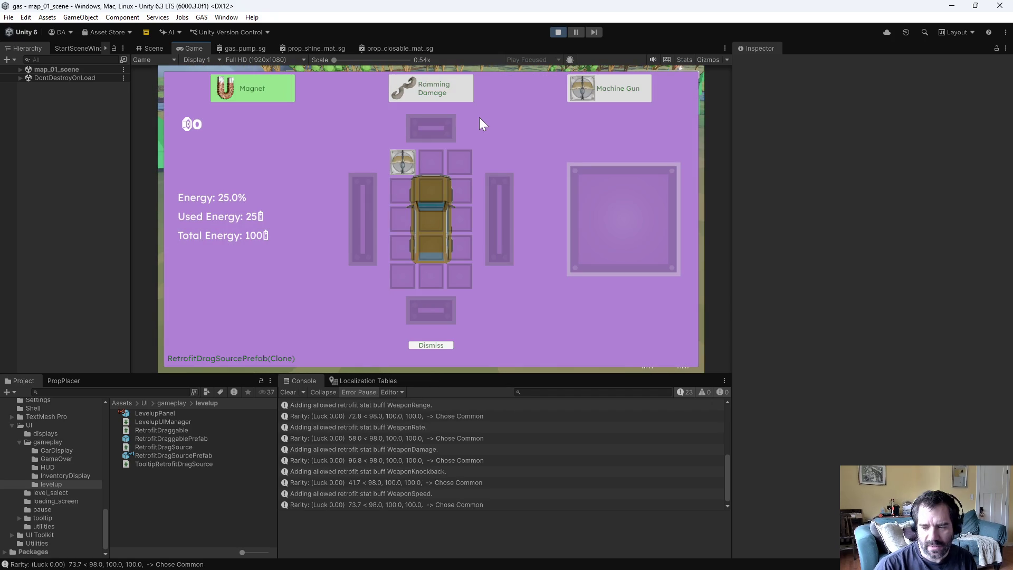
key(Escape)
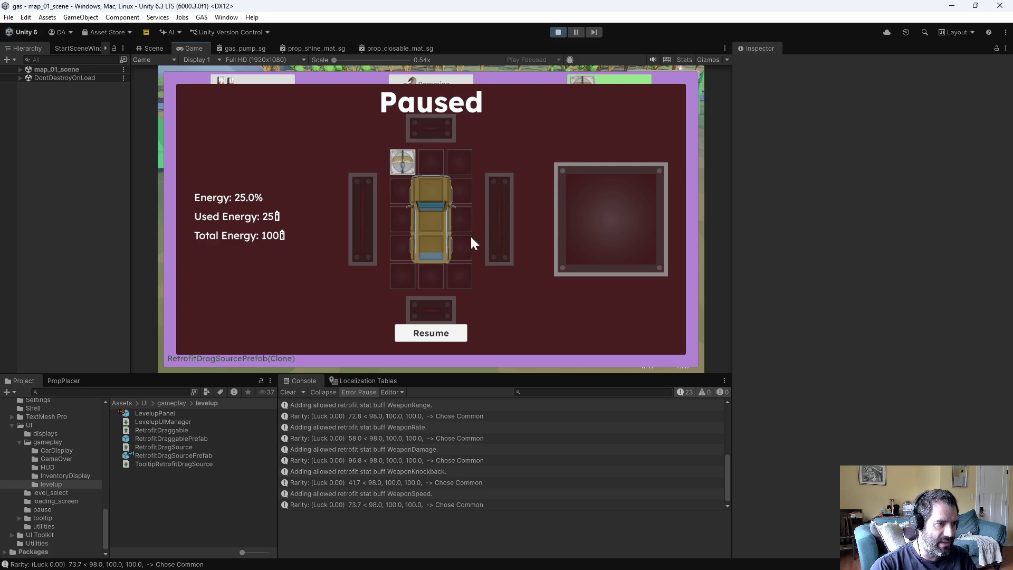
click(557, 32)
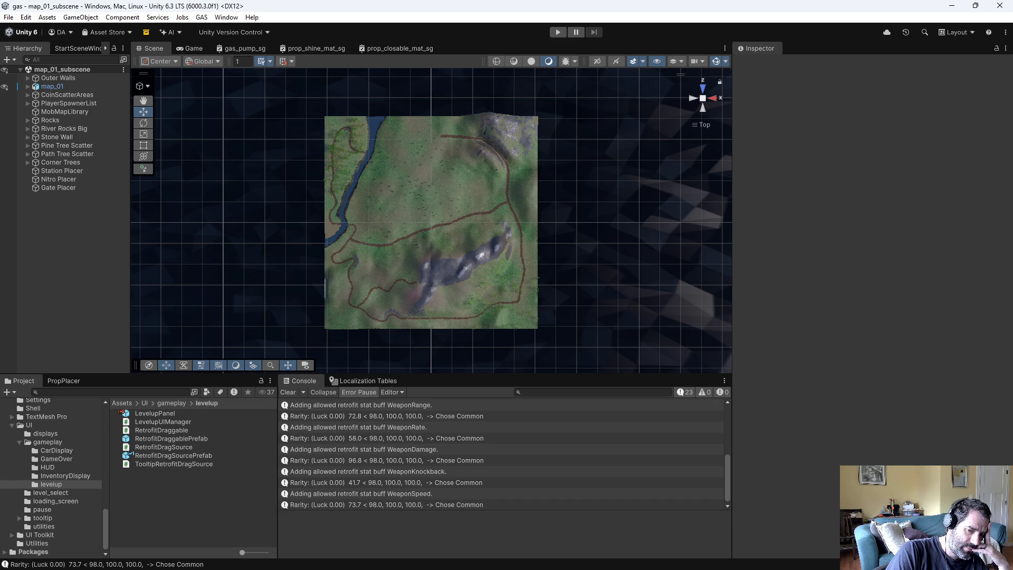
Step: Reconcile offline work under Assets into the default changelist
key(alt+Tab)
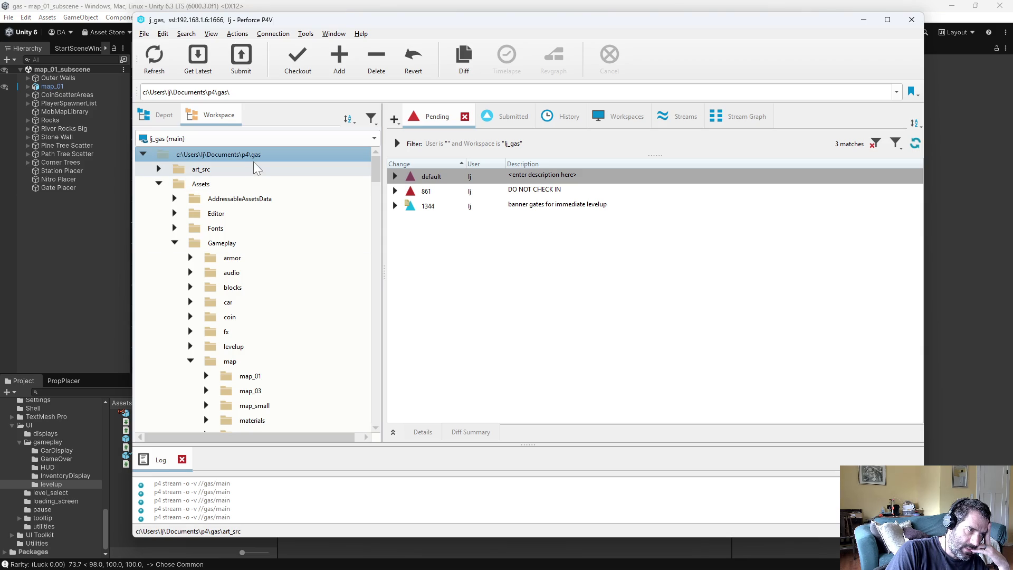
click(205, 185)
right_click(205, 184)
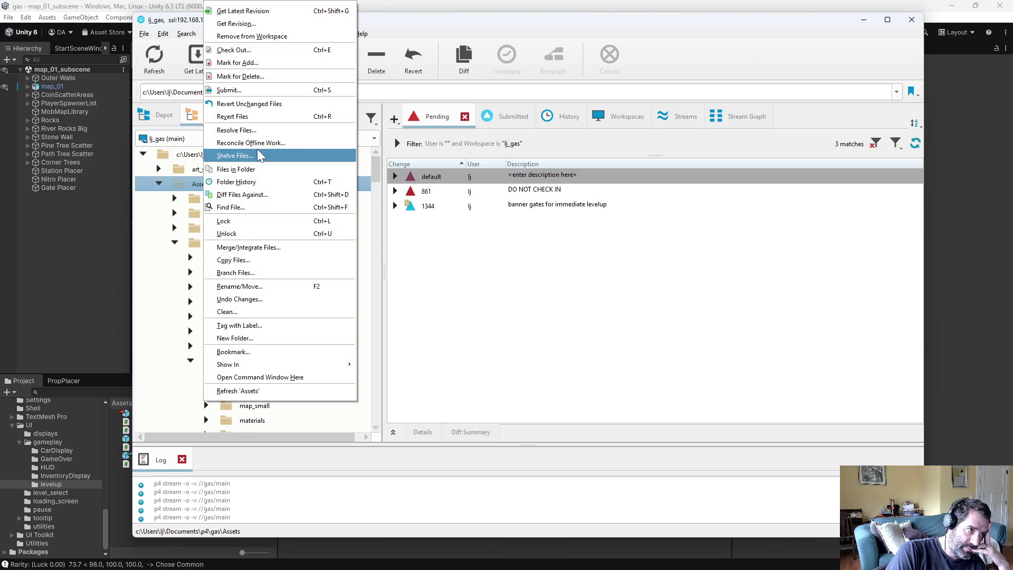
click(268, 151)
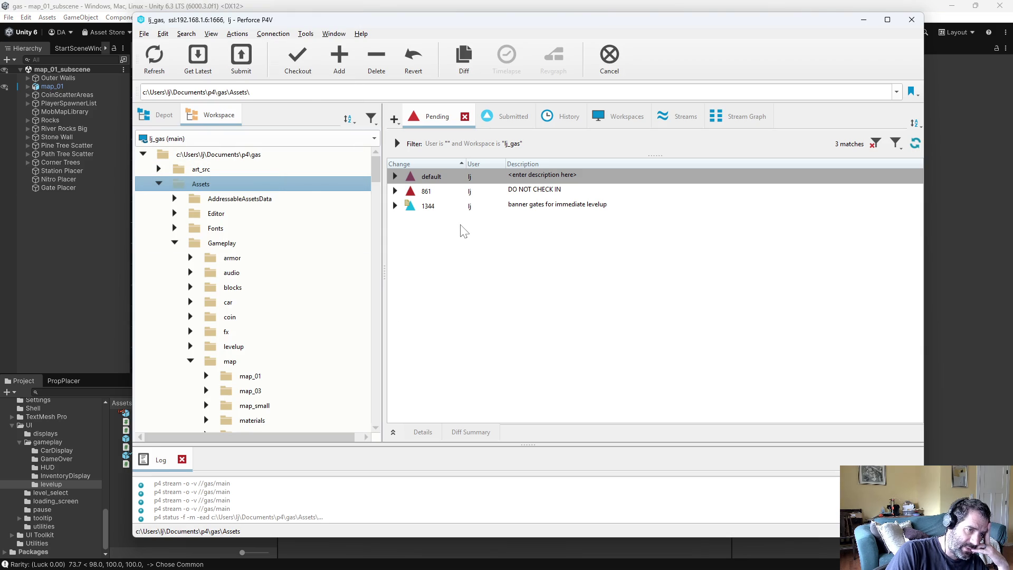
click(272, 557)
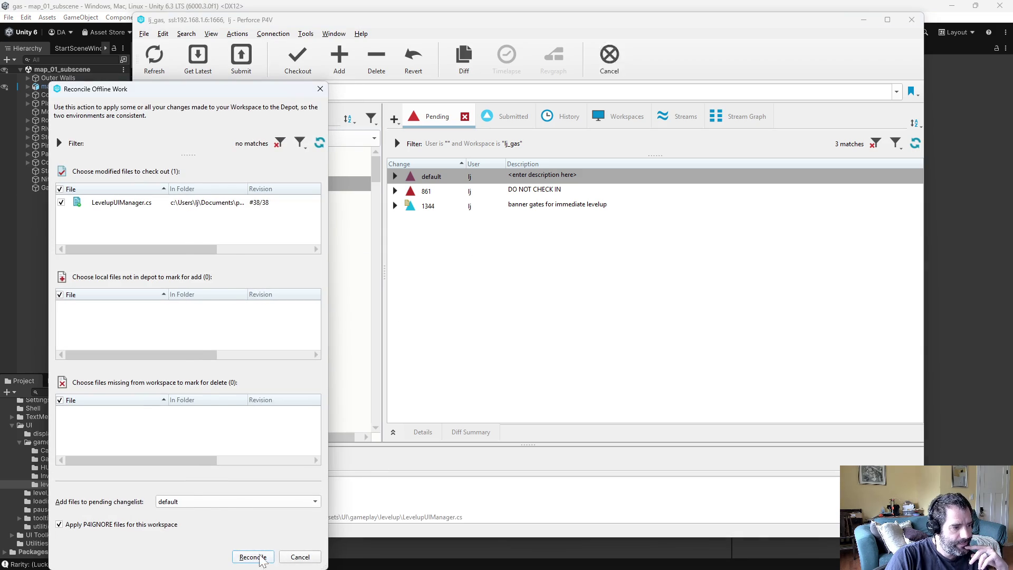
Step: Delete all shelved files from changelist 1344, then delete the empty changelist
click(395, 235)
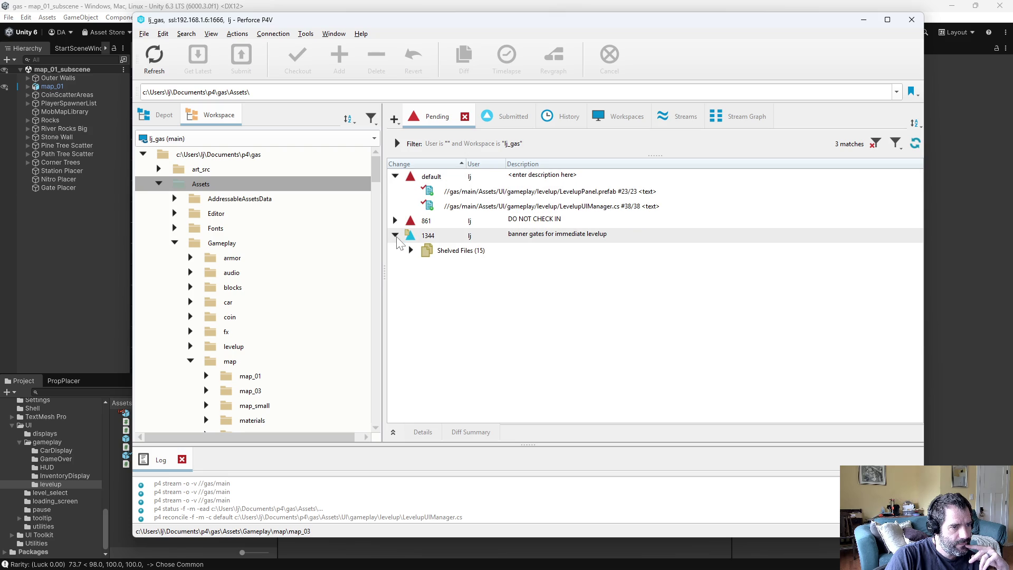
right_click(443, 249)
click(522, 294)
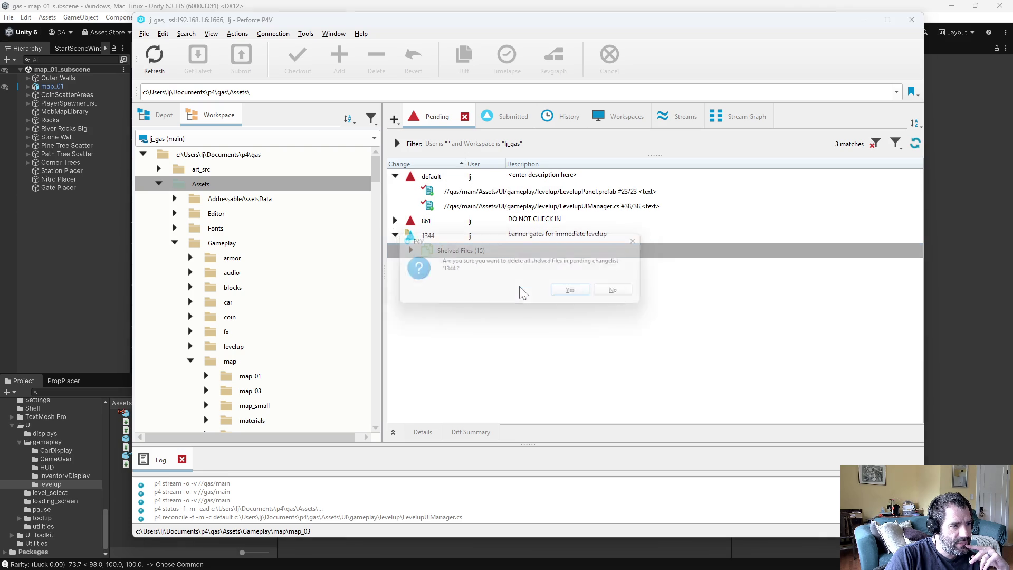
click(579, 292)
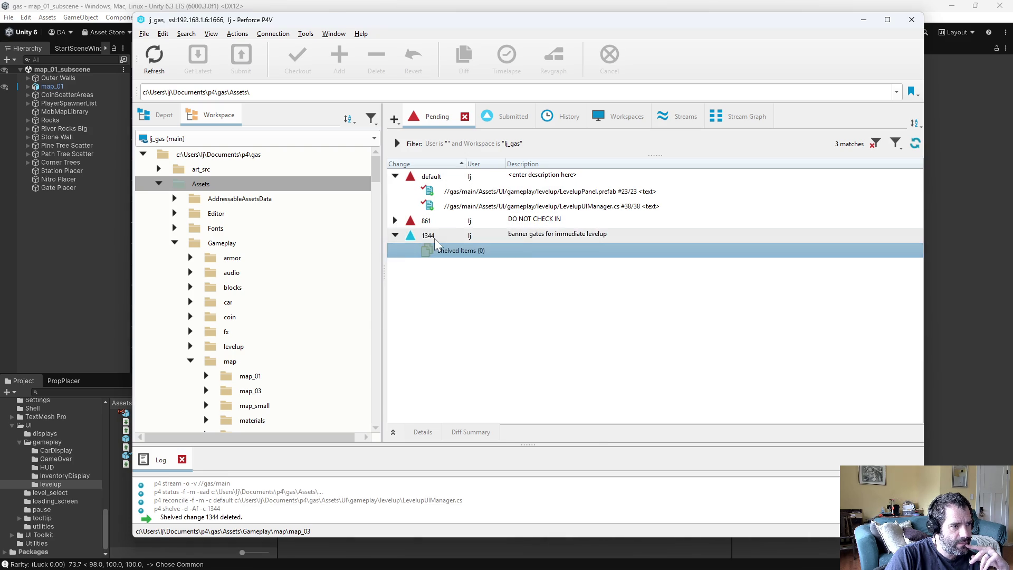
right_click(435, 238)
click(540, 380)
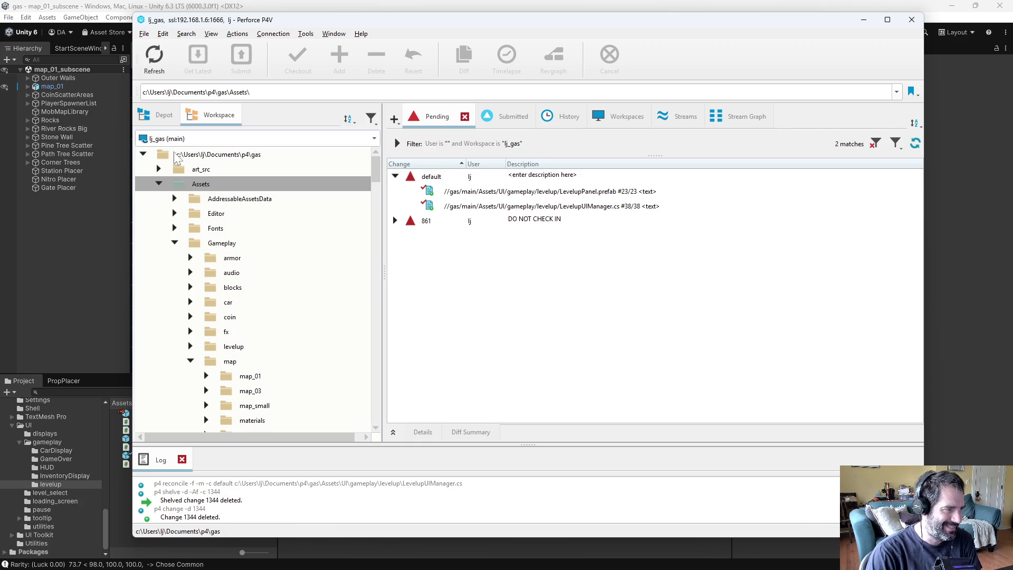
Step: Confirm Assets has nothing to reconcile, then diff LevelupUIManager.cs against its depot version
right_click(206, 184)
click(274, 143)
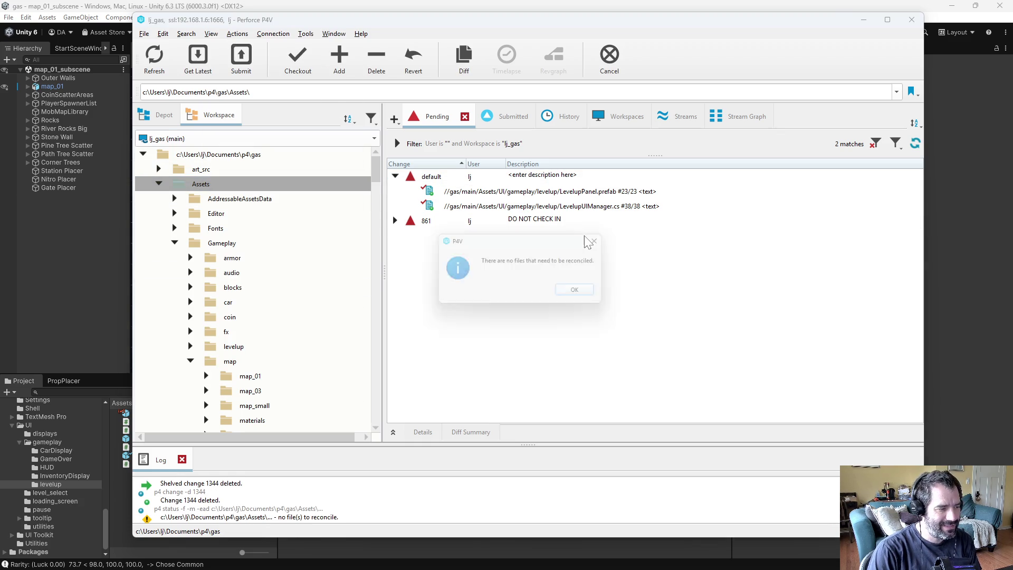
click(583, 293)
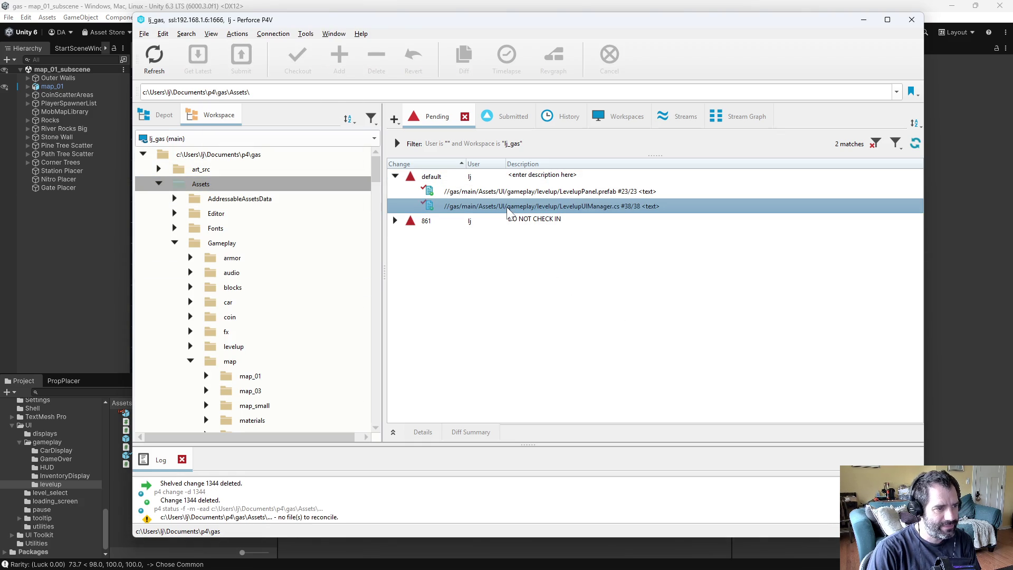
click(539, 206)
key(ctrl+d)
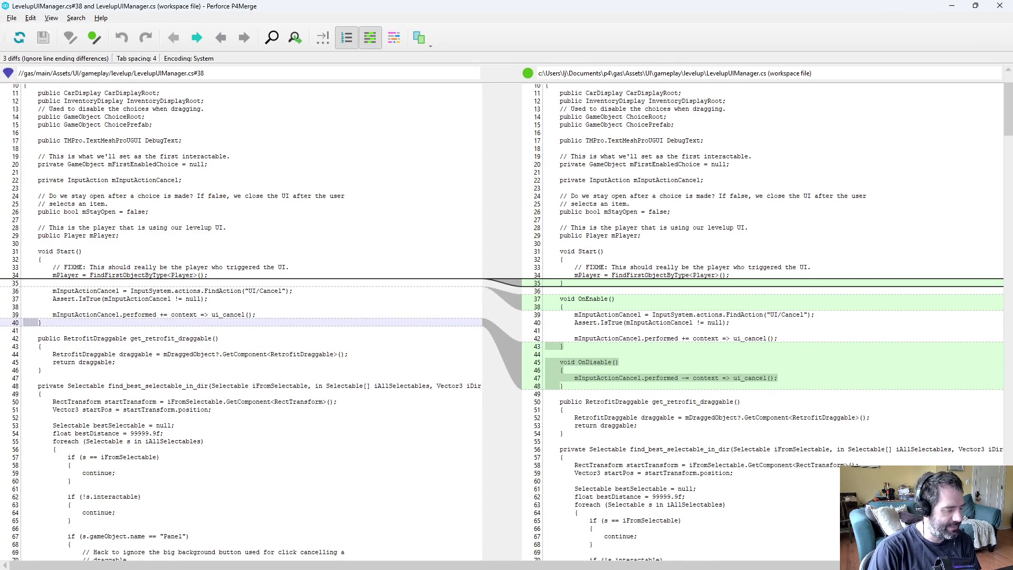
Step: Close the code diff and review the LevelupPanel.prefab diff at m_Interactable
scroll(597, 294, down, 2)
key(ctrl+q)
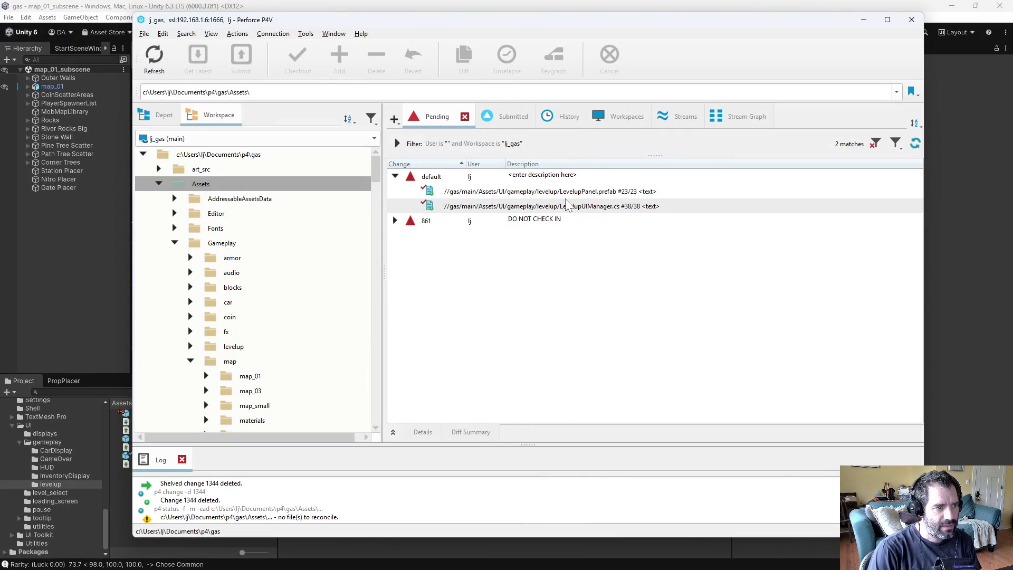
click(565, 189)
key(ctrl+d)
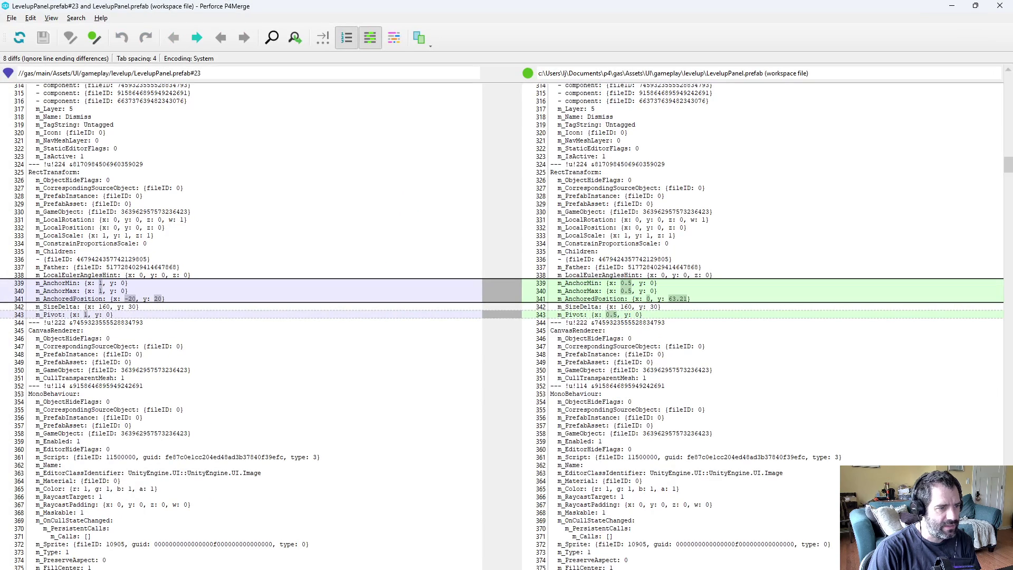
key(ctrl+2)
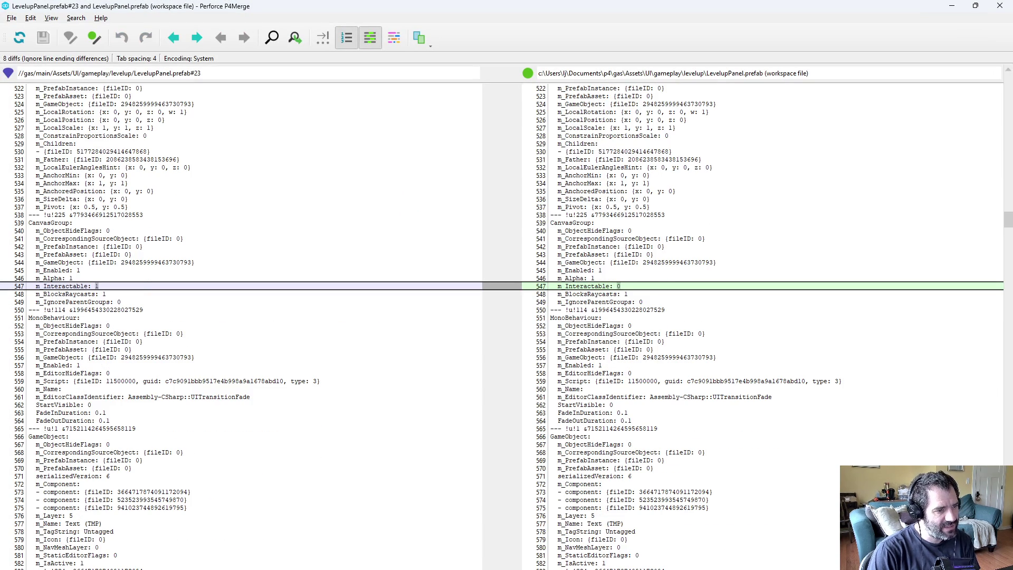
key(ctrl+q)
Step: In Unity, tick Group's Canvas Group Interactable in LevelupPanel and save the prefab
click(961, 339)
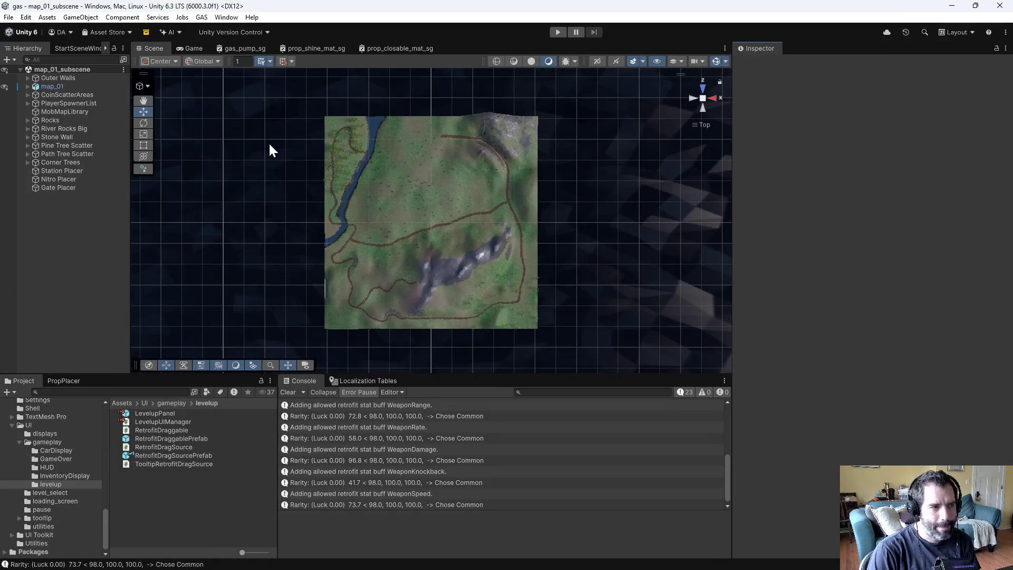
double_click(159, 414)
click(69, 90)
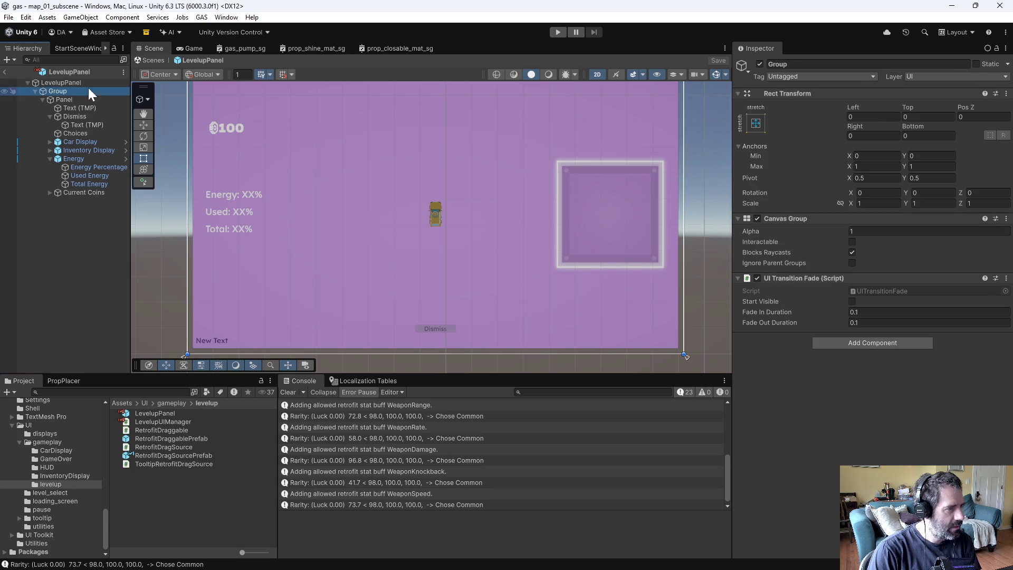
click(852, 242)
key(ctrl+s)
Step: Re-diff LevelupPanel.prefab, step through its differences, and close P4Merge
key(alt+Tab)
key(ctrl+d)
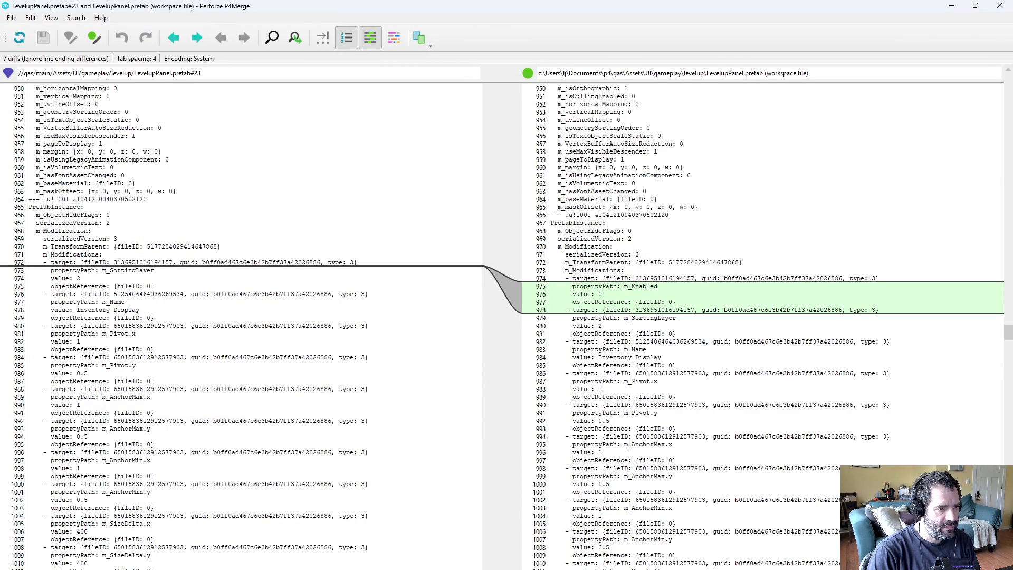
key(ctrl+2)
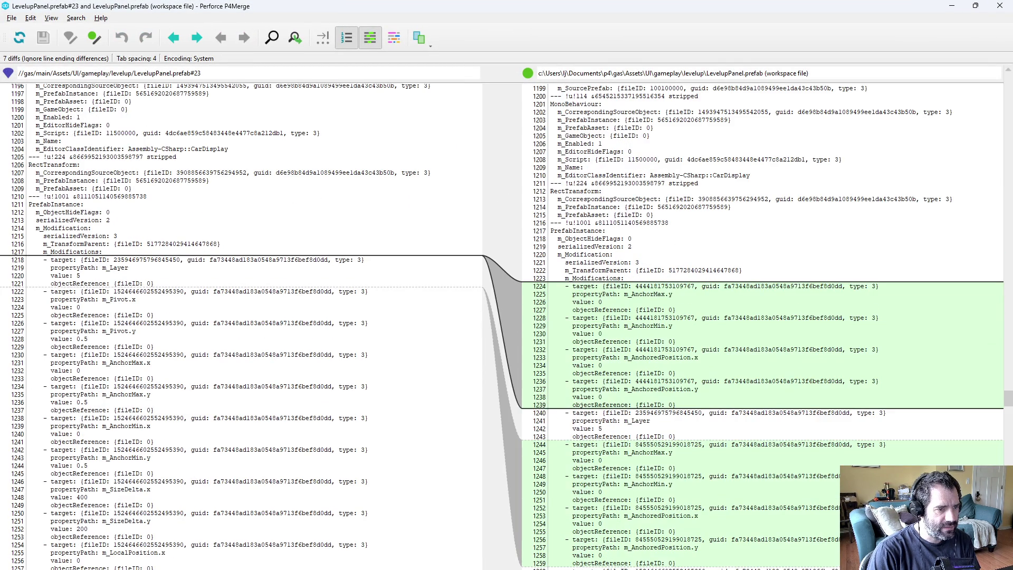
key(ctrl+2)
key(ctrl+2)
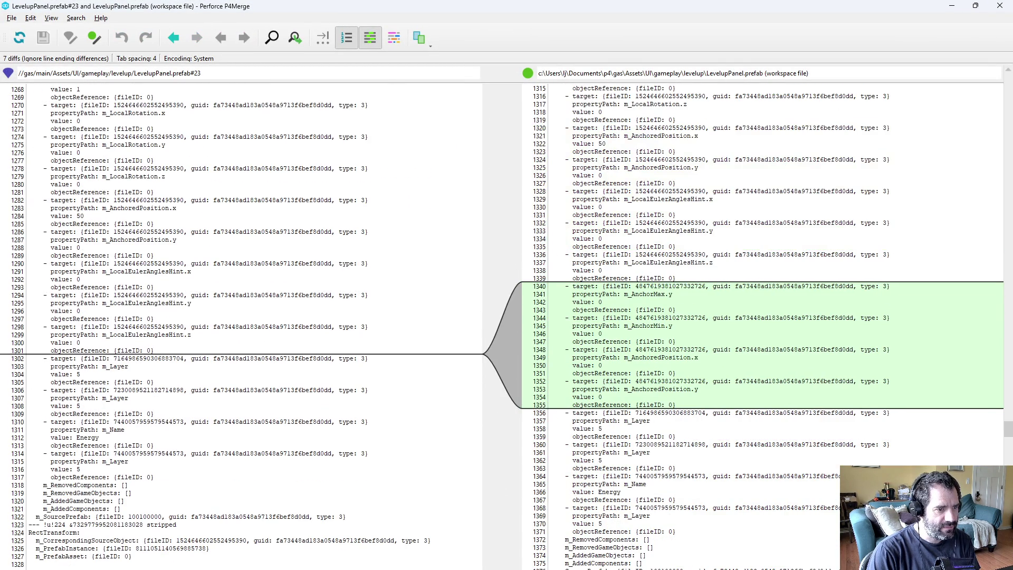
key(alt+F4)
click(395, 220)
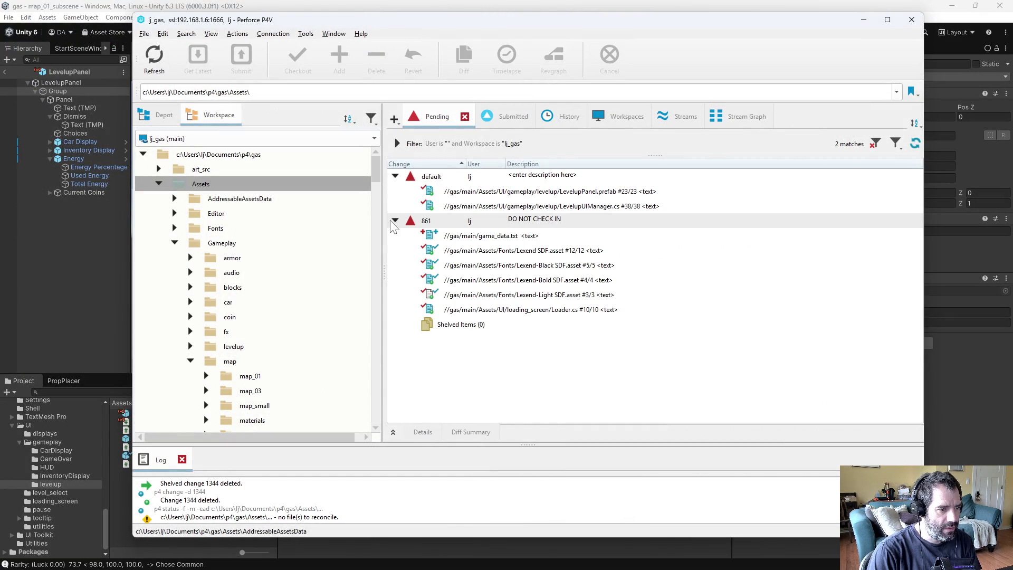
Step: Collapse changelist 861 and start submitting the default changelist
click(393, 220)
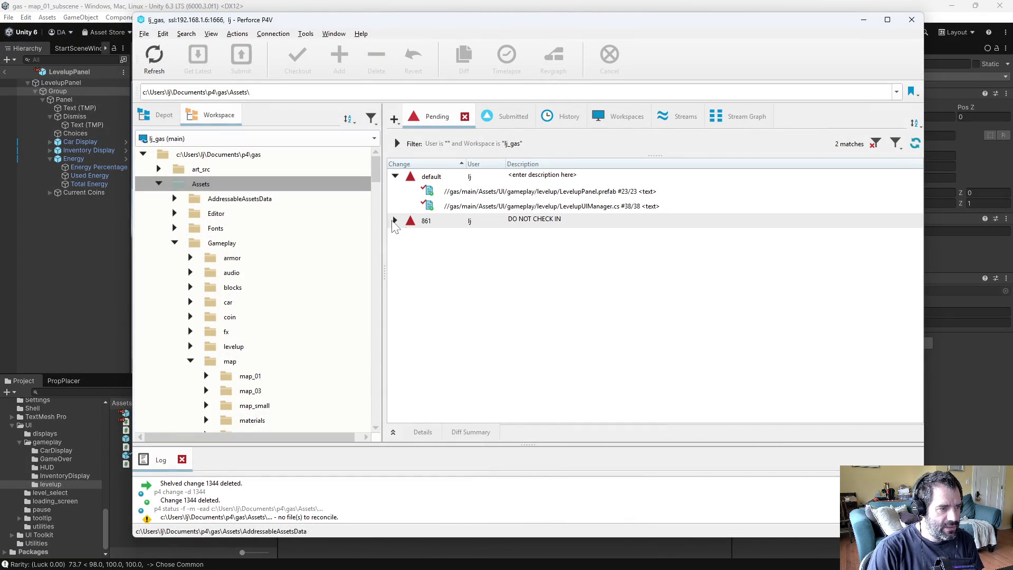
right_click(500, 182)
click(522, 191)
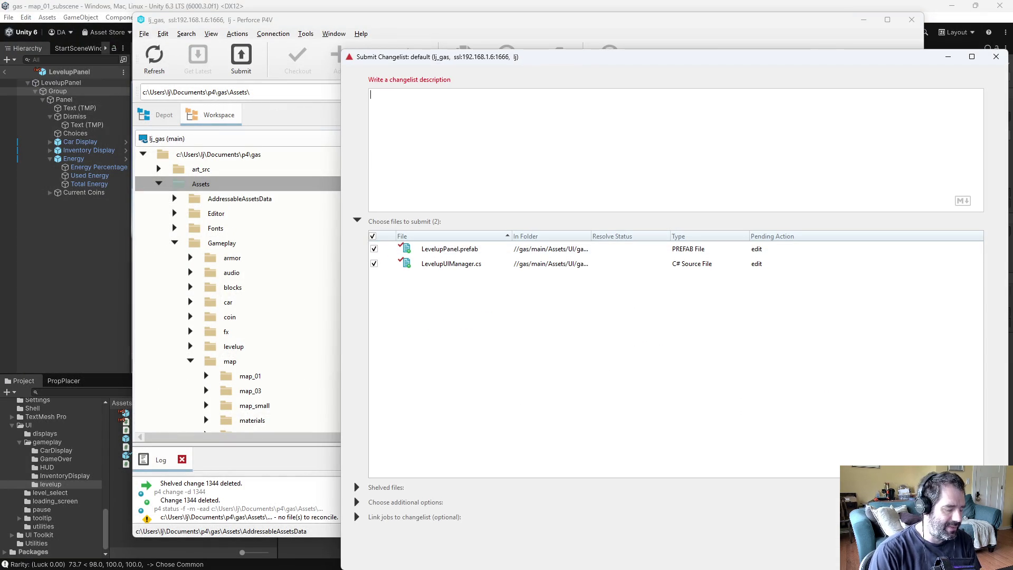
Step: Describe it as 'changed where input action is subscribed to for levelup UI', '- No real change.', '- Also moved dismiss button to the center.', then submit
text(c)
key(BackSpace)
text(changed where input action is )
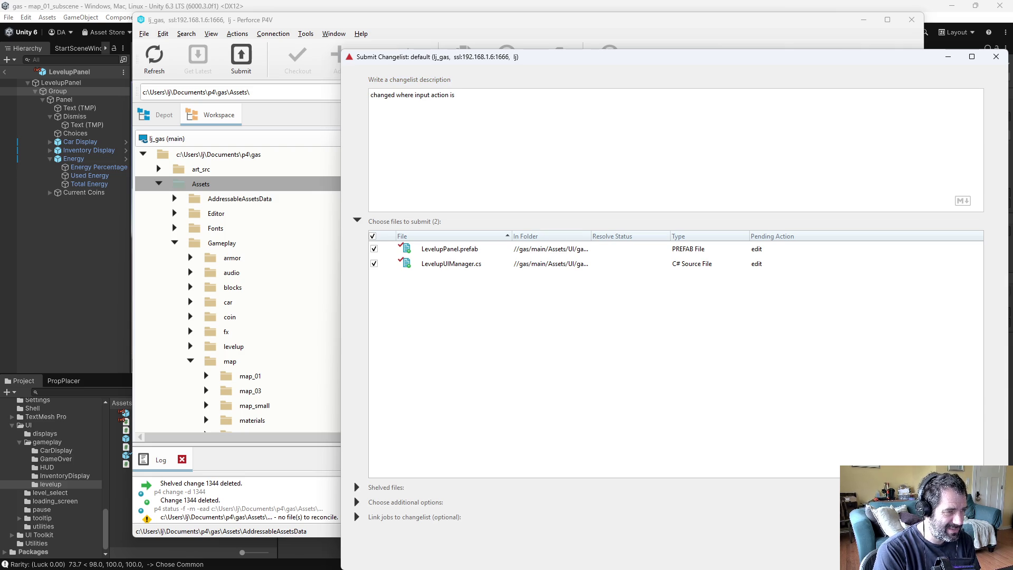
text(su)
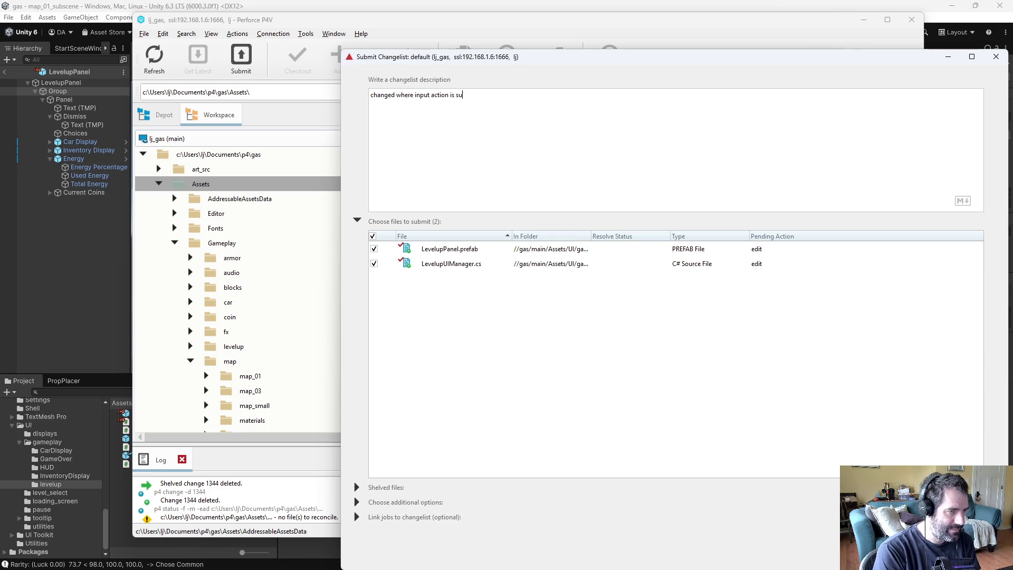
text(bscribed to fo)
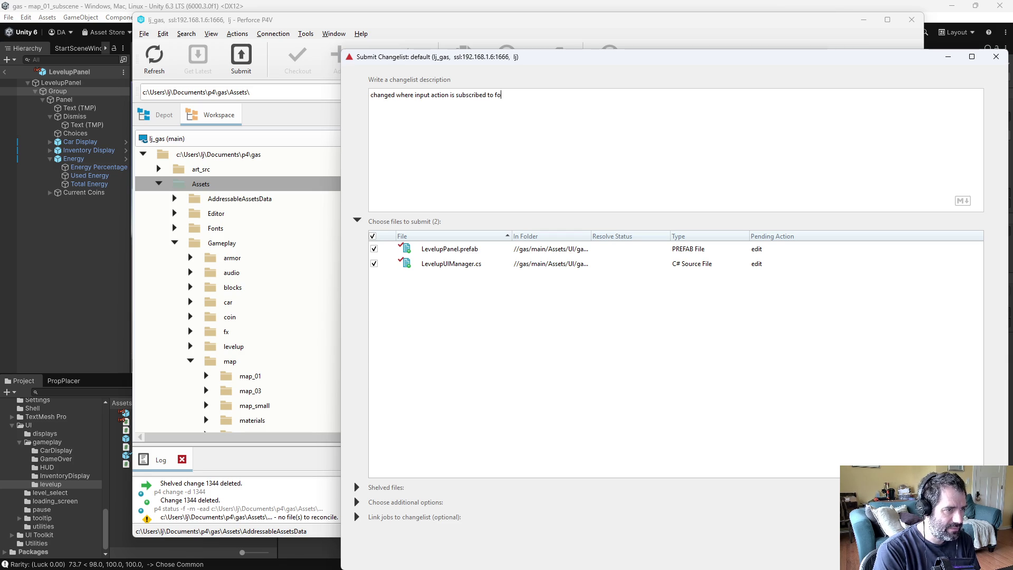
text(r levelup UI)
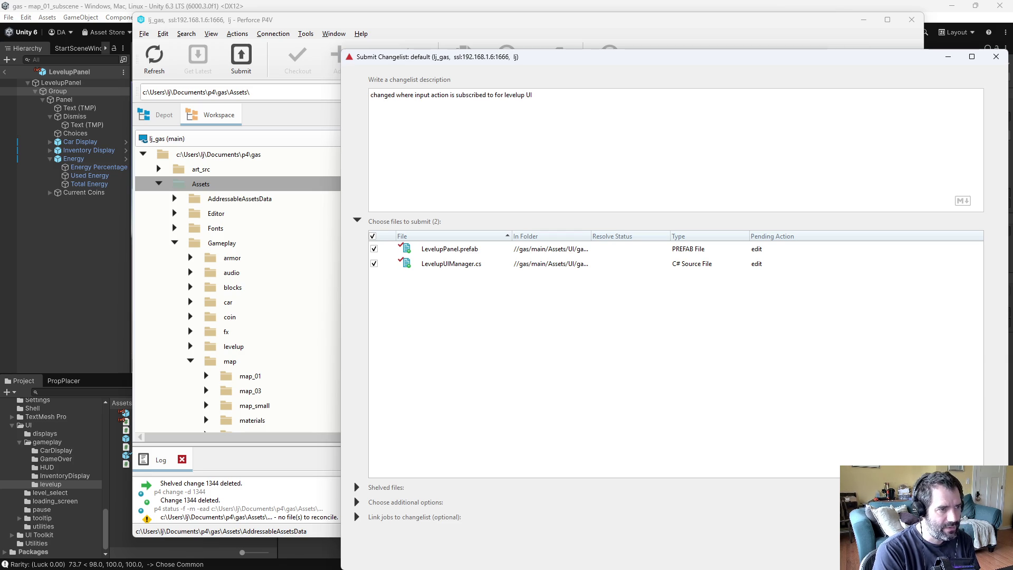
key(Return)
text(- No real c)
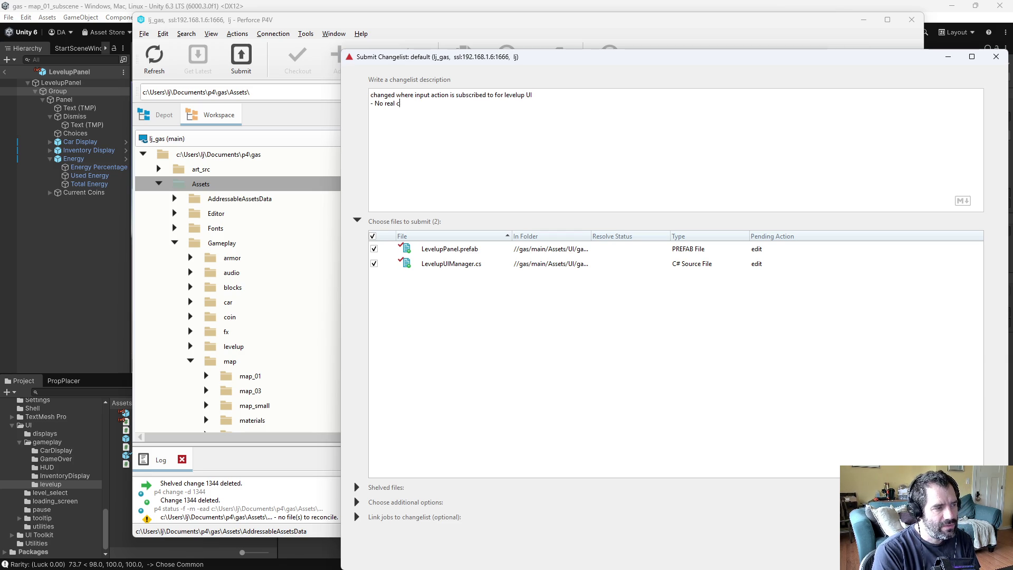
text(hange.)
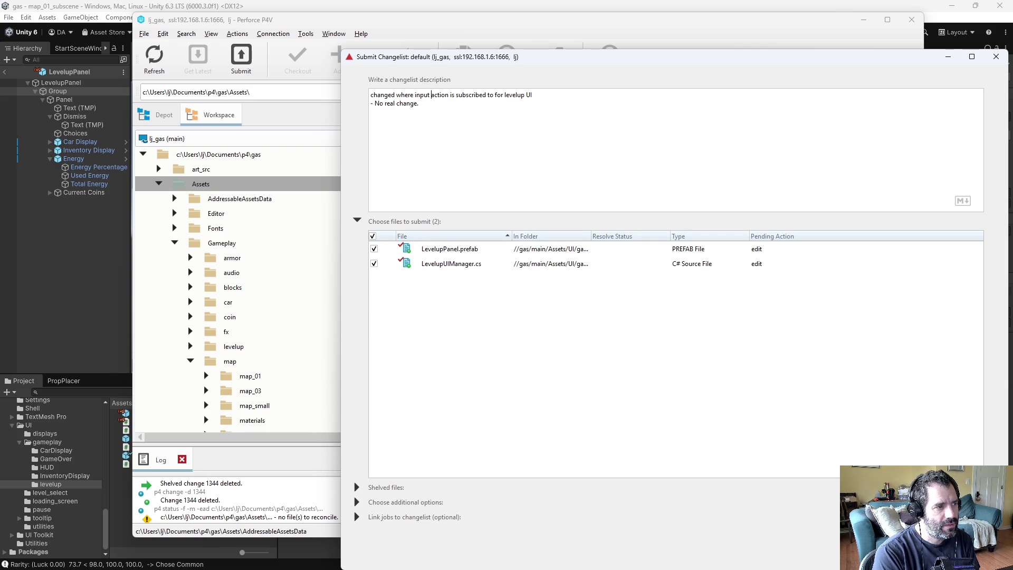
key(Return)
text(- Also moved s)
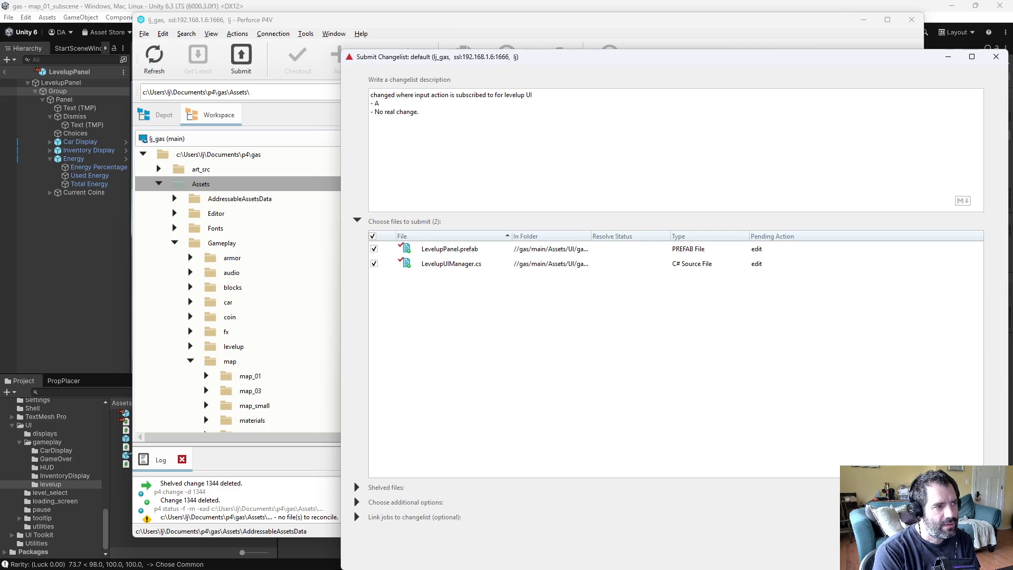
key(BackSpace)
text(disme)
key(BackSpace)
text(ss )
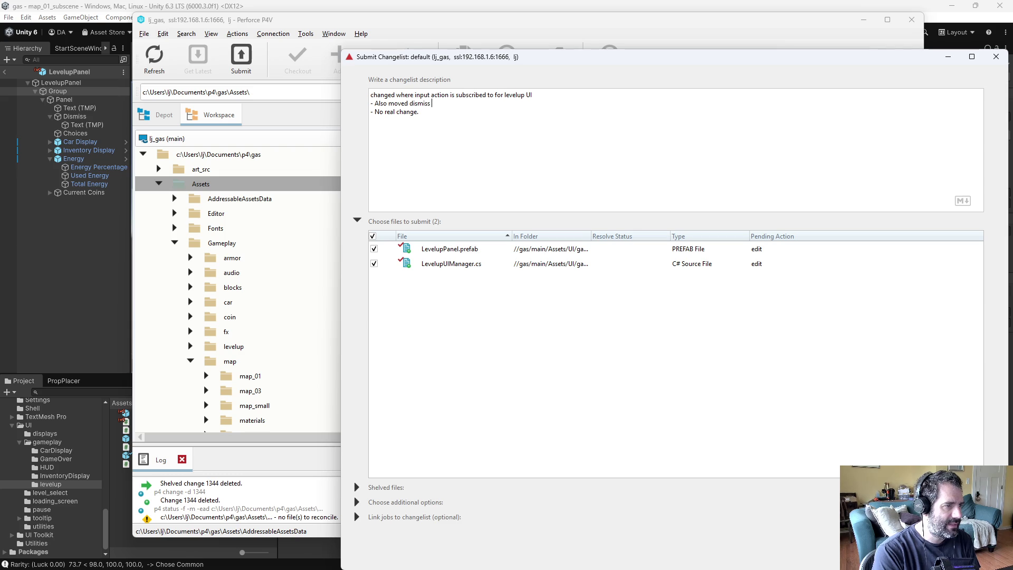
text(button to the center.)
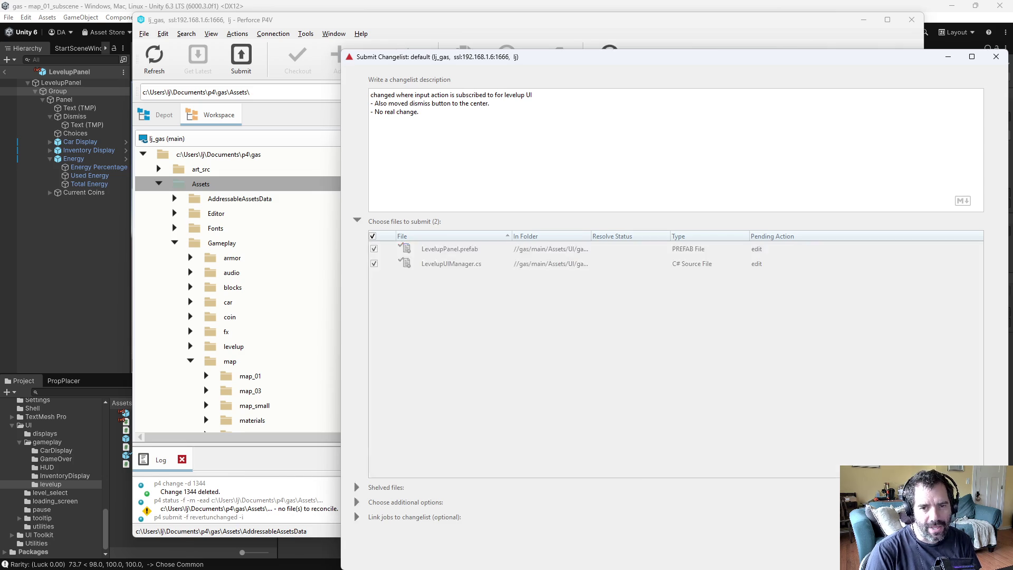
key(ctrl+Return)
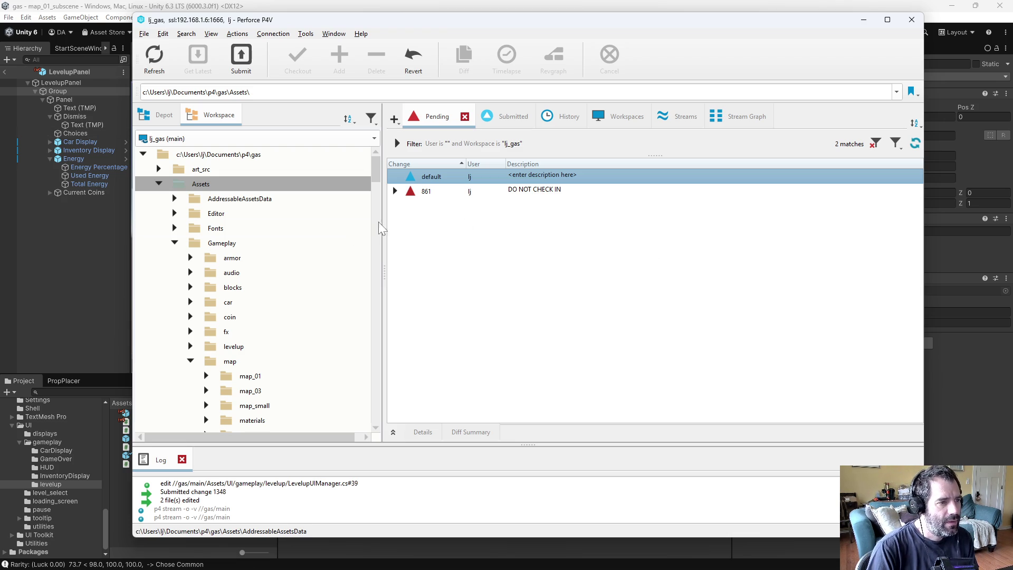
Step: Bring the Unity editor back to the front once change 1348 is submitted
click(109, 276)
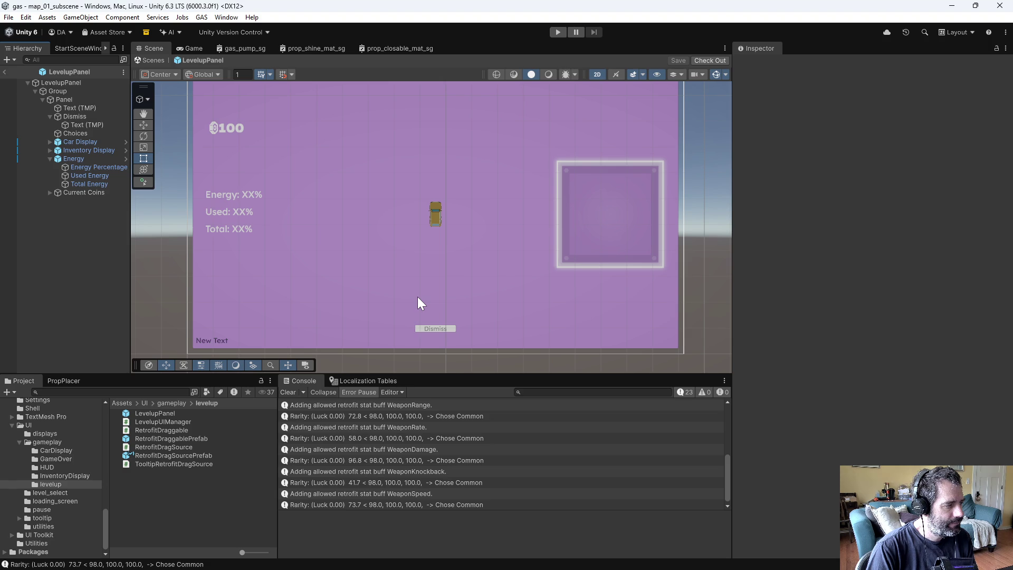
Step: Open gate_banner from Assets/Gameplay/map/props/gates and orbit the Scene view around it
scroll(53, 479, up, 10)
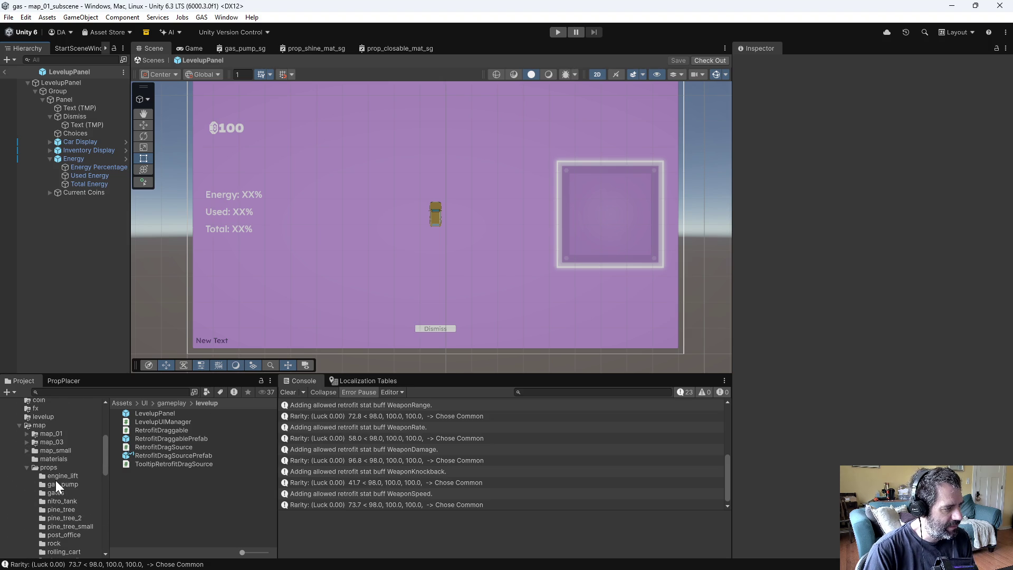
scroll(55, 480, down, 3)
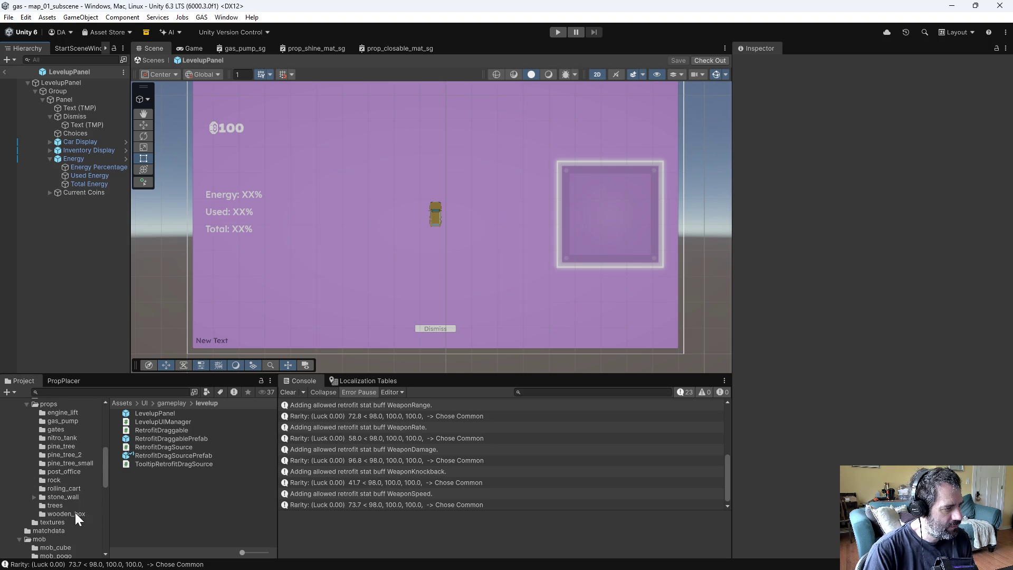
click(61, 429)
scroll(173, 483, down, 3)
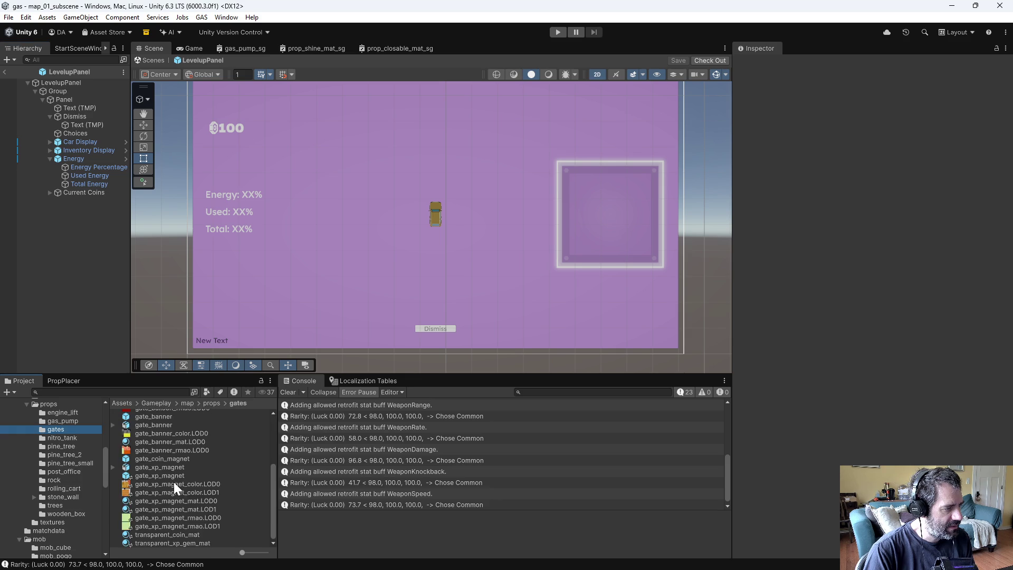
click(149, 450)
double_click(149, 451)
mouse_move(391, 324)
alt+mouse_down()
mouse_move(626, 326)
mouse_move(493, 316)
mouse_move(520, 238)
mouse_move(281, 231)
alt+mouse_up()
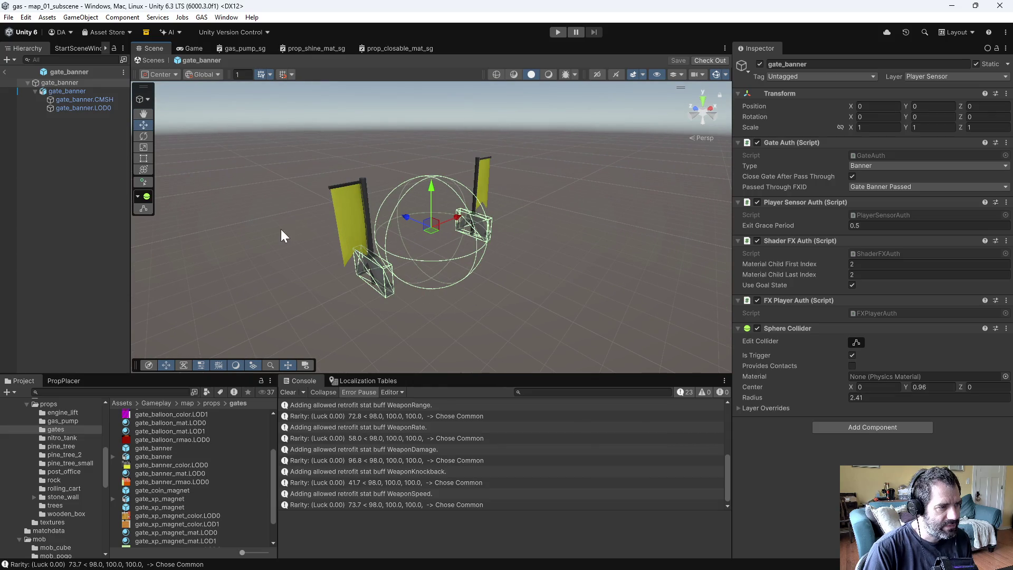
Step: Play-test: drive through the gate, dismiss the screen, choose Station Rate, then stop Play mode
click(557, 32)
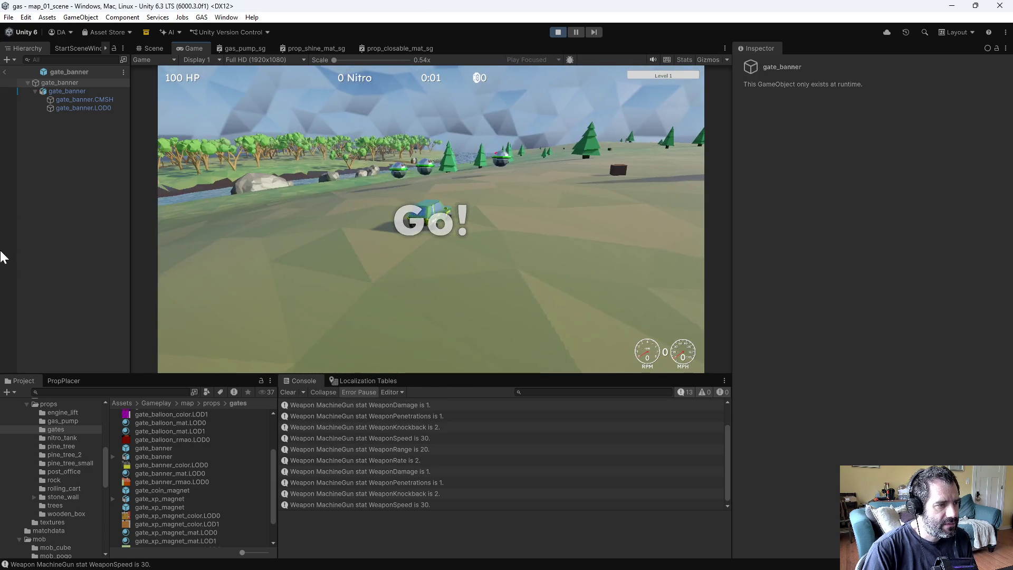
key(w)
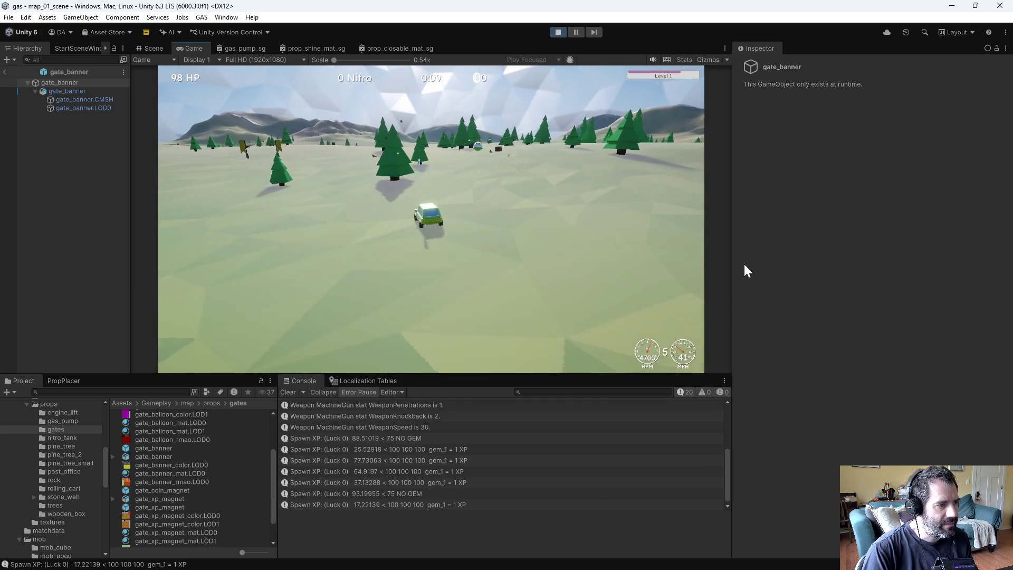
click(415, 346)
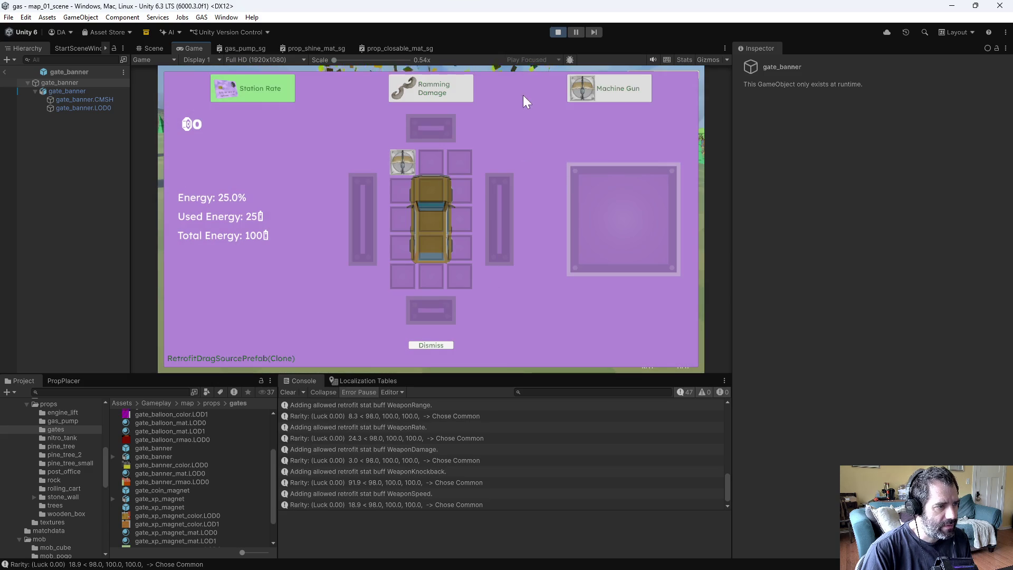
click(256, 91)
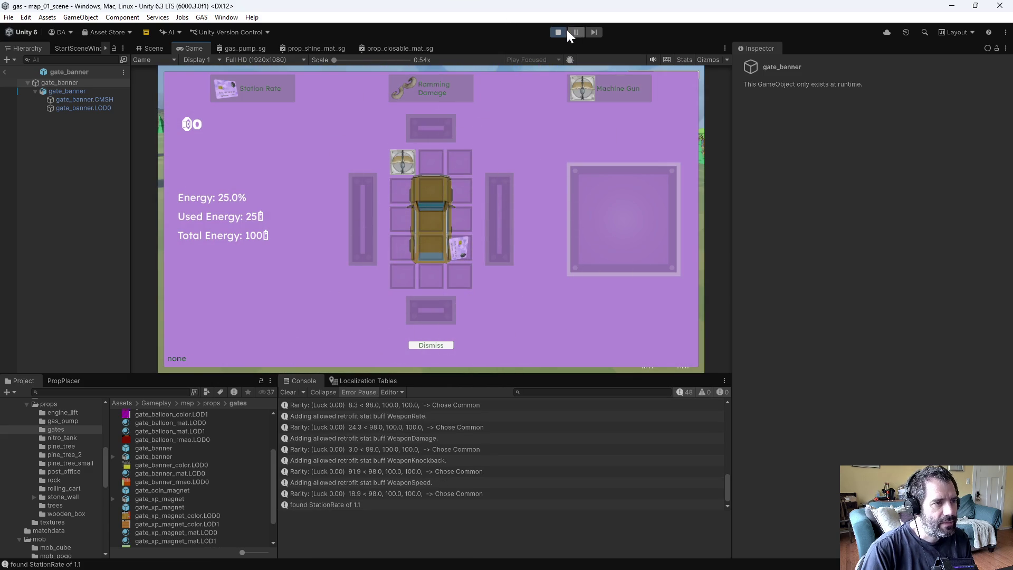
click(558, 31)
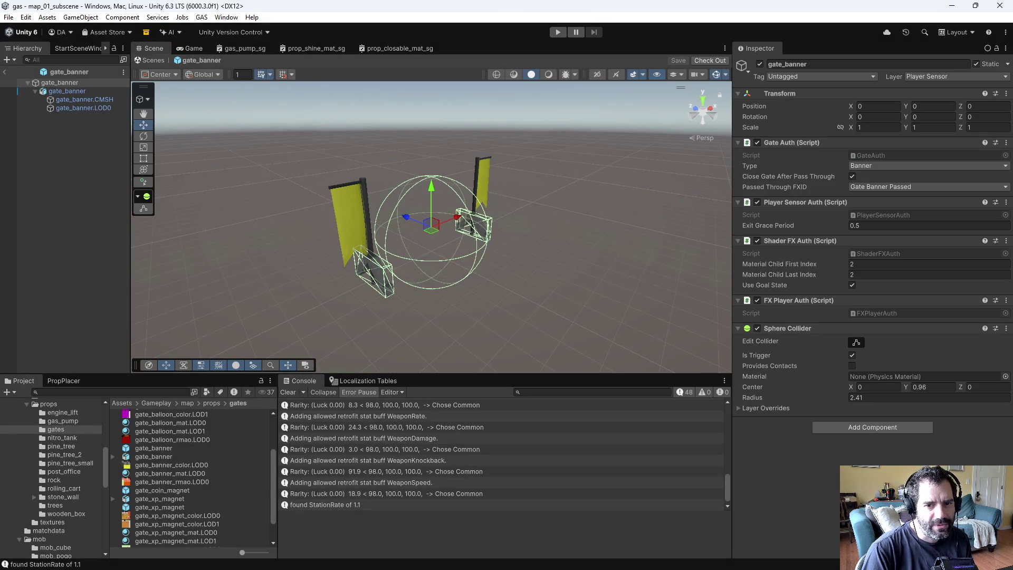
mouse_move(574, 364)
alt+mouse_down()
mouse_move(526, 316)
mouse_move(526, 256)
mouse_move(597, 280)
alt+mouse_up()
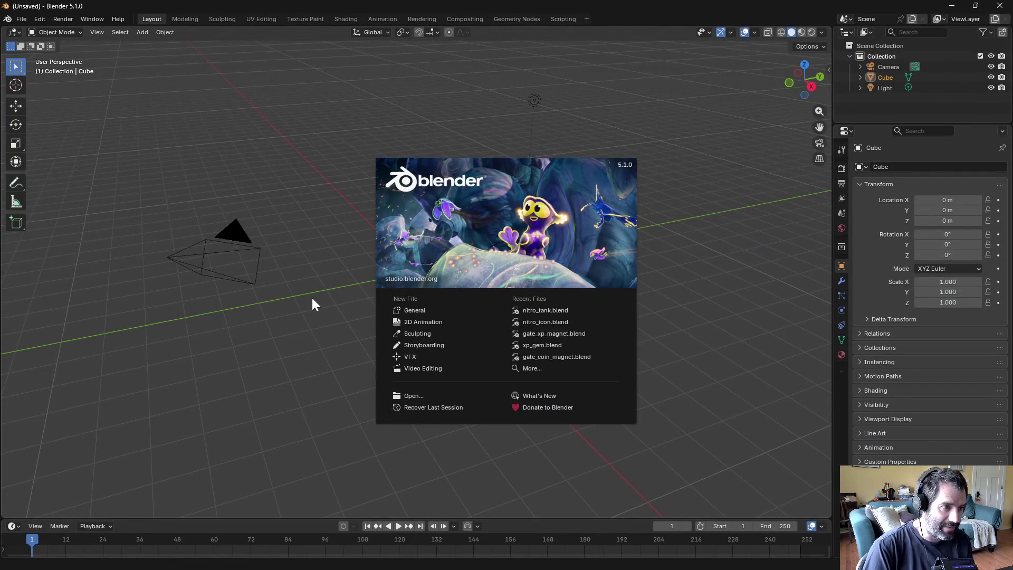
Step: Close the Blender splash, deselect the default cube, and discard the untitled scene with Don't Save
click(314, 304)
click(321, 177)
click(20, 20)
key(ctrl+q)
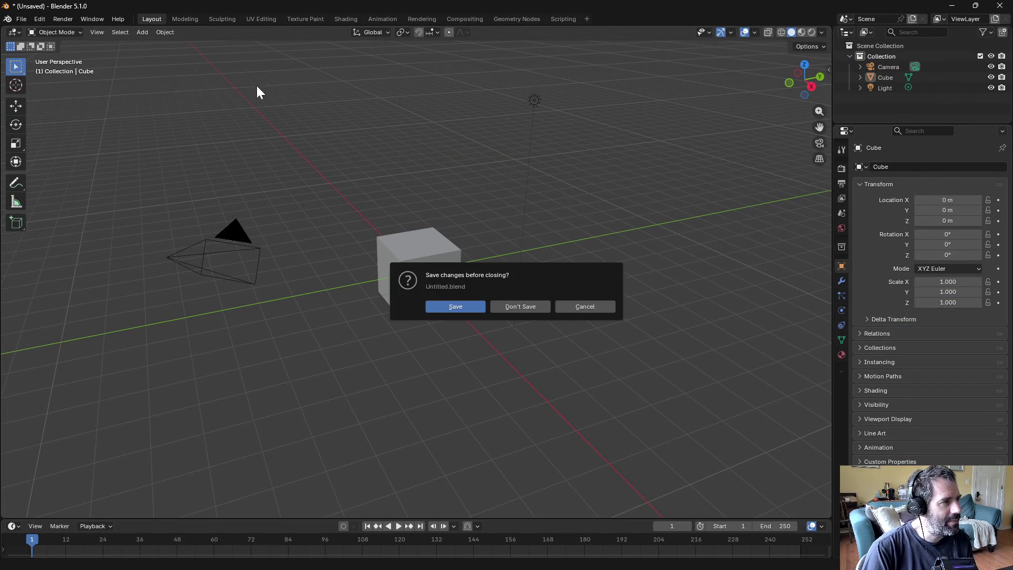
click(522, 311)
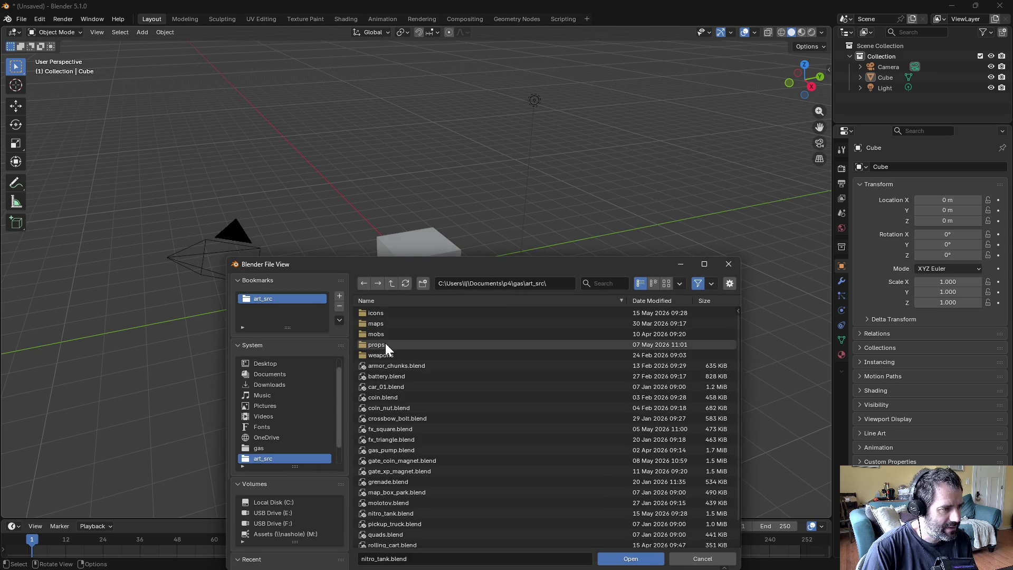
Step: Open art_src/props/gate_banner.blend and orbit to view both banners
scroll(406, 391, down, 2)
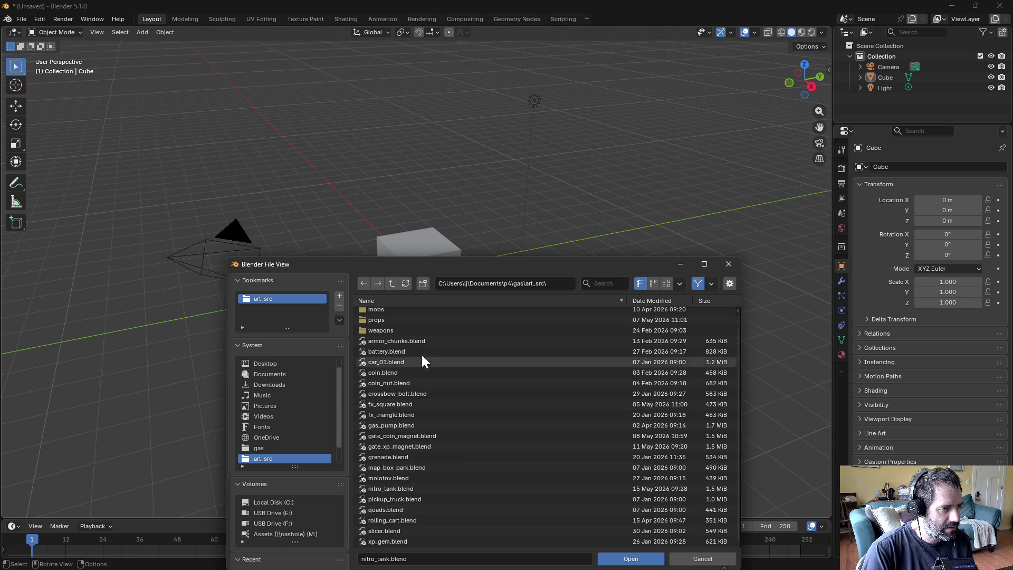
click(370, 323)
double_click(408, 334)
mouse_move(477, 288)
middle_down()
mouse_move(635, 324)
mouse_move(580, 312)
mouse_move(587, 281)
mouse_move(605, 274)
mouse_move(588, 273)
middle_up()
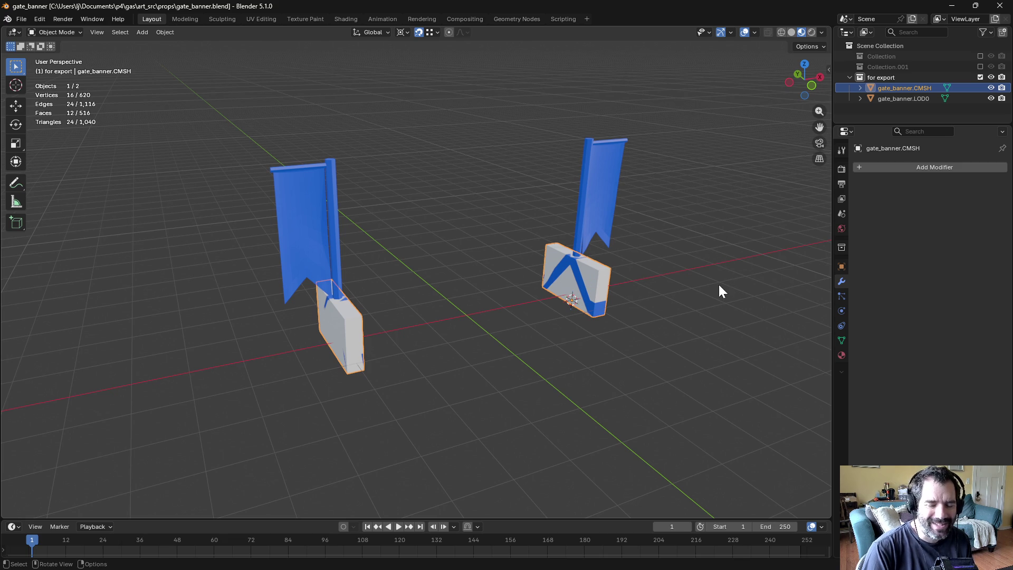
mouse_move(685, 271)
middle_down()
mouse_move(547, 255)
mouse_move(663, 244)
mouse_move(703, 260)
mouse_move(737, 258)
mouse_move(679, 273)
mouse_move(689, 271)
middle_up()
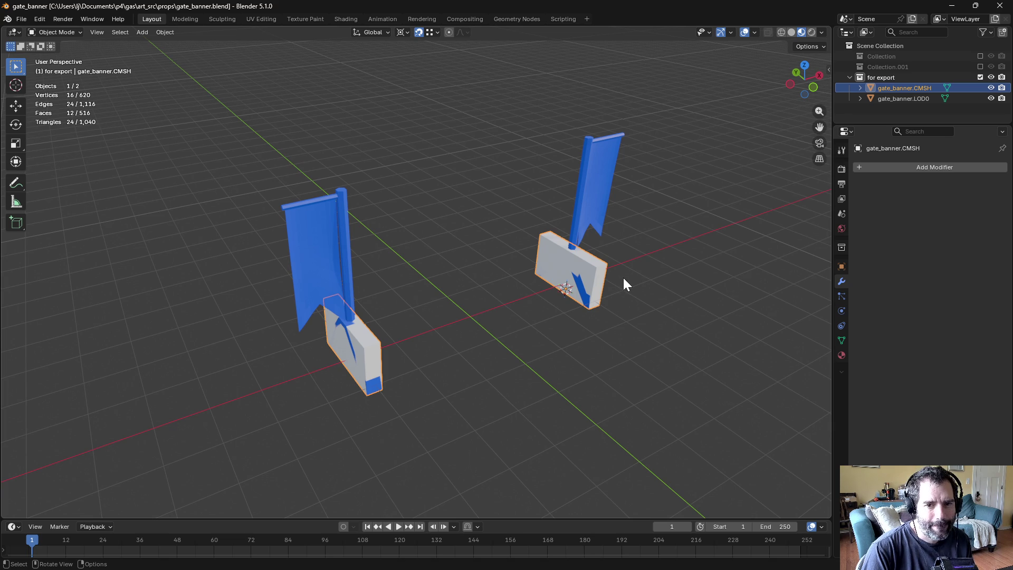
mouse_move(653, 280)
middle_down()
mouse_move(561, 265)
mouse_move(650, 261)
middle_up()
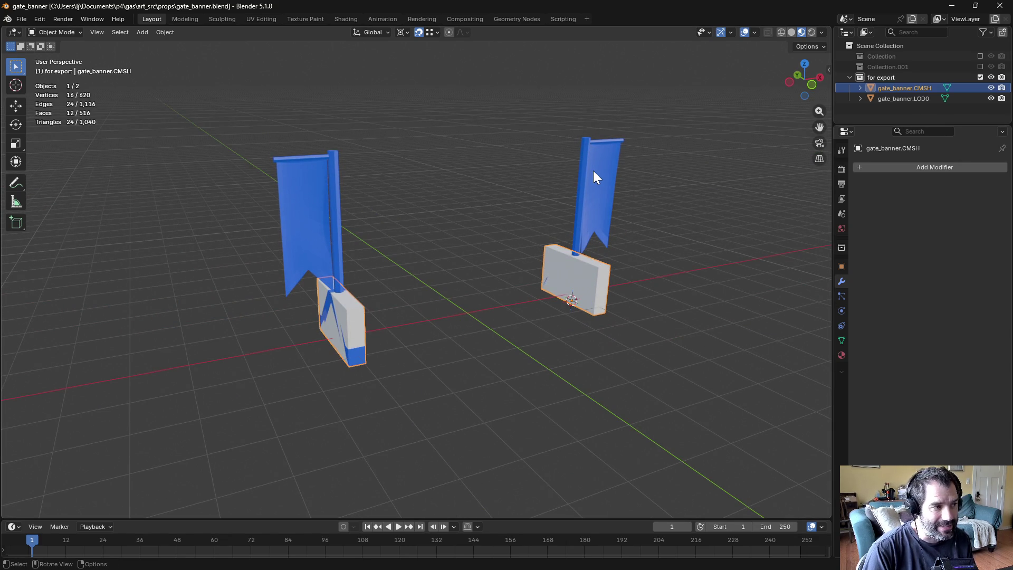
click(587, 268)
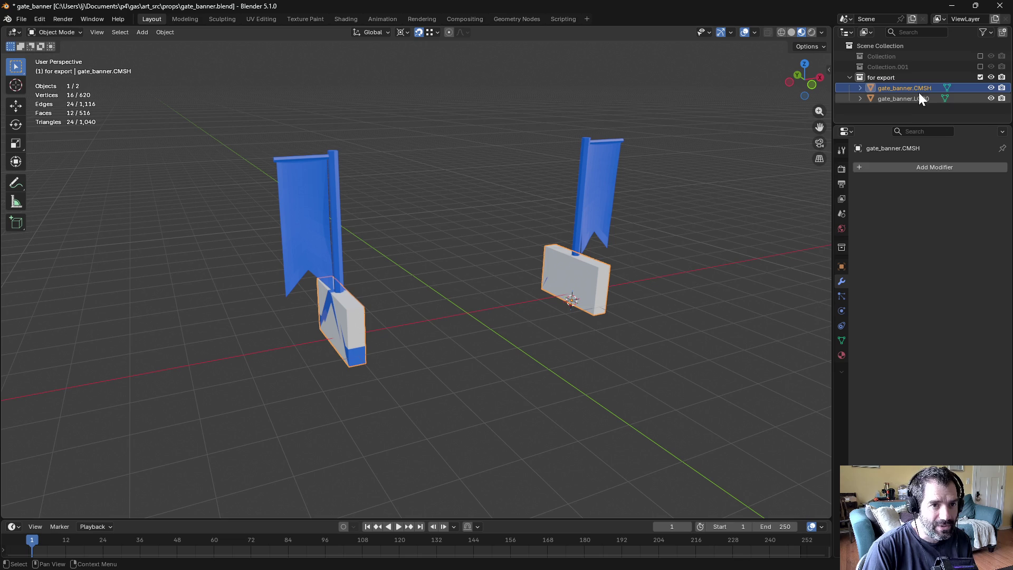
scroll(554, 282, up, 2)
mouse_move(454, 289)
middle_down()
mouse_move(464, 290)
mouse_move(406, 327)
mouse_move(472, 322)
middle_up()
click(484, 280)
click(409, 328)
middle_drag(454, 322, 475, 312)
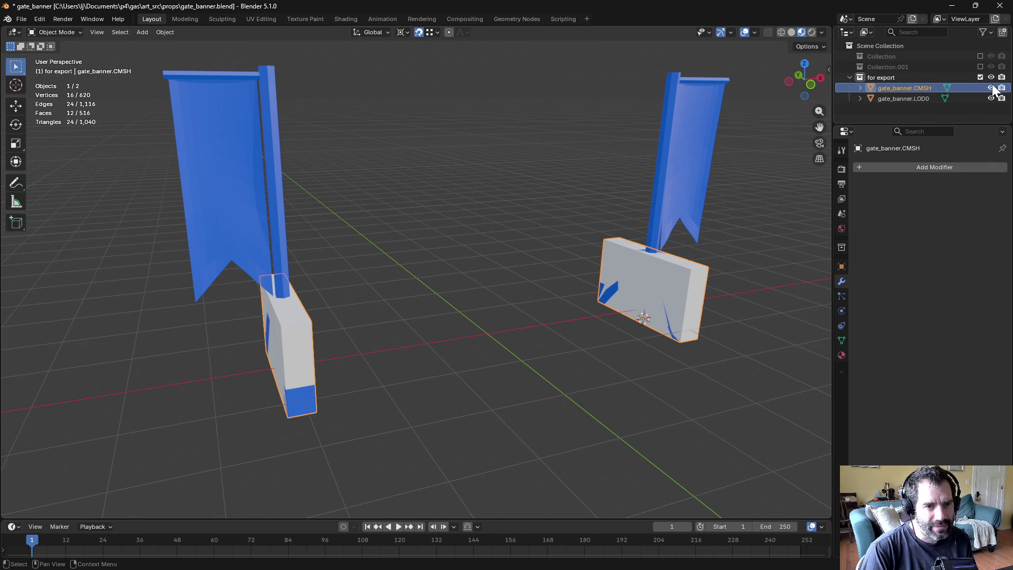
Step: Include Collection.001, exclude the for export collection, and enter Edit Mode on the combined mesh
click(981, 66)
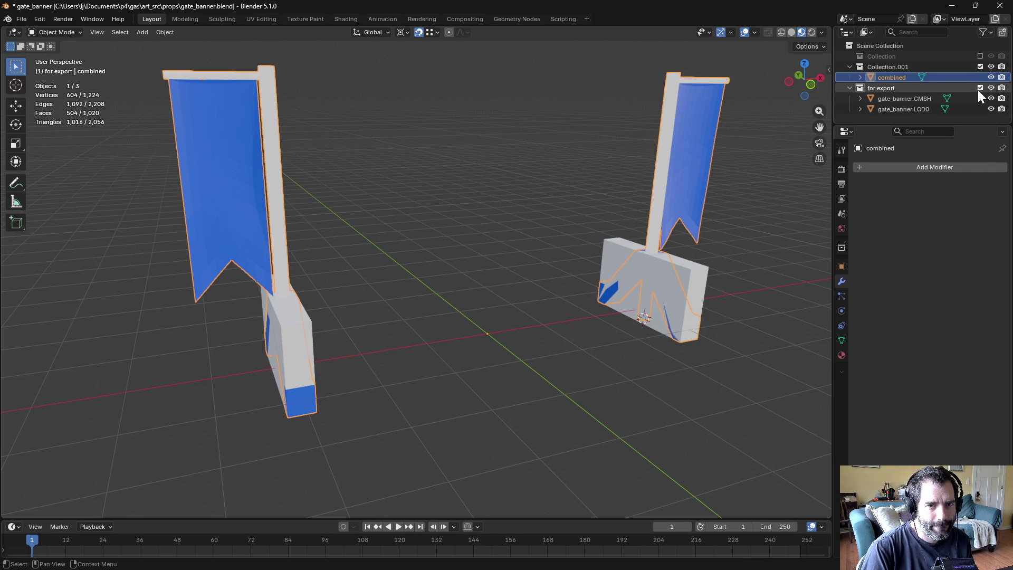
click(980, 87)
mouse_move(730, 178)
middle_down()
mouse_move(614, 172)
mouse_move(665, 180)
mouse_move(688, 224)
middle_up()
click(670, 306)
key(ctrl+Tab)
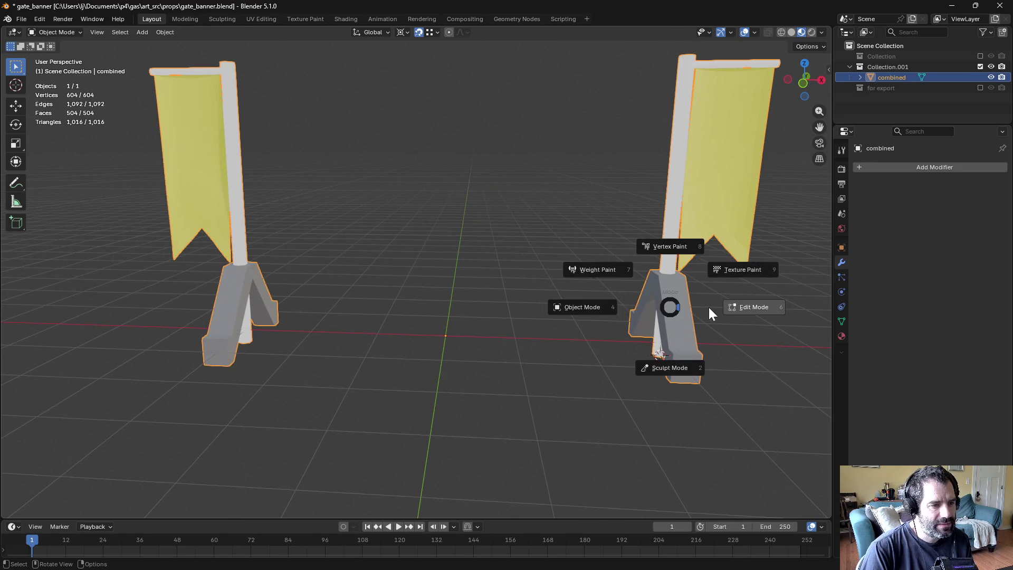
click(708, 307)
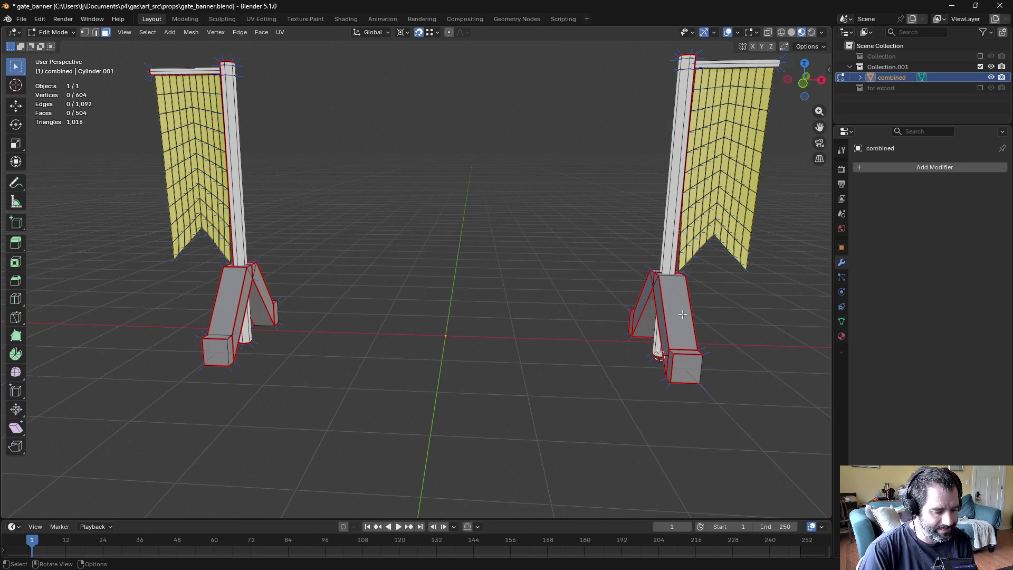
Step: Delete the right and left stand legs by selecting linked faces by material and deleting Faces
key(l)
click(622, 314)
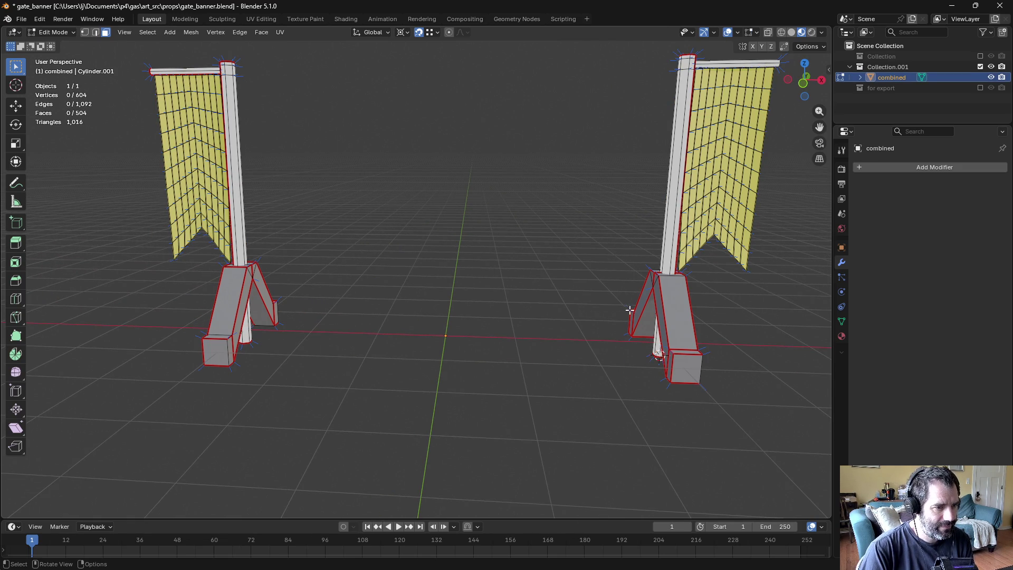
key(l)
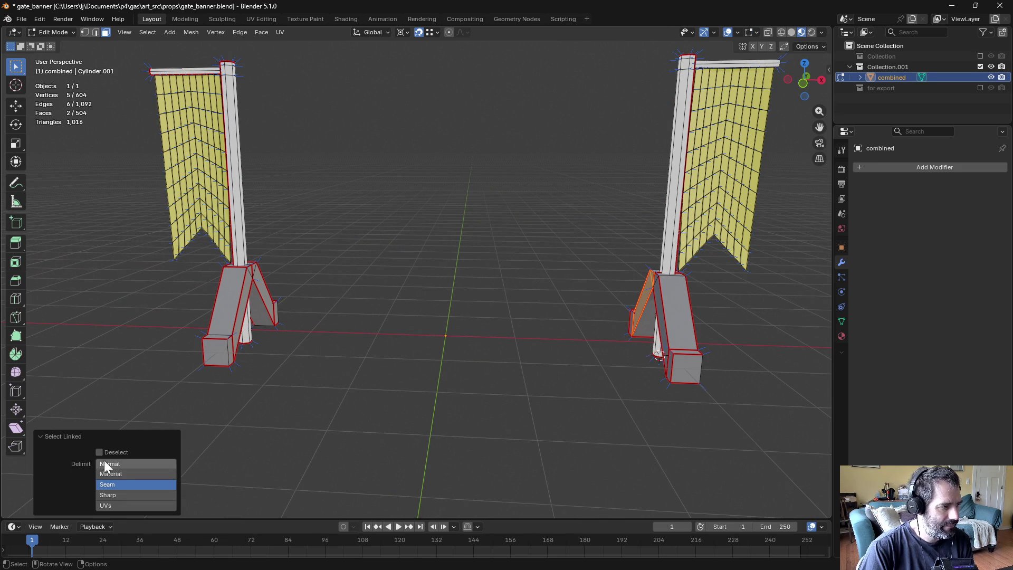
click(126, 474)
key(x)
click(541, 359)
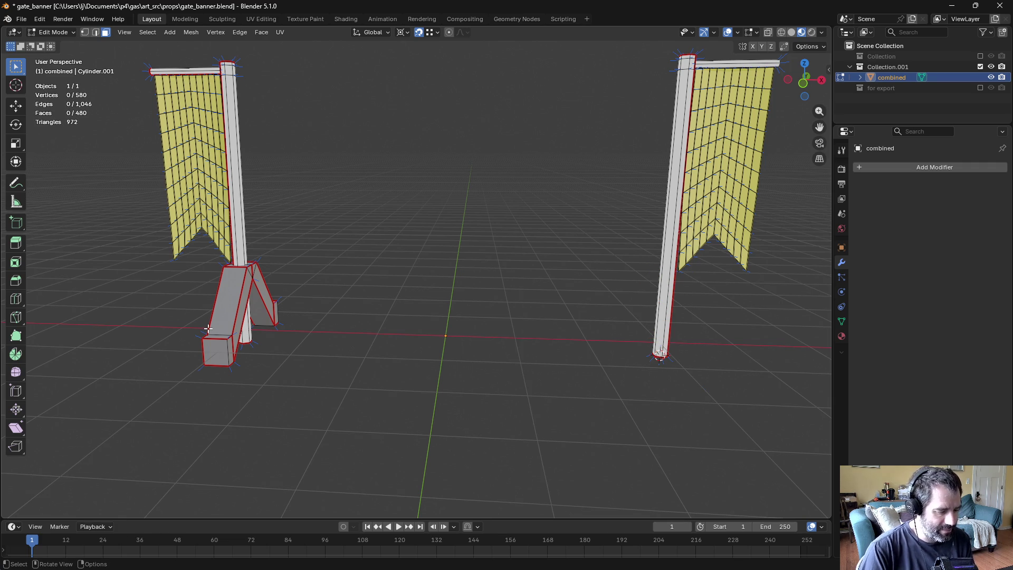
key(l)
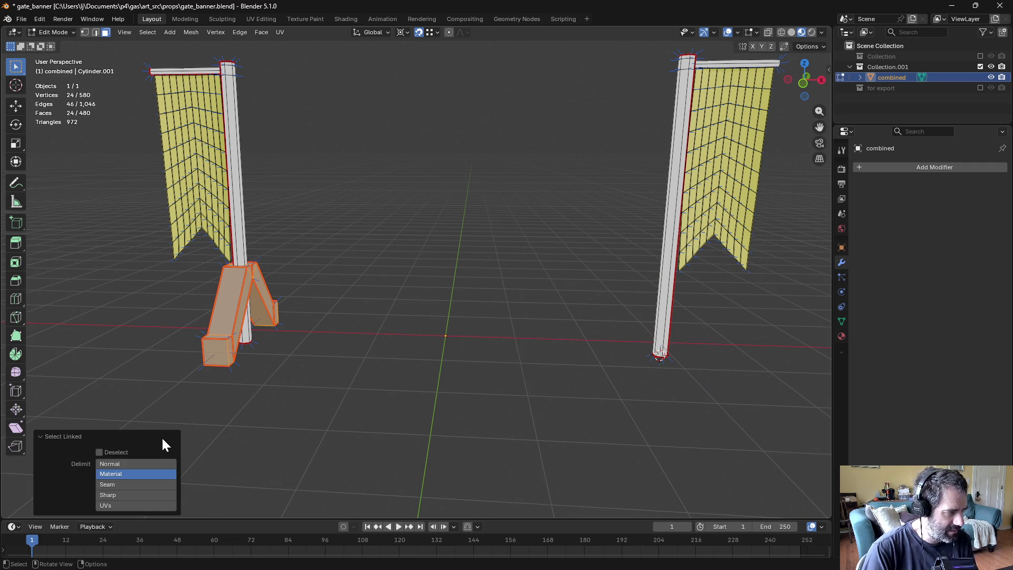
key(x)
click(203, 389)
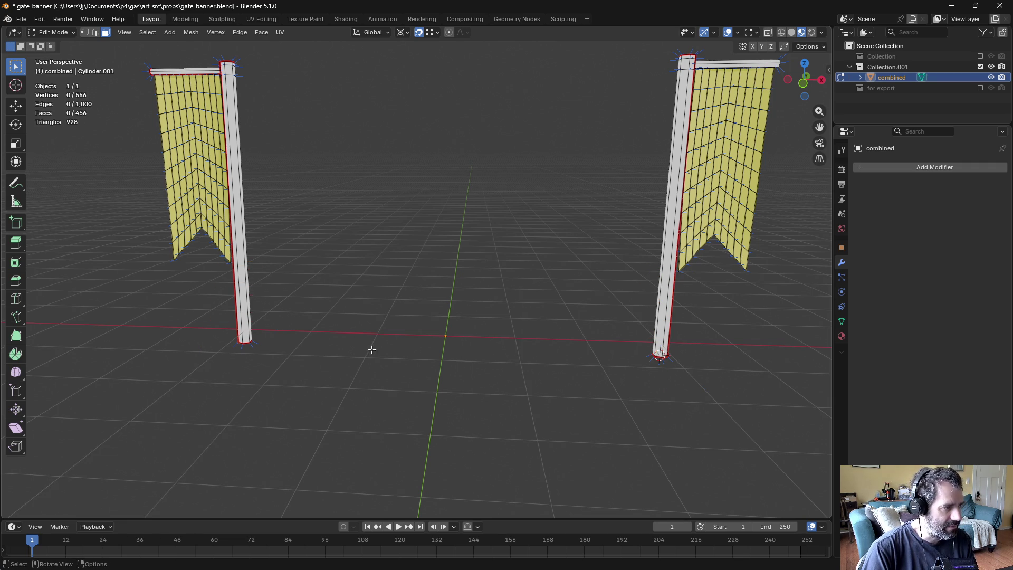
Step: Return to Object Mode and orbit to inspect the bare poles edge-on
key(Tab)
click(285, 353)
scroll(299, 349, down, 5)
mouse_move(306, 351)
middle_down()
mouse_move(379, 396)
mouse_move(304, 370)
mouse_move(476, 291)
mouse_move(464, 267)
mouse_move(417, 272)
middle_up()
click(557, 175)
mouse_move(557, 175)
middle_down()
mouse_move(331, 247)
mouse_move(308, 245)
mouse_move(592, 167)
middle_up()
mouse_move(537, 233)
middle_down()
mouse_move(617, 253)
mouse_move(536, 245)
mouse_move(637, 238)
mouse_move(563, 244)
mouse_move(373, 219)
mouse_move(563, 246)
middle_up()
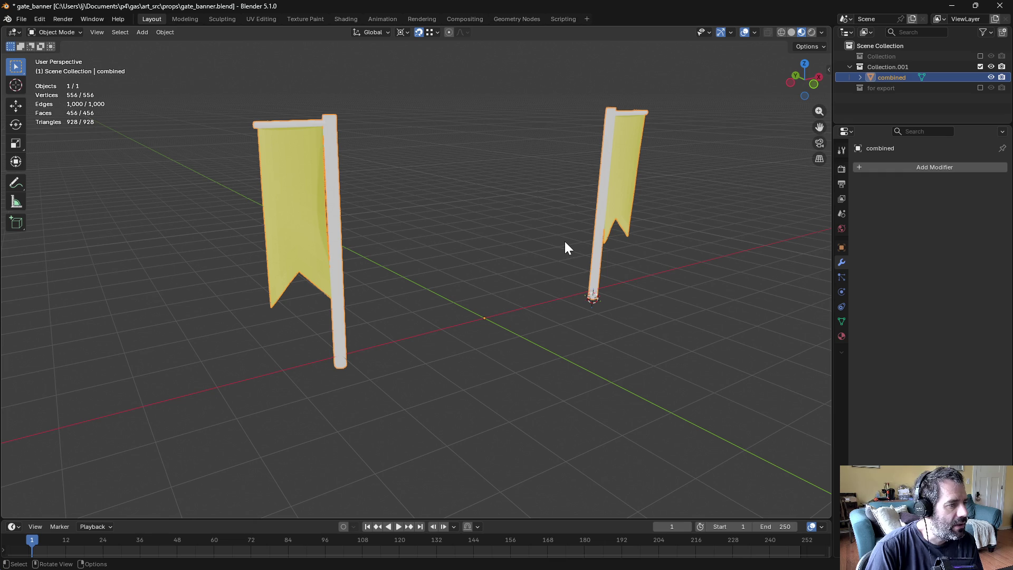
Step: Enter Edit Mode on the poles in front orthographic view with vertex selection
mouse_move(565, 243)
middle_down()
mouse_move(495, 242)
mouse_move(457, 219)
mouse_move(496, 220)
middle_up()
key(ctrl+Tab)
click(527, 218)
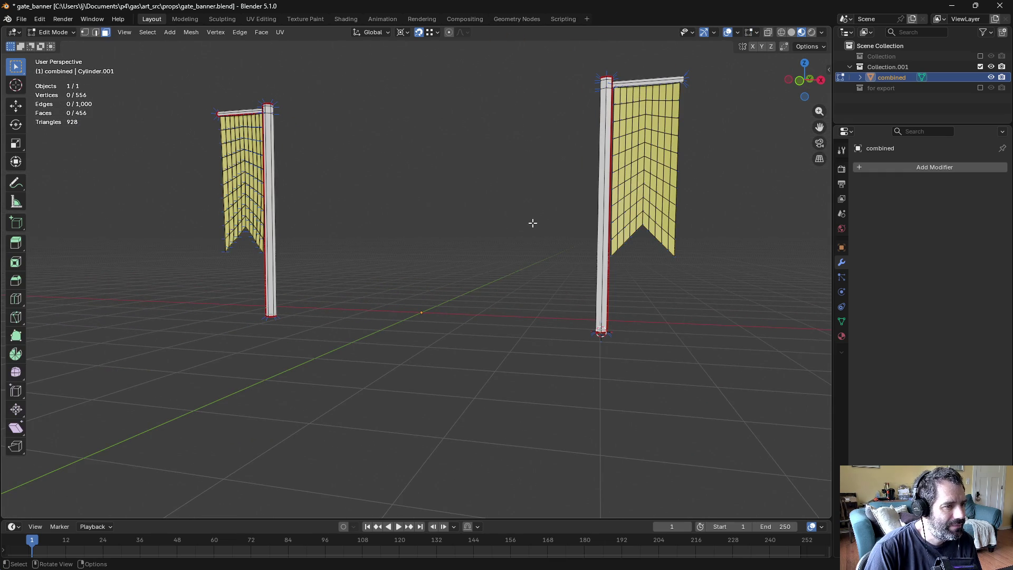
key(KP_7)
key(KP_1)
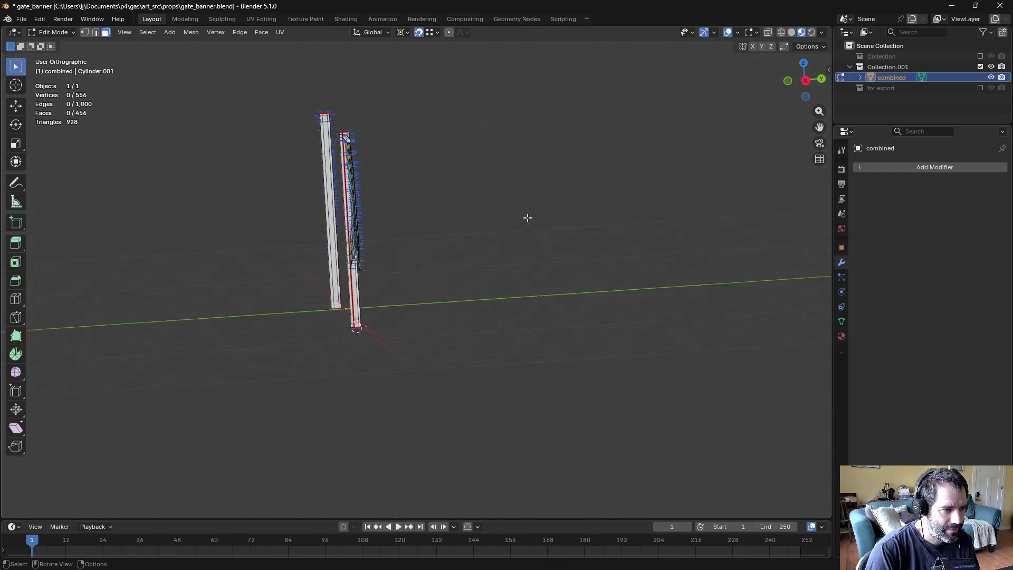
key(1)
Step: Move both pole bottoms about 0.48 m down along Z, return to Object Mode, and save gate_banner.blend
drag(276, 307, 713, 373)
drag(276, 307, 691, 379)
key(g)
key(z)
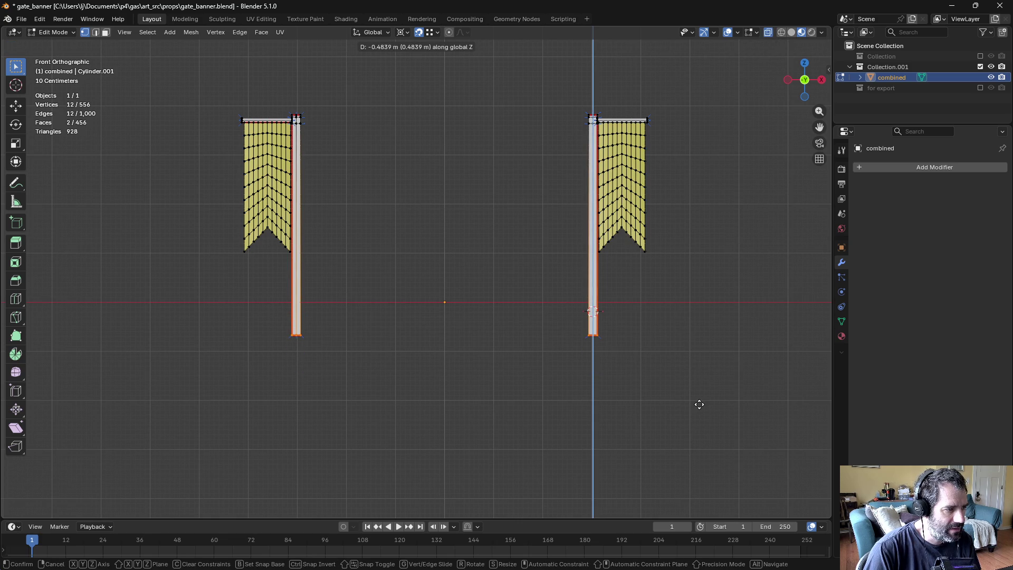
click(700, 404)
key(ctrl+Tab)
click(629, 403)
mouse_move(629, 403)
middle_down()
mouse_move(559, 374)
mouse_move(663, 391)
mouse_move(560, 314)
mouse_move(579, 288)
mouse_move(554, 287)
mouse_move(607, 274)
middle_up()
key(ctrl+s)
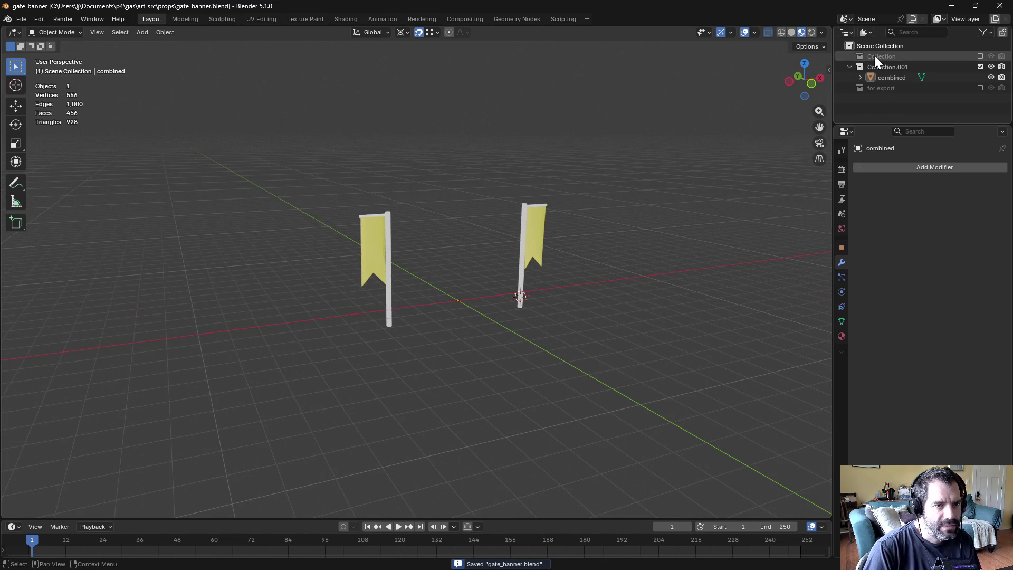
Step: Re-include the for export collection in the Outliner and select gate_banner.CMSH
scroll(531, 240, up, 2)
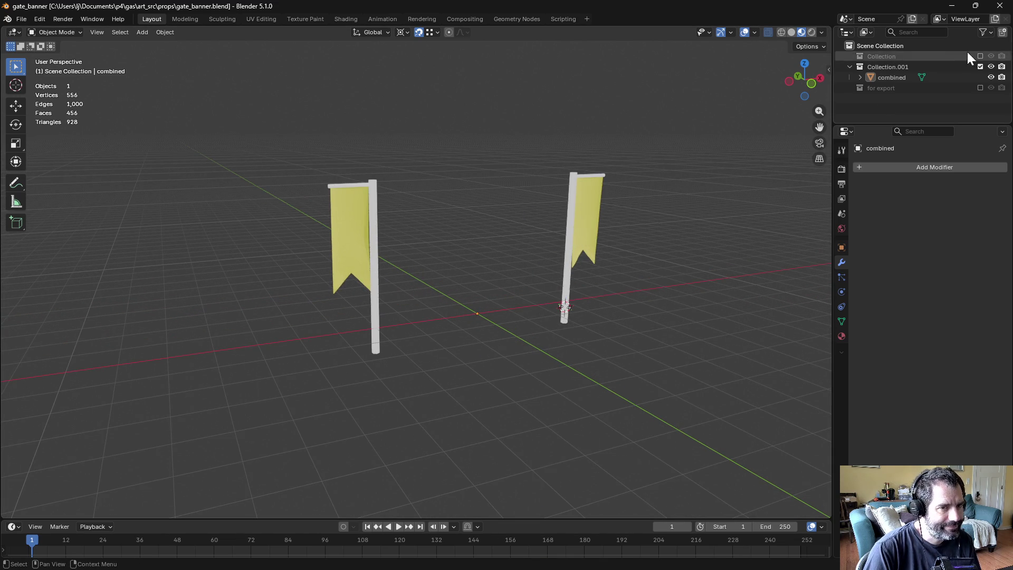
scroll(601, 208, up, 2)
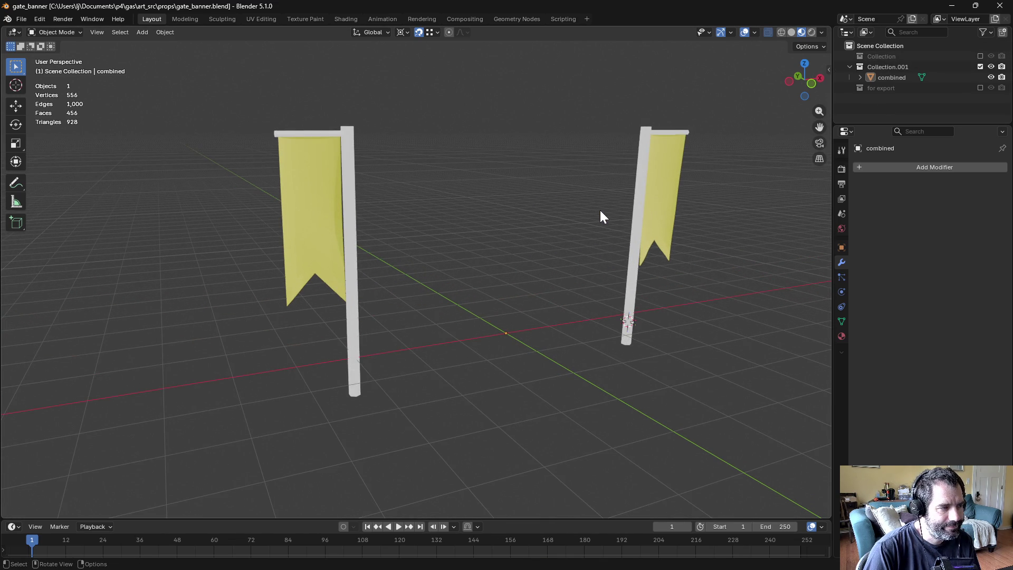
click(980, 87)
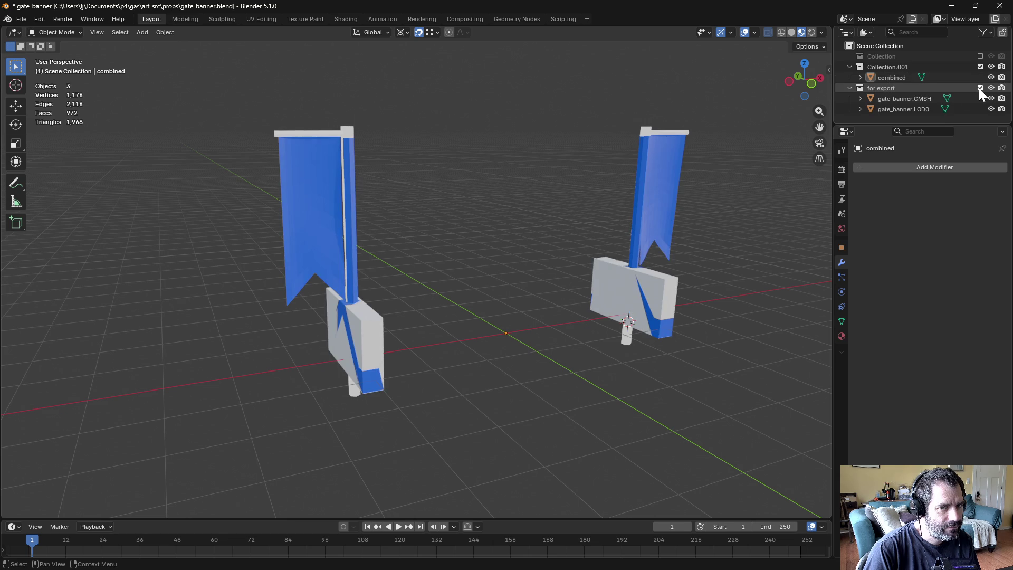
click(902, 102)
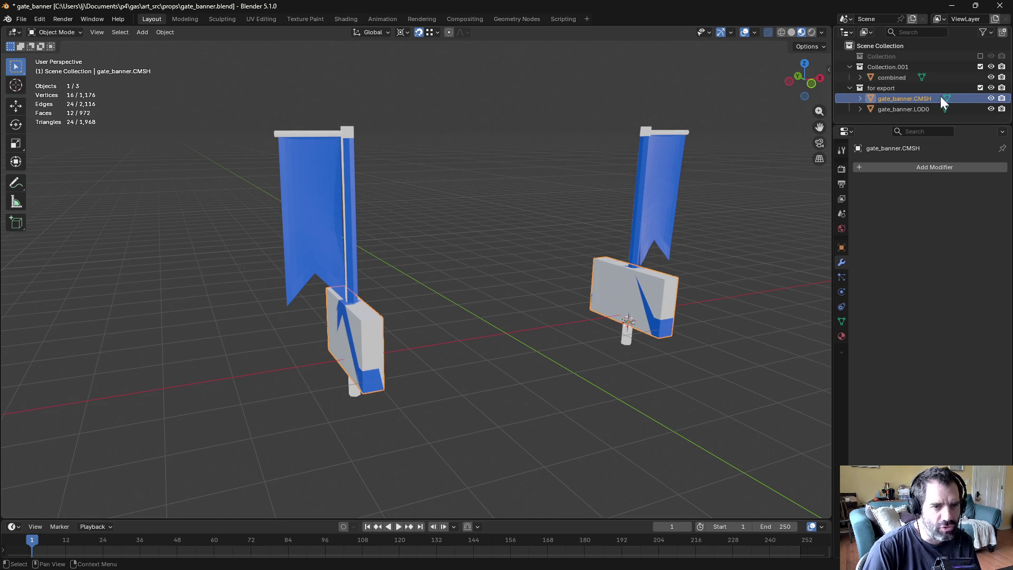
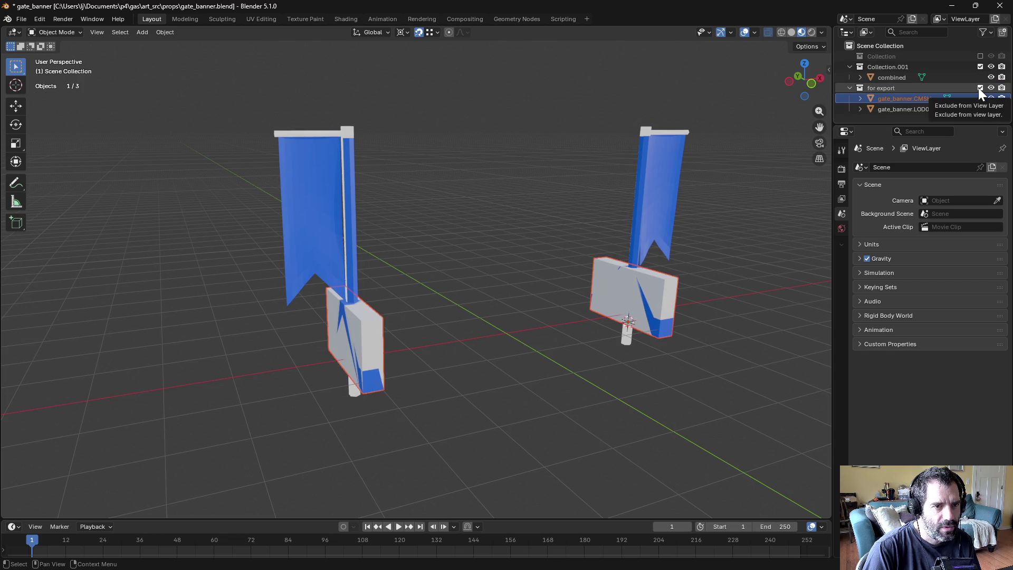
Step: Delete the old LOD0 and move a copy of 'combined' into 'for export', renamed gate_banner.LOD0
click(903, 107)
key(x)
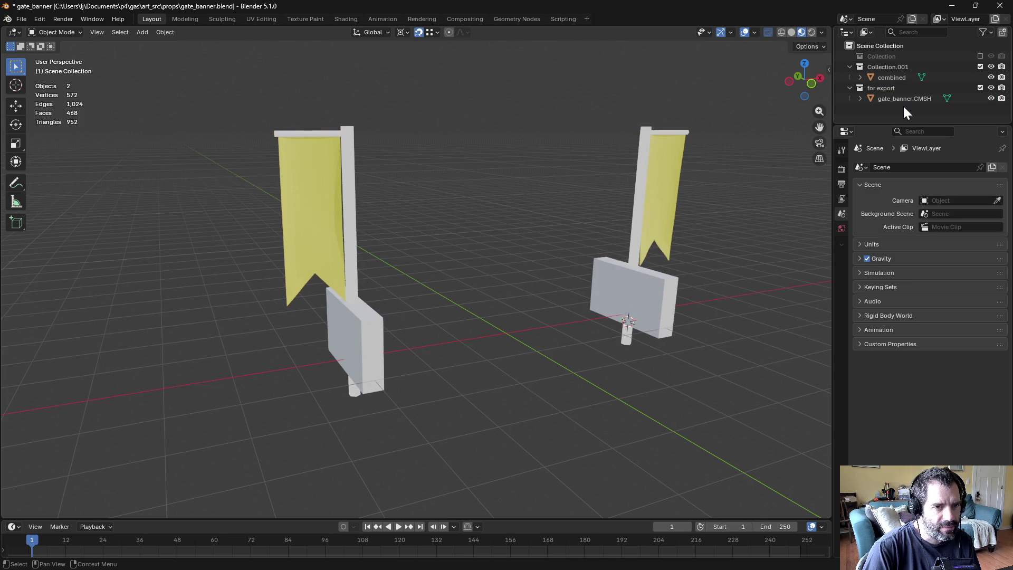
click(892, 77)
key(shift+d)
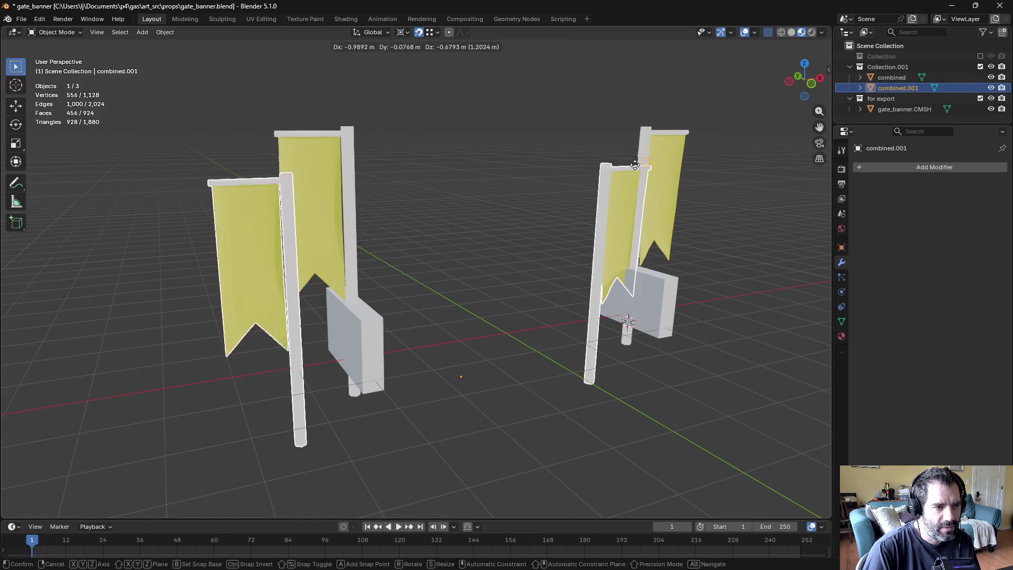
key(Escape)
drag(907, 89, 898, 97)
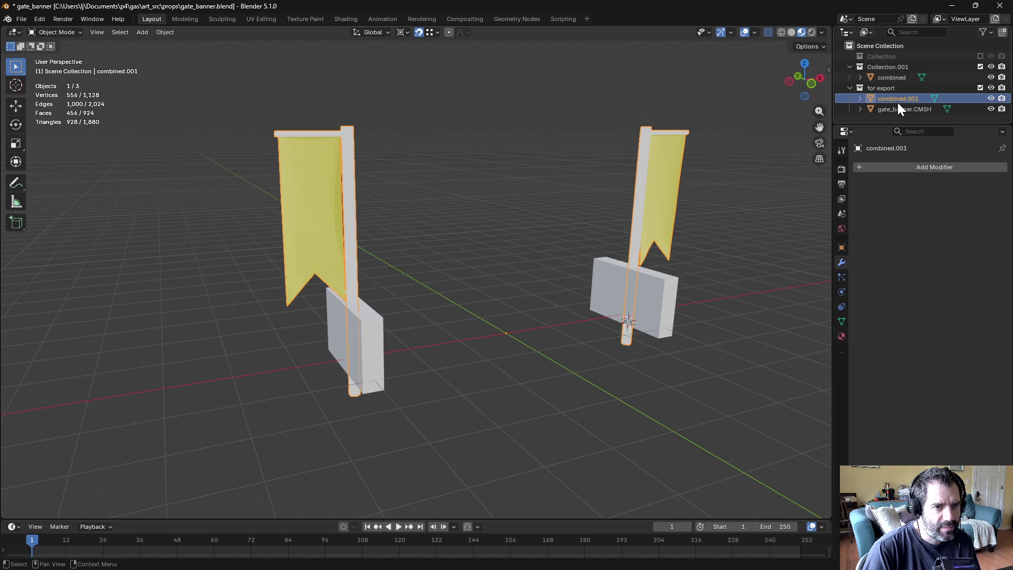
double_click(897, 100)
text(gs)
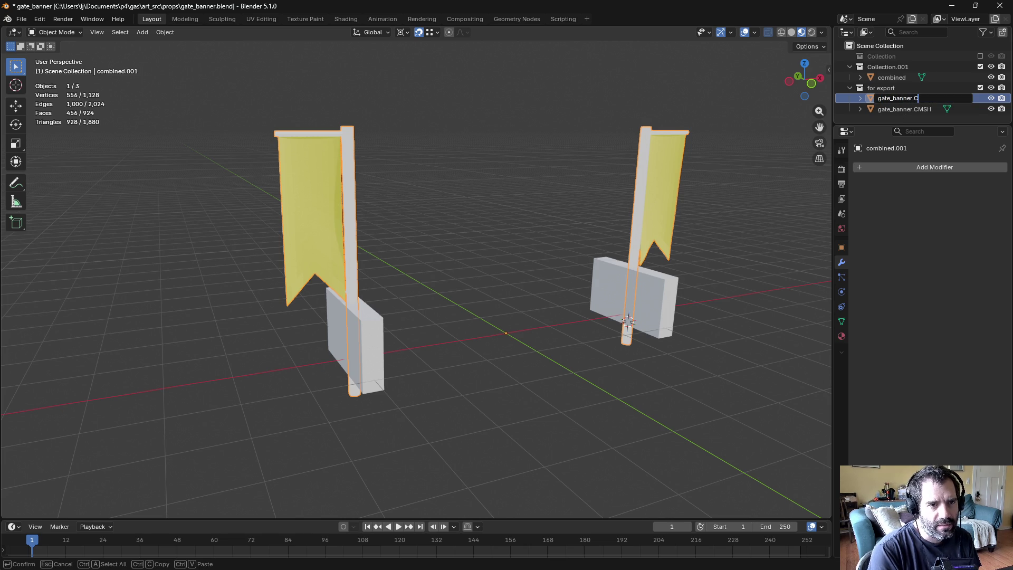
text(0)
key(Return)
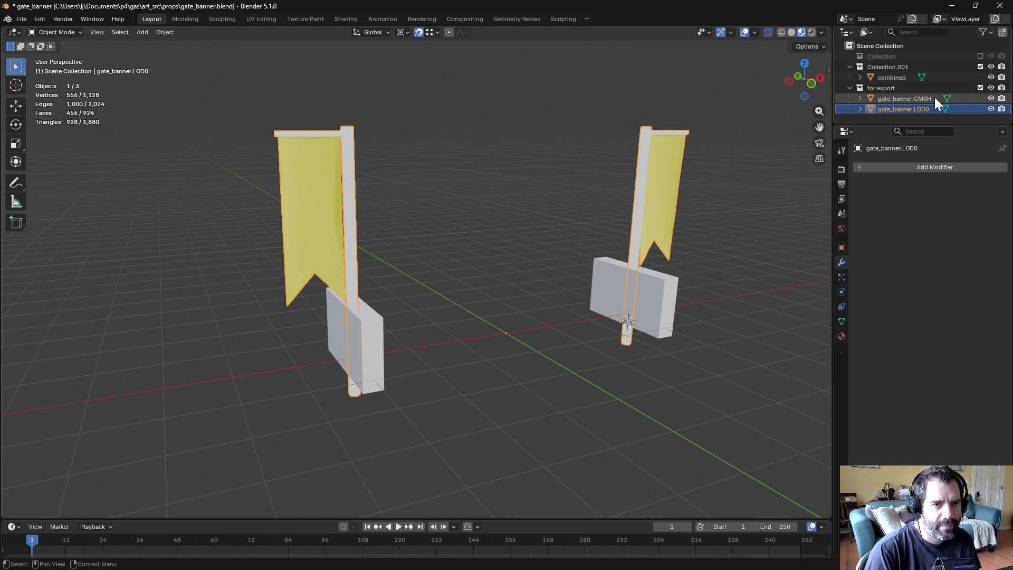
Step: Clear the new LOD0's material slots and assign only the 'baked' material
click(841, 337)
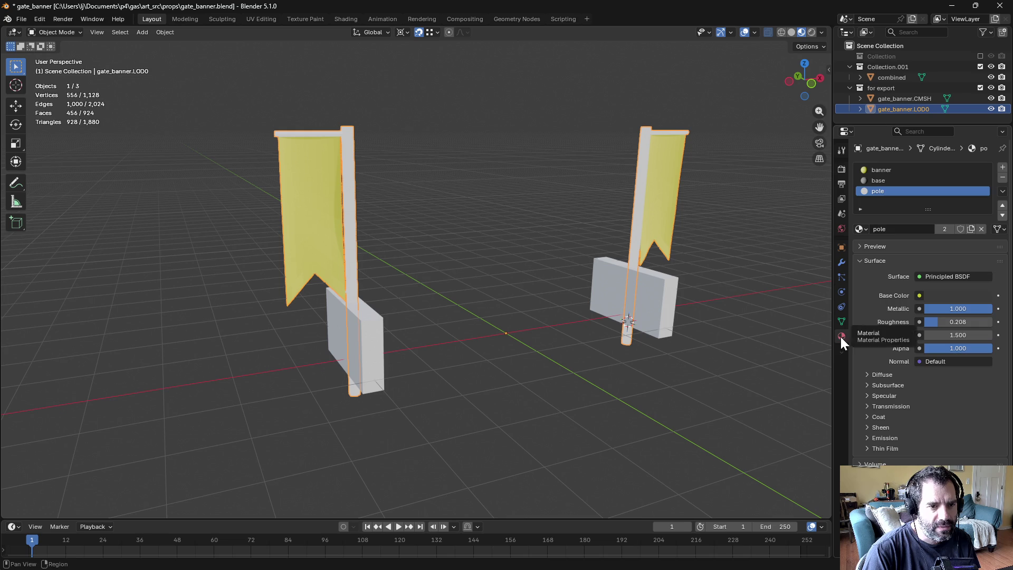
click(1002, 181)
click(1002, 181)
click(1003, 181)
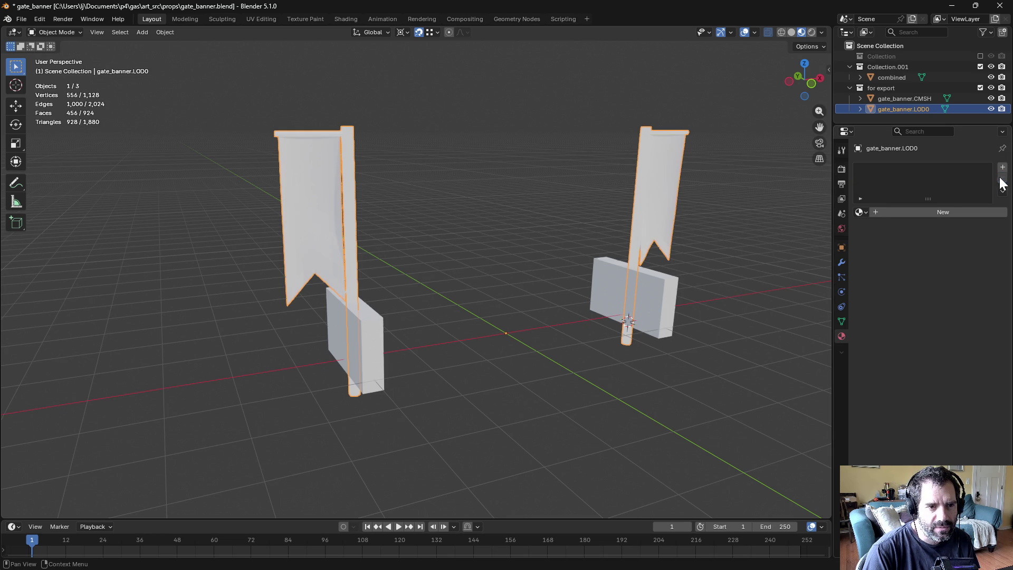
click(860, 213)
click(879, 229)
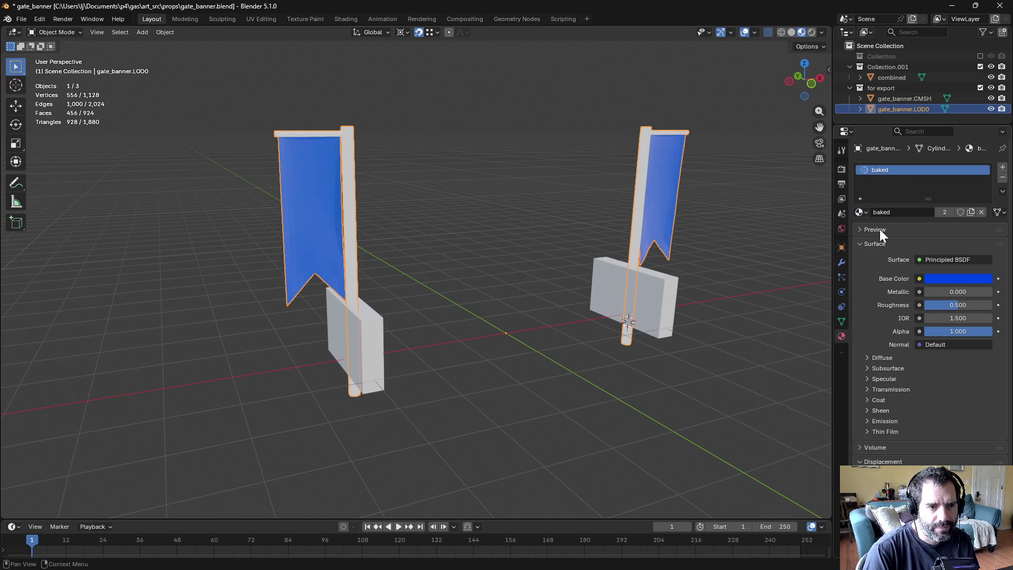
click(923, 117)
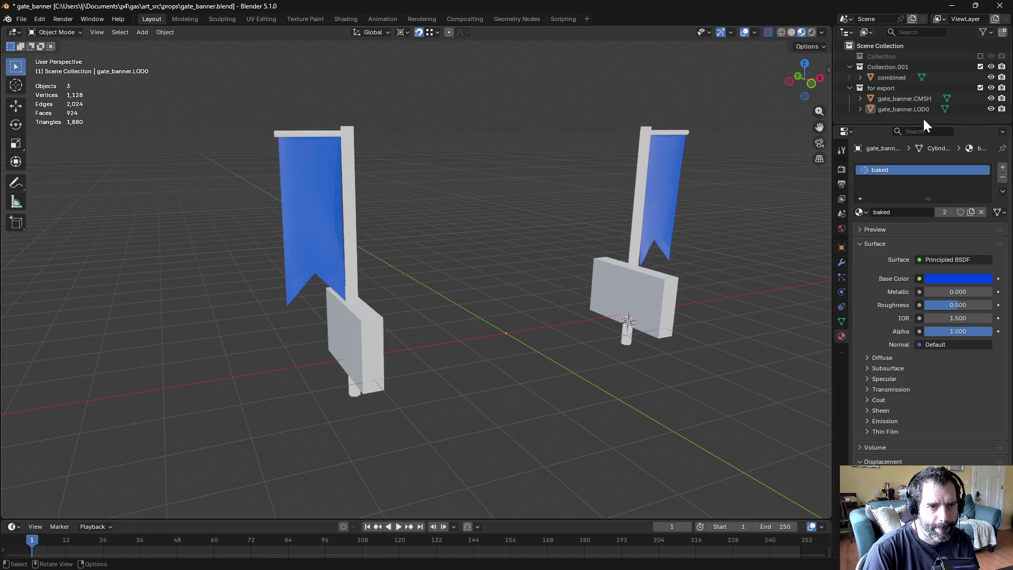
Step: Exclude Collection.001, hide the LOD0 banners, and delete all vertices of gate_banner.CMSH
click(981, 62)
mouse_move(729, 148)
middle_down()
mouse_move(616, 175)
mouse_move(641, 161)
middle_up()
click(990, 98)
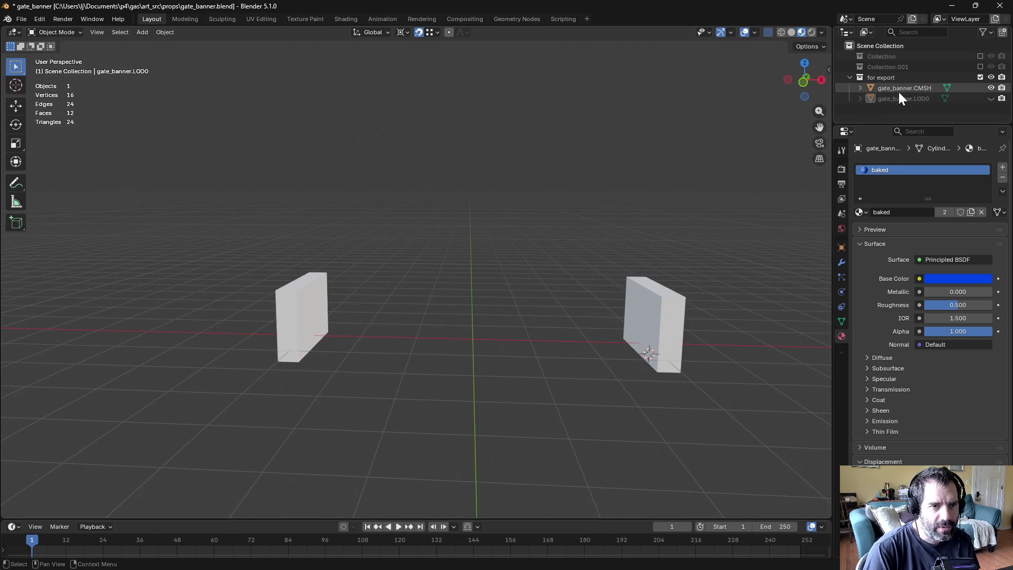
click(900, 89)
middle_drag(766, 257, 673, 305)
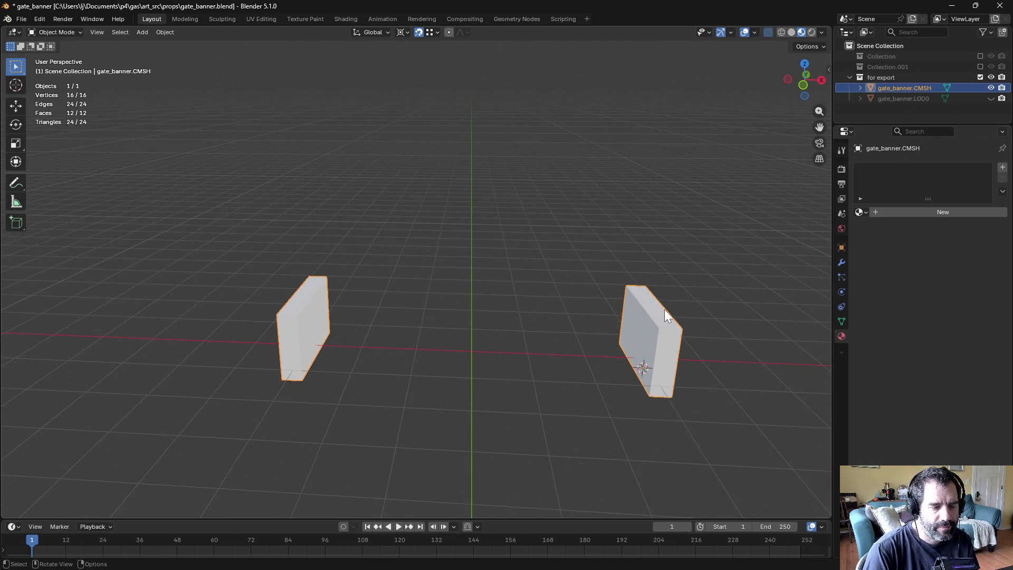
key(ctrl+Tab)
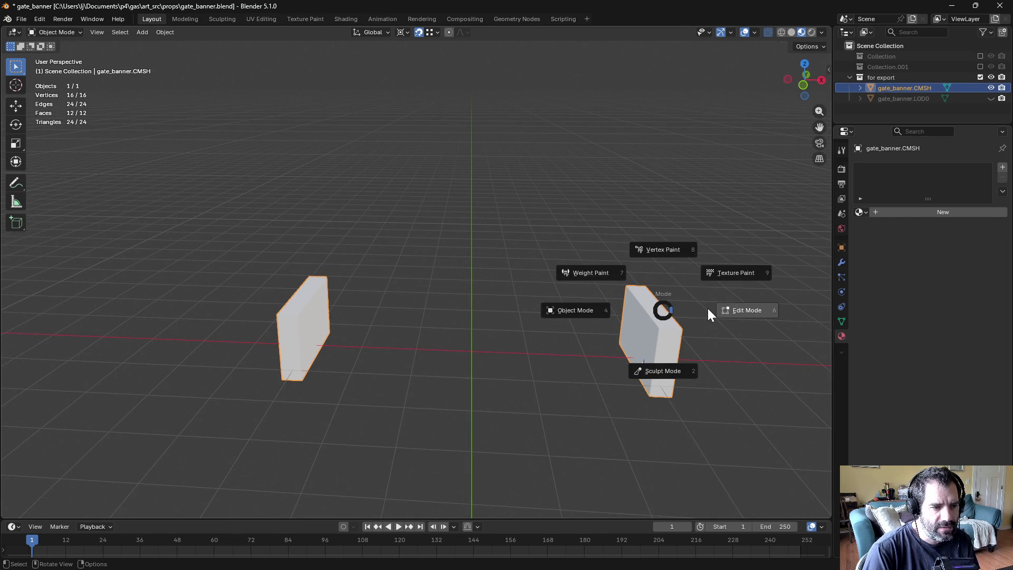
click(708, 309)
key(x)
click(703, 310)
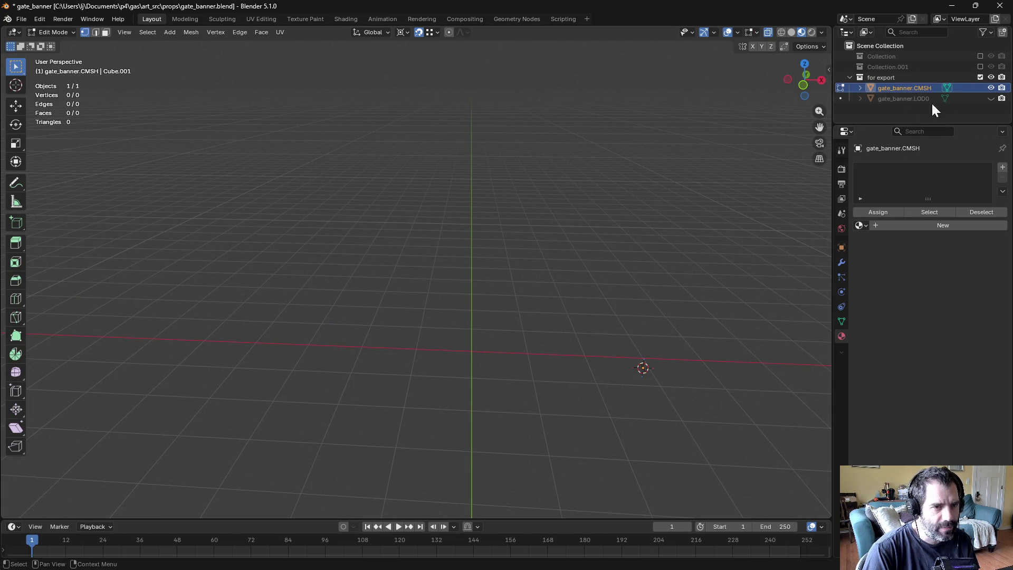
Step: Show the LOD0 banners again and switch to face selection in edit mode
click(991, 98)
key(ctrl+Tab)
click(685, 271)
middle_drag(685, 271, 685, 220)
key(ctrl+Tab)
key(Tab)
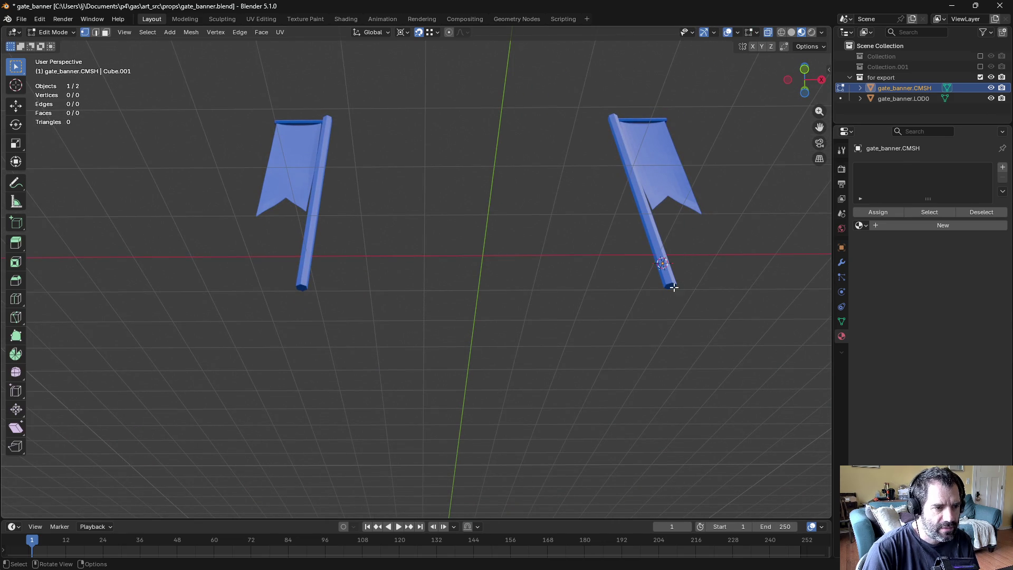
key(3)
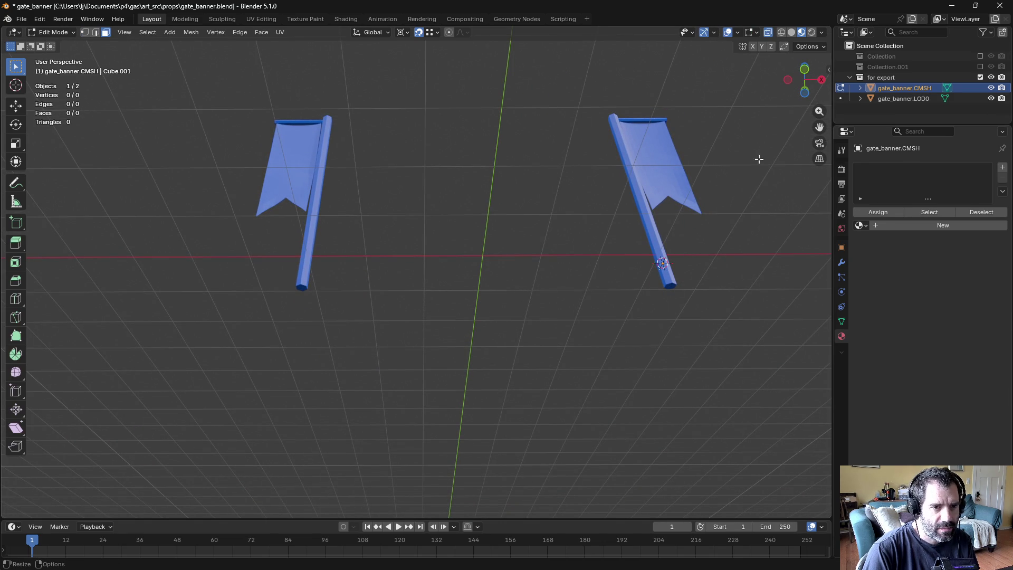
key(ctrl+Tab)
click(690, 155)
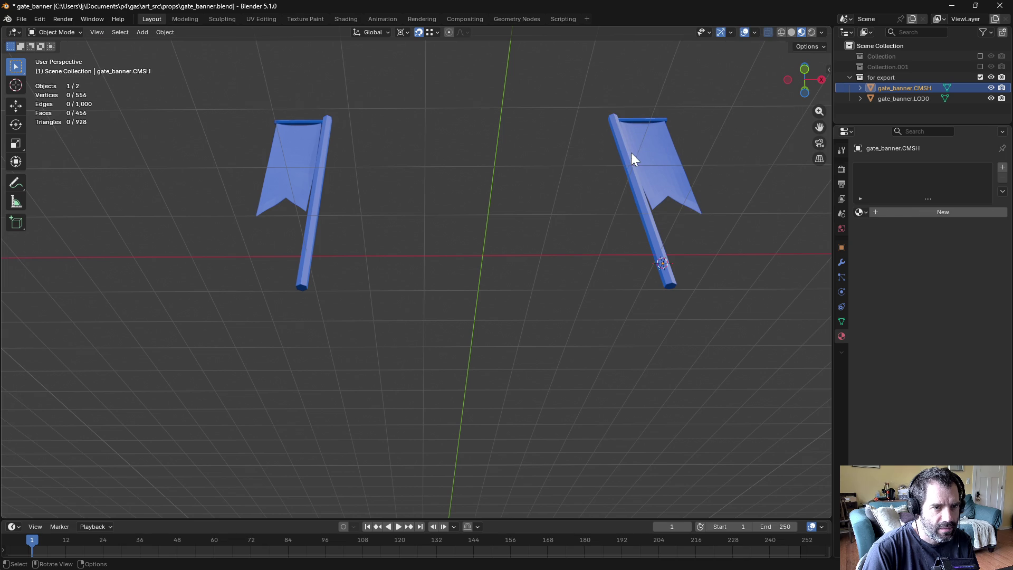
Step: Snap the 3D cursor to the bottom face of the right banner's pole on LOD0
click(911, 98)
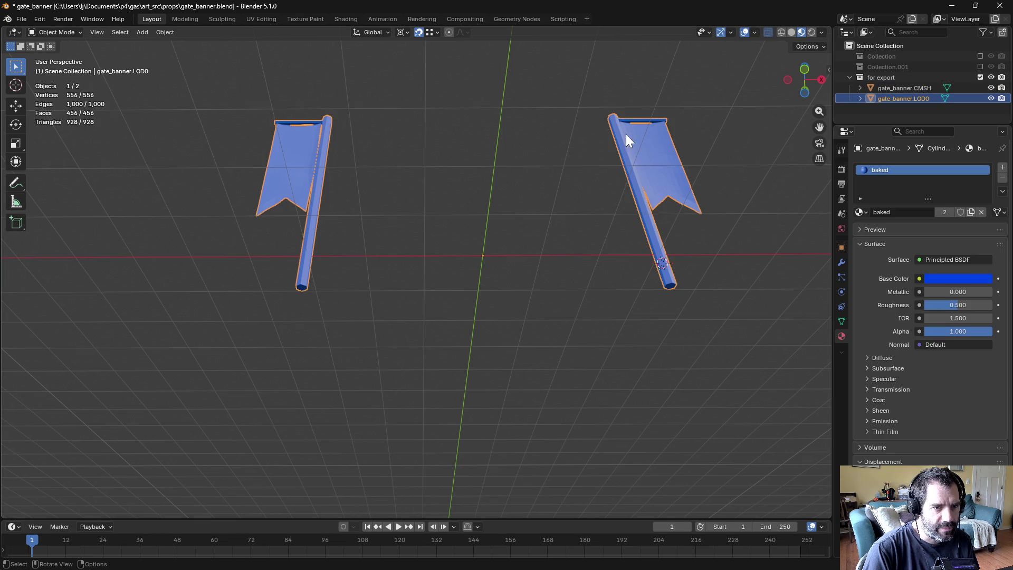
click(672, 289)
key(shift+s)
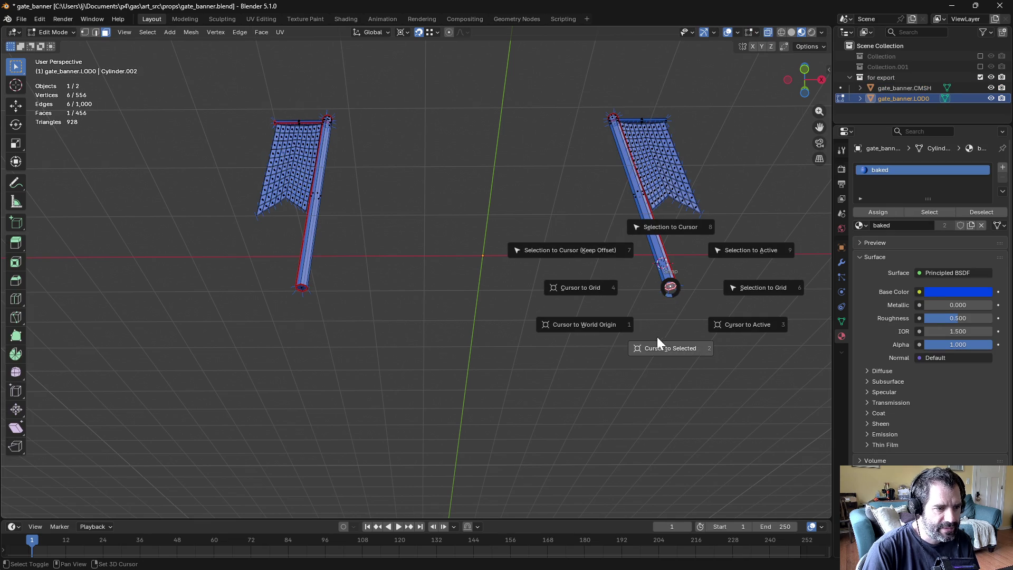
click(609, 331)
key(shift+s)
click(620, 381)
key(ctrl+Tab)
key(Tab)
Step: Put gate_banner.CMSH back into edit mode, viewed from the front
click(878, 88)
key(ctrl+Tab)
click(707, 186)
middle_drag(705, 186, 330, 124)
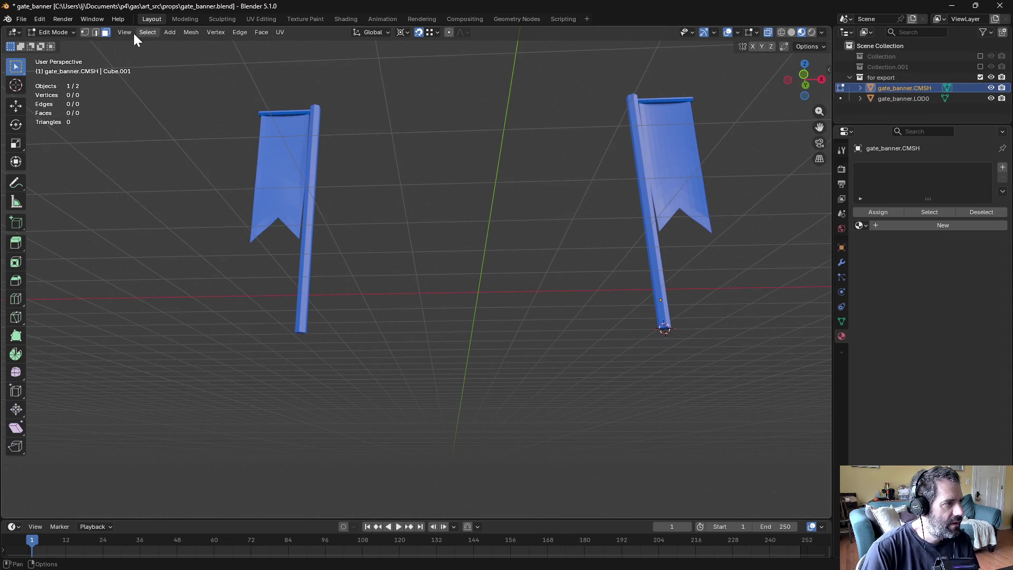
click(179, 33)
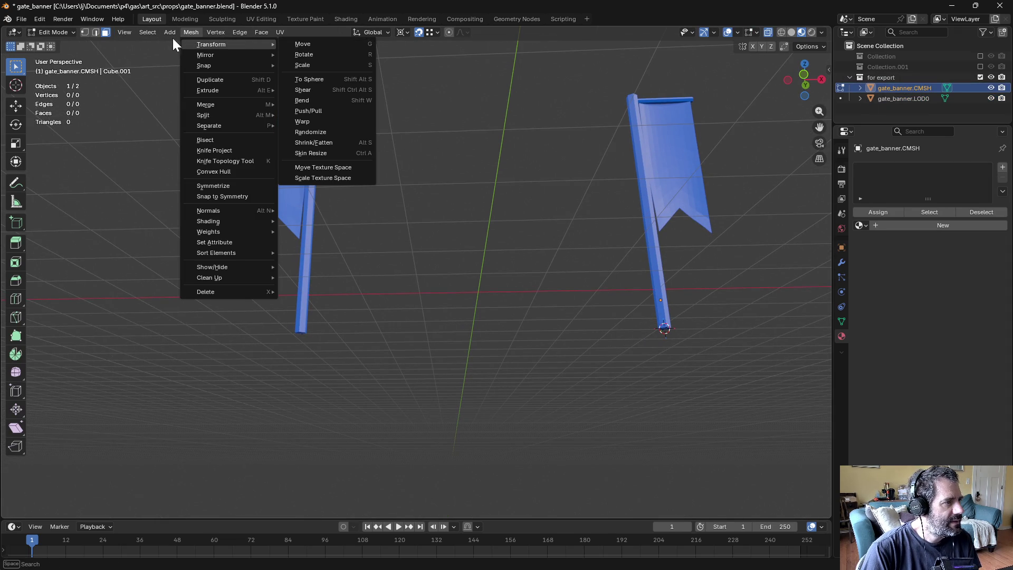
Step: Add an 8-sided cylinder at the 3D cursor
click(168, 34)
click(168, 34)
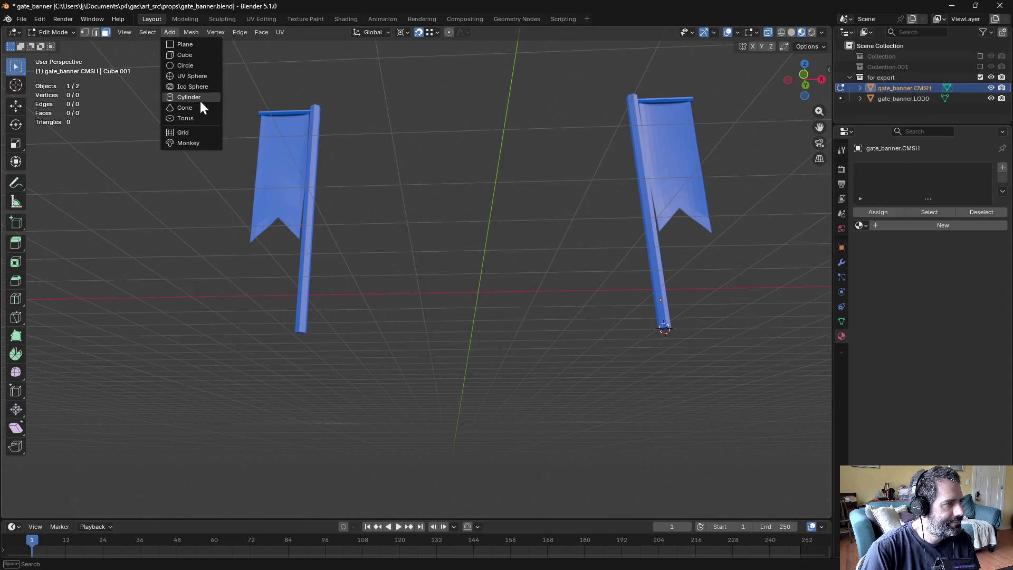
click(200, 100)
mouse_move(200, 99)
middle_down()
mouse_move(525, 273)
mouse_move(538, 225)
middle_up()
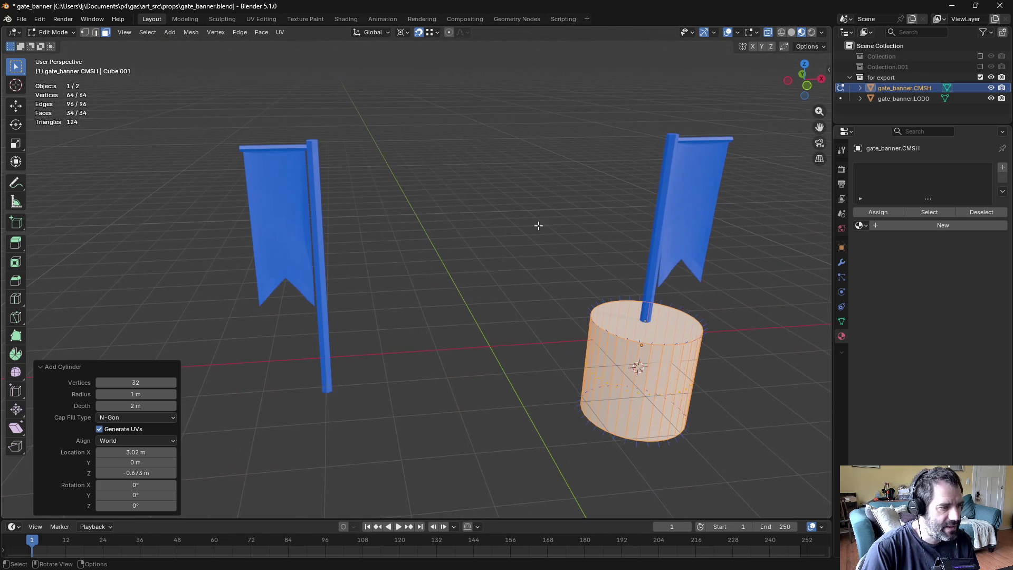
mouse_move(136, 382)
mouse_down()
mouse_move(79, 382)
mouse_move(90, 382)
mouse_up()
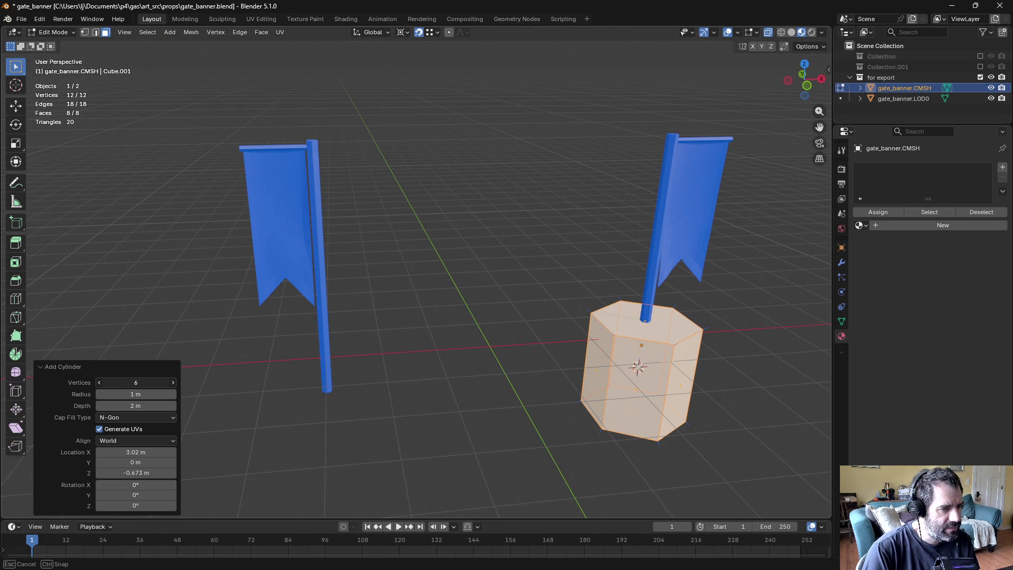
click(173, 382)
click(173, 383)
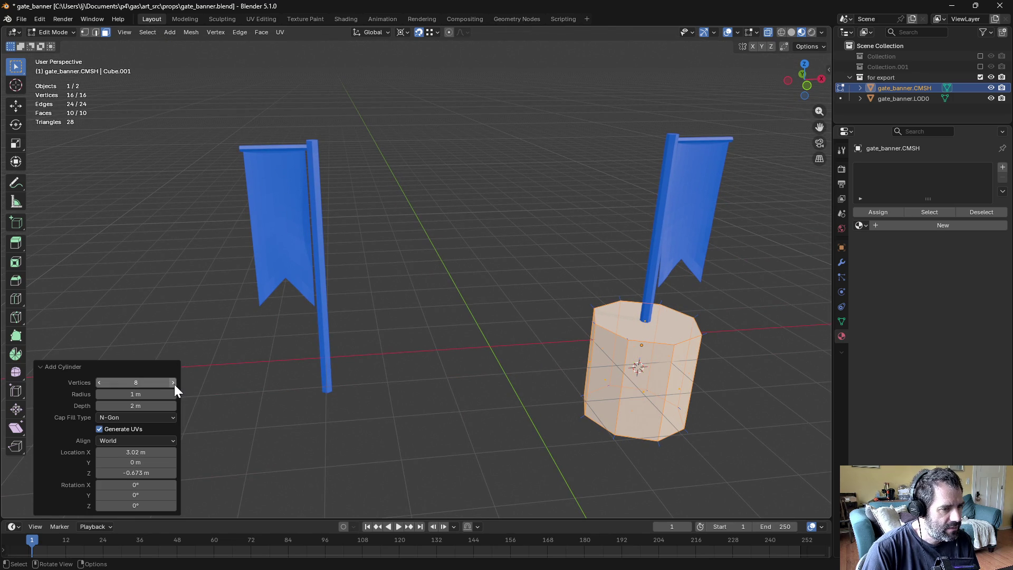
Step: Size the cylinder to 0.11 m radius and 4 m depth, raised to Z 1.35 m
drag(168, 394, 111, 394)
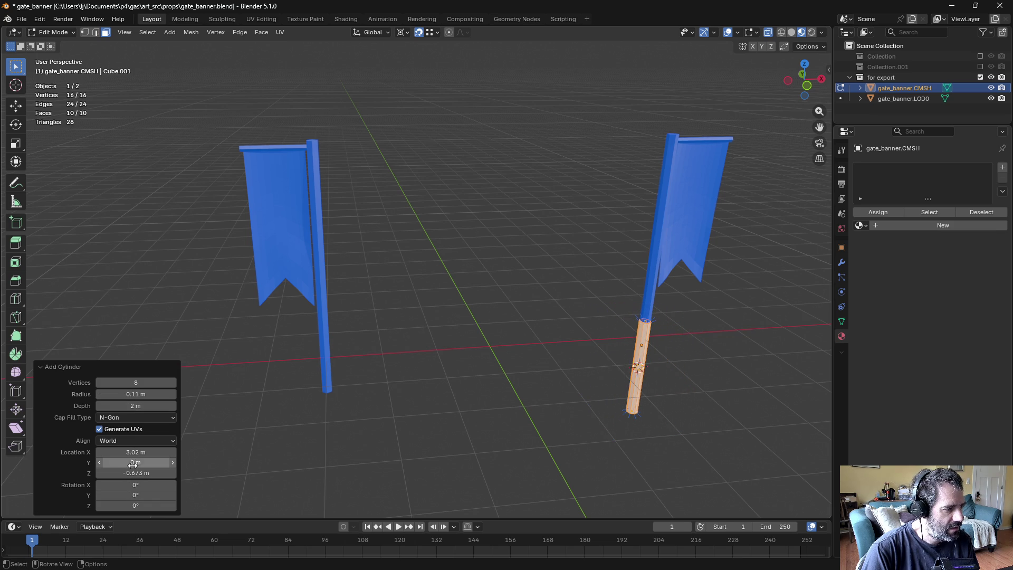
drag(136, 473, 159, 473)
drag(124, 406, 160, 406)
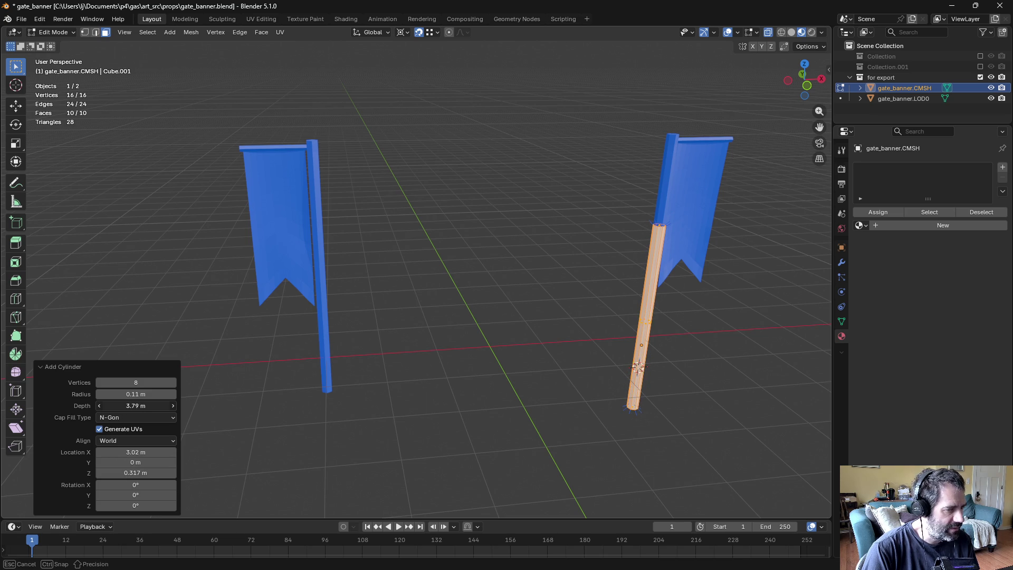
click(136, 406)
text(4)
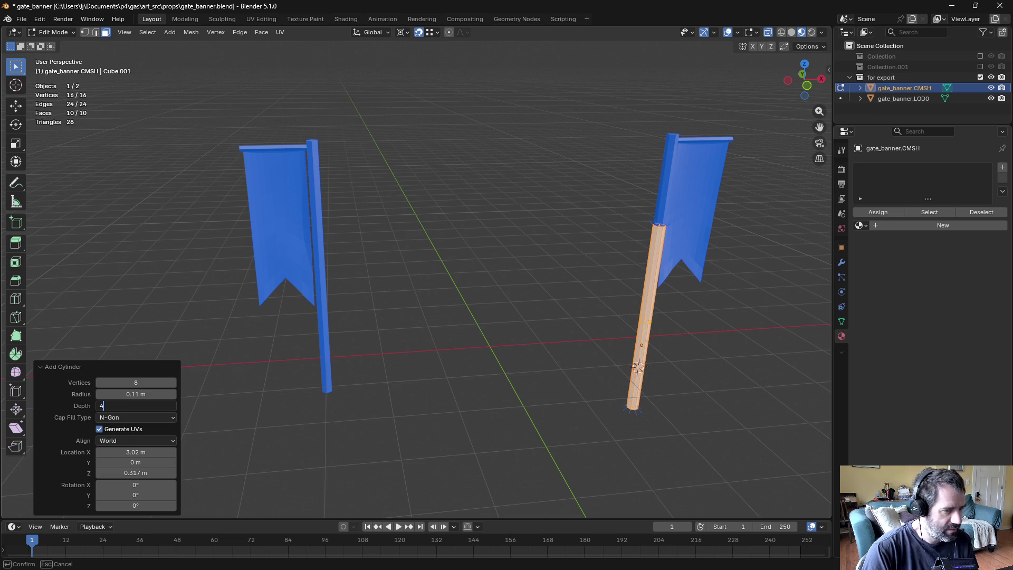
key(Return)
drag(135, 473, 164, 473)
mouse_move(454, 403)
middle_down()
mouse_move(475, 309)
mouse_move(452, 294)
mouse_move(449, 318)
mouse_move(537, 59)
middle_up()
mouse_move(480, 220)
middle_down()
mouse_move(457, 219)
mouse_move(484, 190)
mouse_move(615, 212)
mouse_move(579, 264)
mouse_move(586, 295)
mouse_move(593, 283)
middle_up()
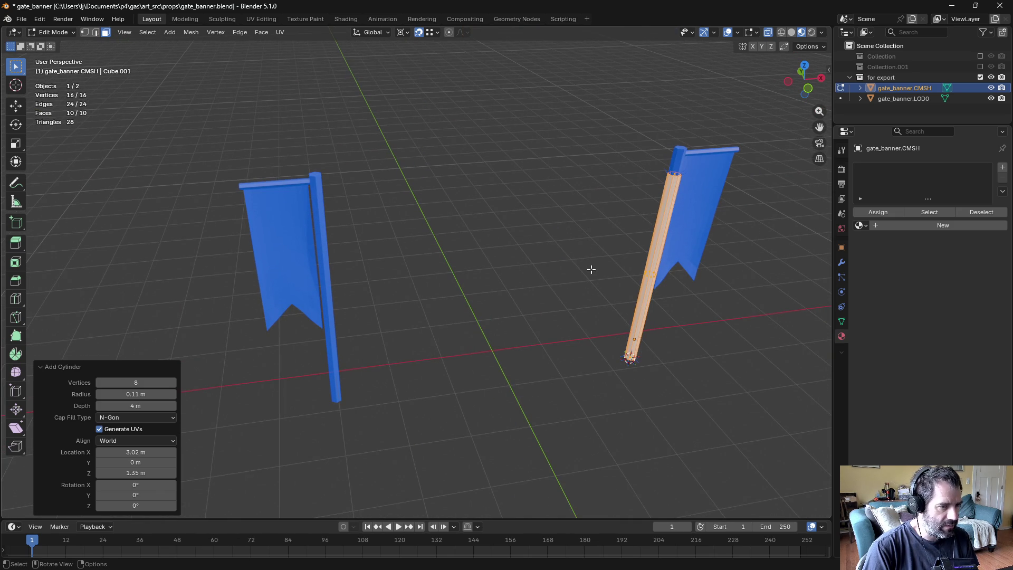
Step: Duplicate the cylinder and move it -6.06689 m along X onto the left pole
key(shift+d)
key(x)
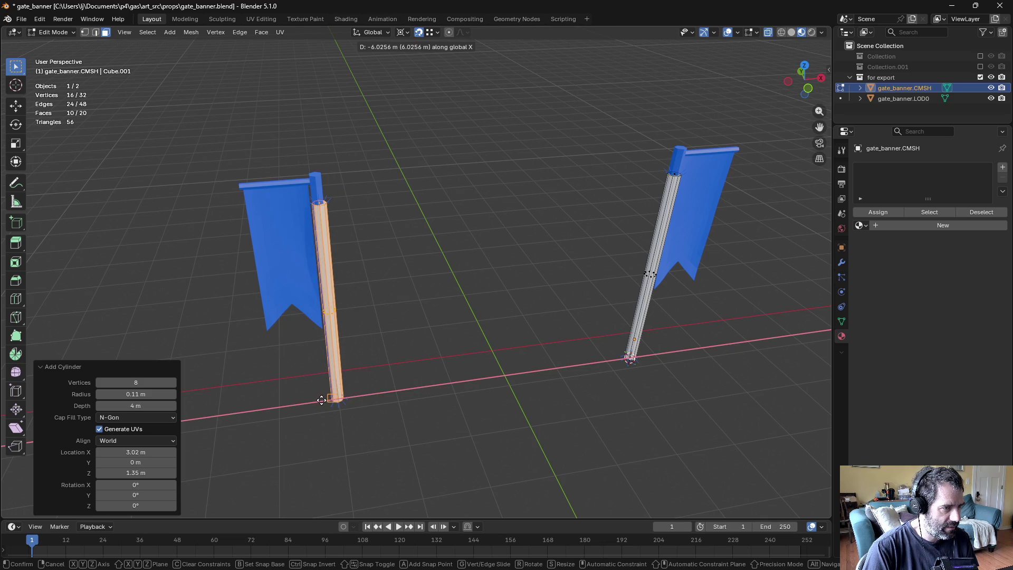
click(307, 405)
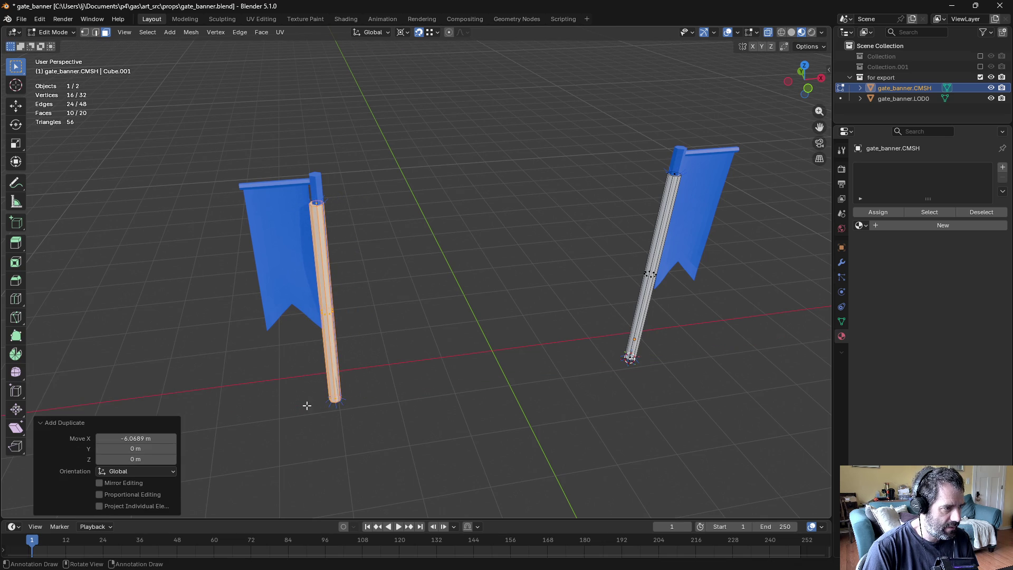
Step: In top view, shift the duplicated pole cylinder 0.02 m along X
key(KP_7)
scroll(319, 381, up, 3)
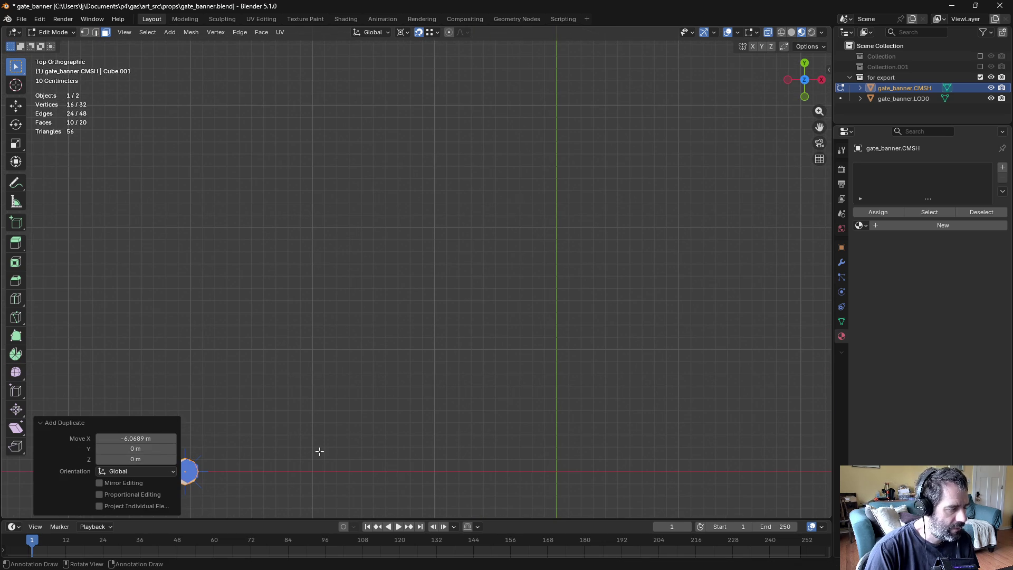
key(KP_Decimal)
scroll(457, 199, up, 5)
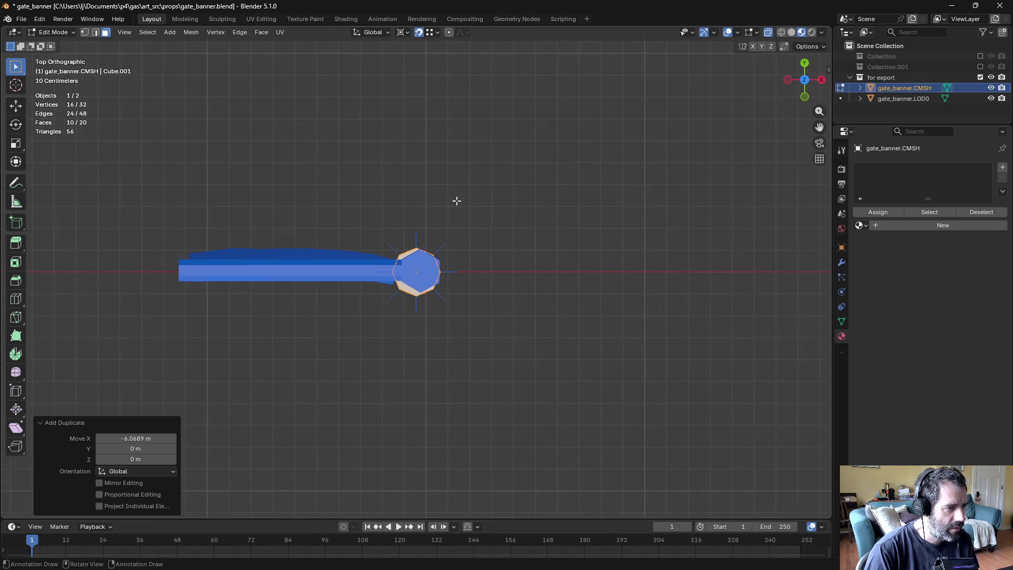
key(g)
key(x)
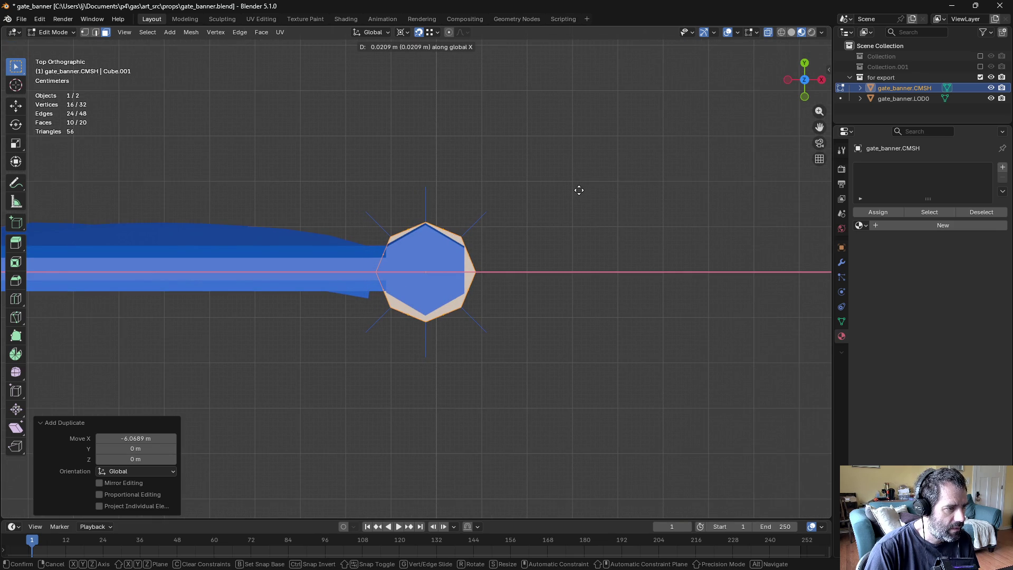
click(579, 190)
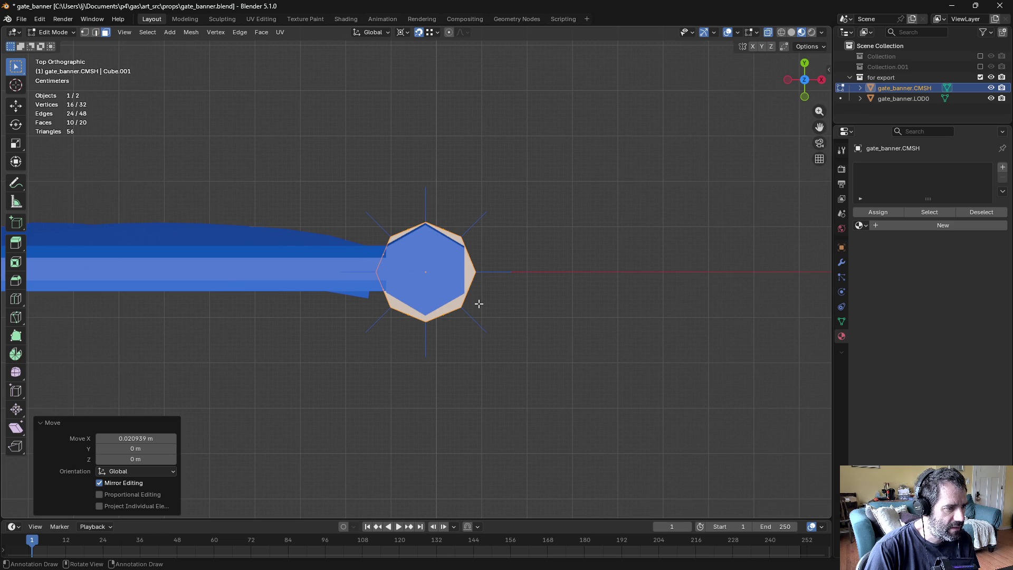
Step: Change the pivot point, try a rotation and cancel it, then return to object mode
key(ctrl+z)
key(ctrl+z)
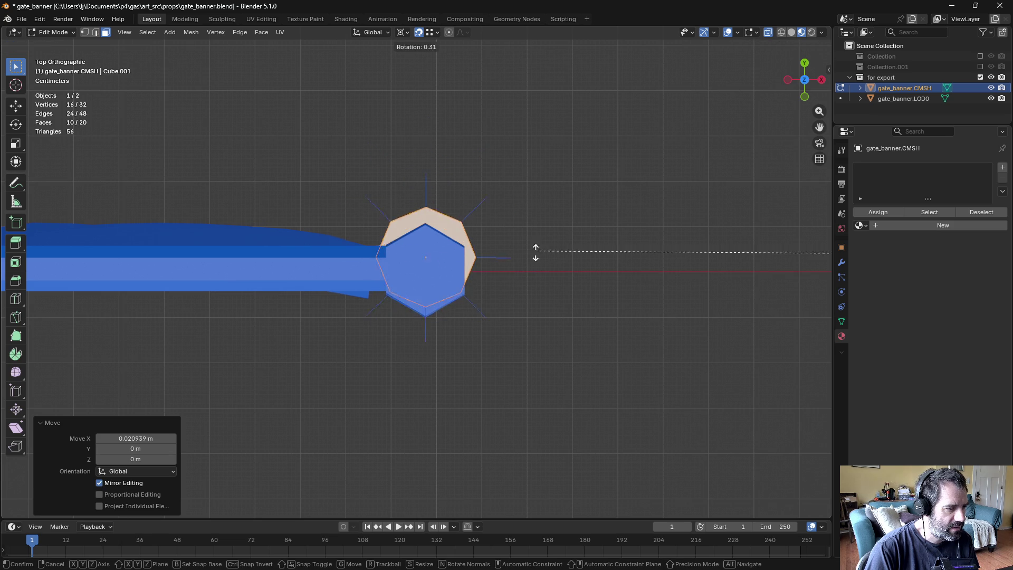
key(ctrl+shift+z)
key(ctrl+shift+z)
click(408, 33)
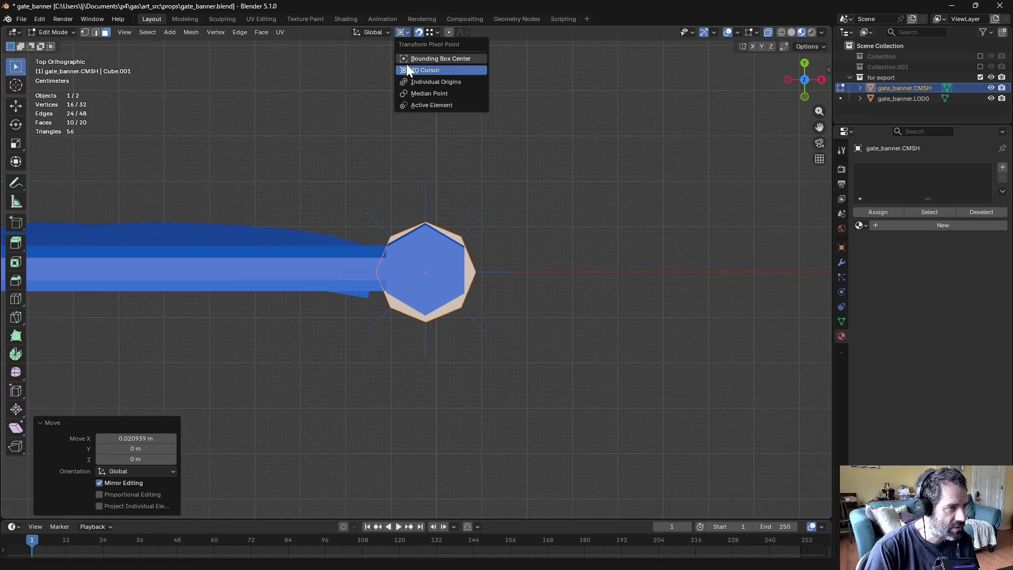
click(413, 100)
key(r)
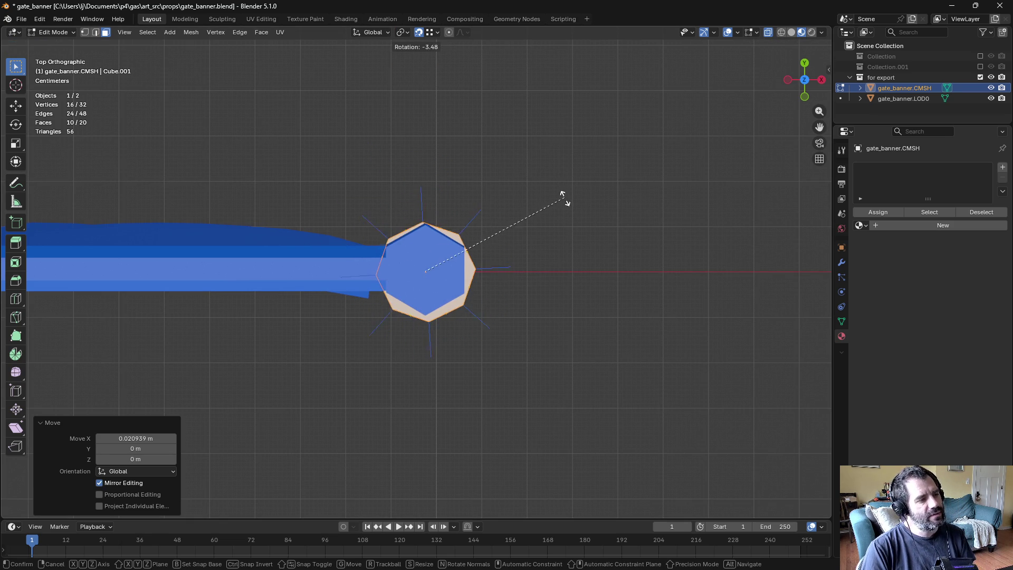
key(Escape)
mouse_move(619, 253)
middle_down()
mouse_move(613, 310)
mouse_move(569, 296)
middle_up()
scroll(569, 296, down, 3)
key(ctrl+Tab)
click(479, 319)
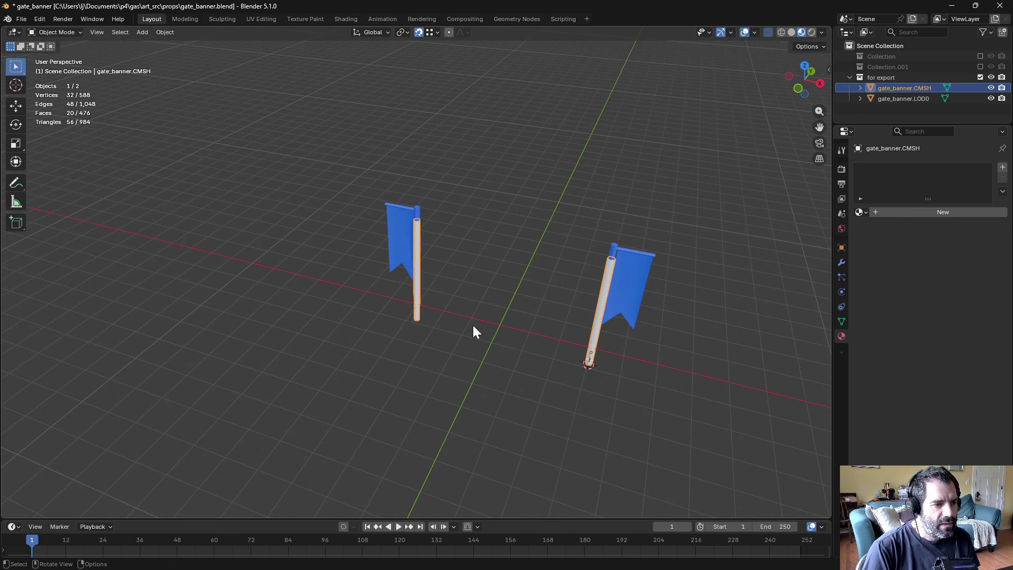
mouse_move(508, 317)
middle_down()
mouse_move(434, 310)
mouse_move(475, 296)
middle_up()
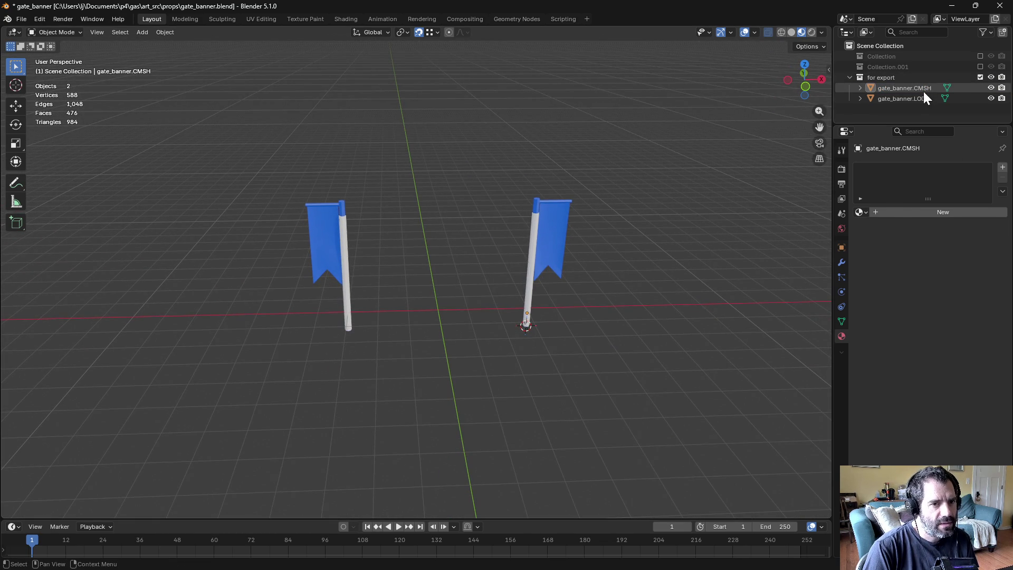
Step: In the Shading workspace, select gate_banner.LOD0 and display the gate_banner_color.LOD0 image
click(344, 19)
middle_drag(489, 189, 532, 169)
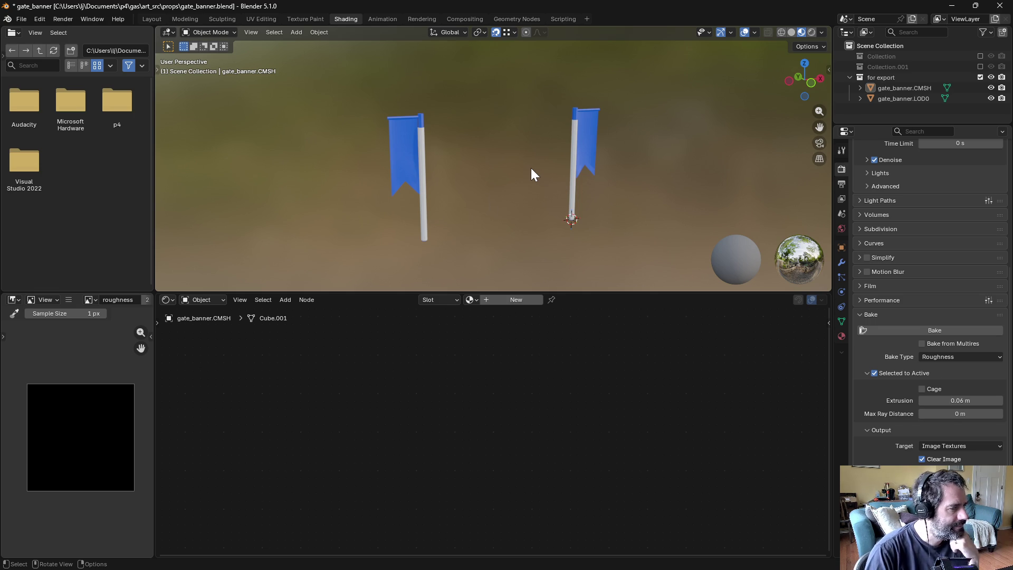
click(603, 139)
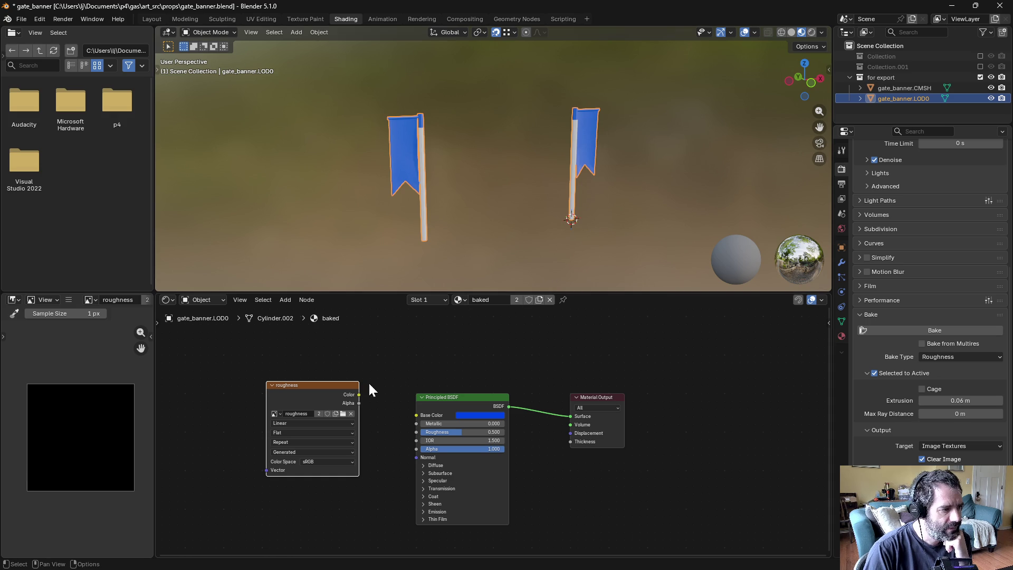
click(88, 299)
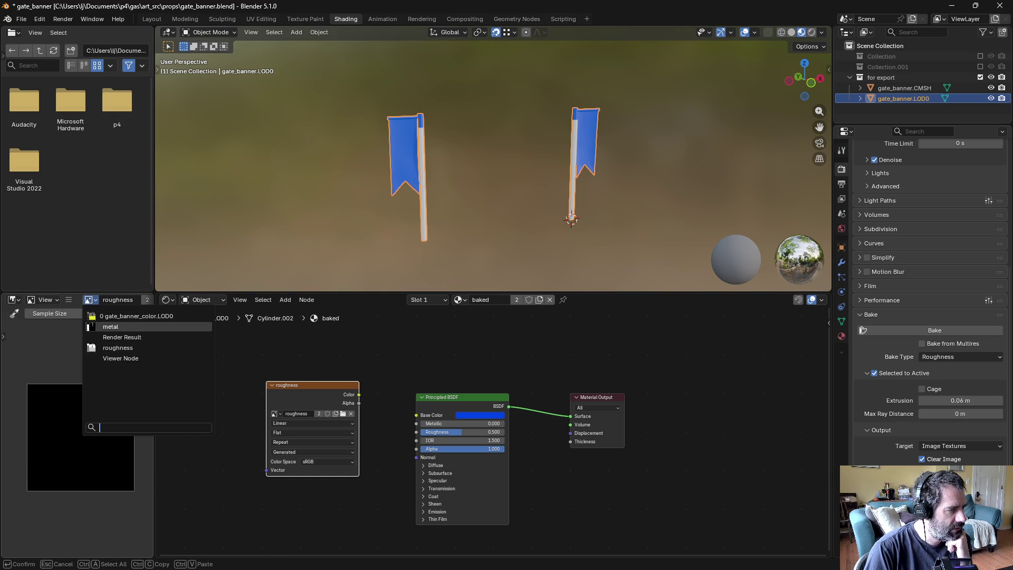
click(158, 316)
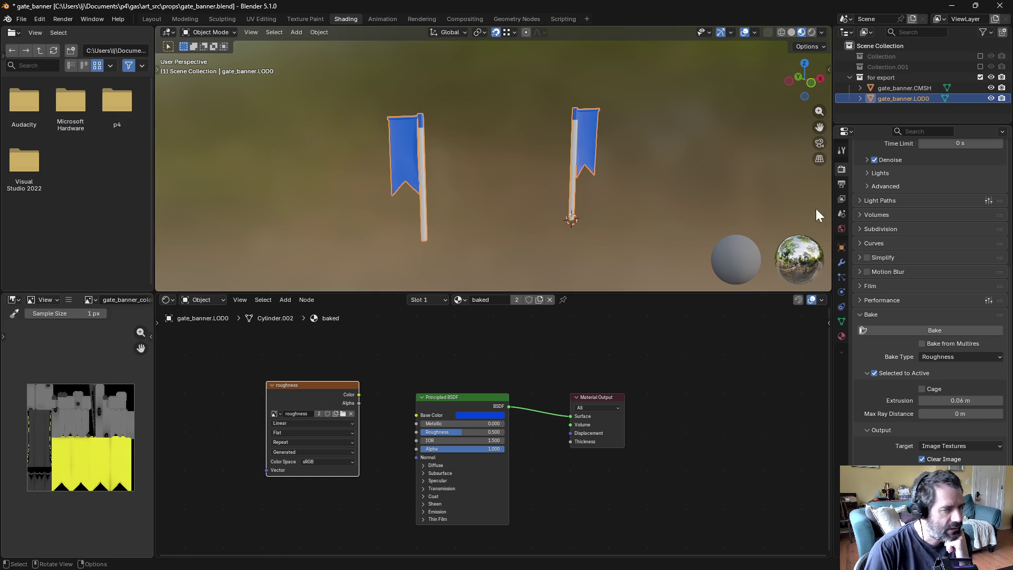
Step: Enable Collection.001, select combined then LOD0, and run a Combined bake
click(981, 67)
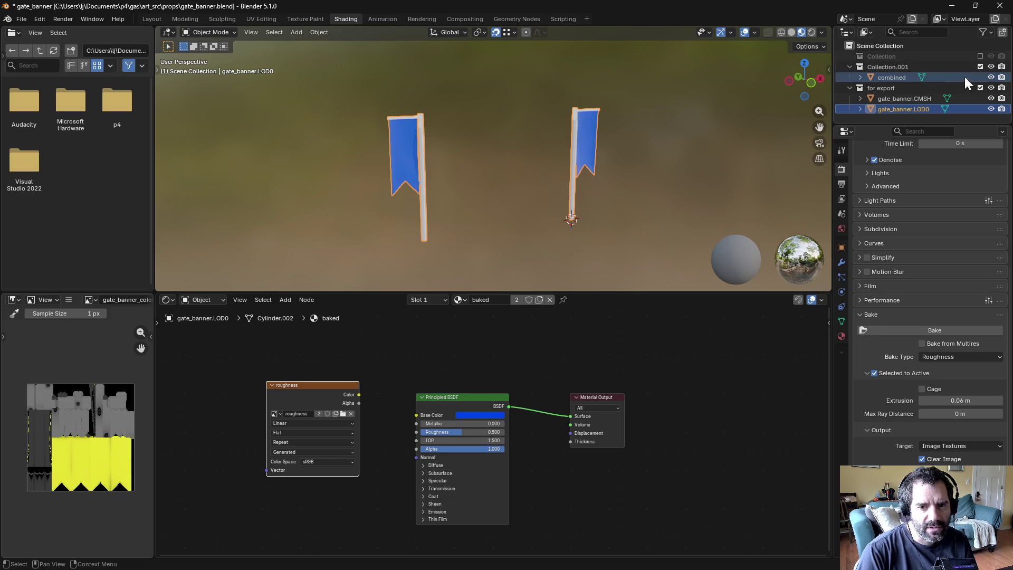
click(879, 78)
ctrl+click(902, 111)
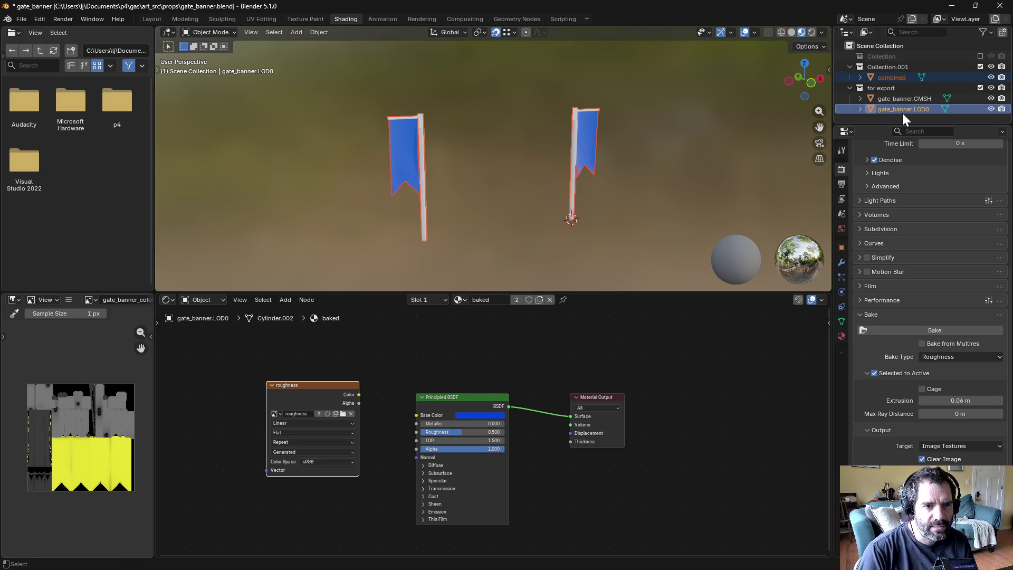
click(841, 336)
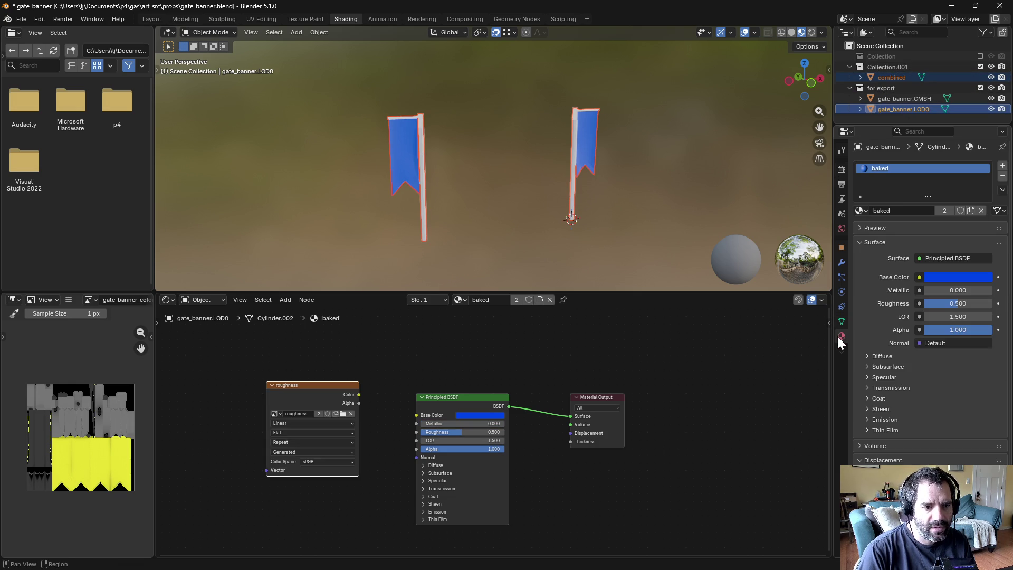
click(842, 168)
scroll(897, 253, down, 15)
click(932, 358)
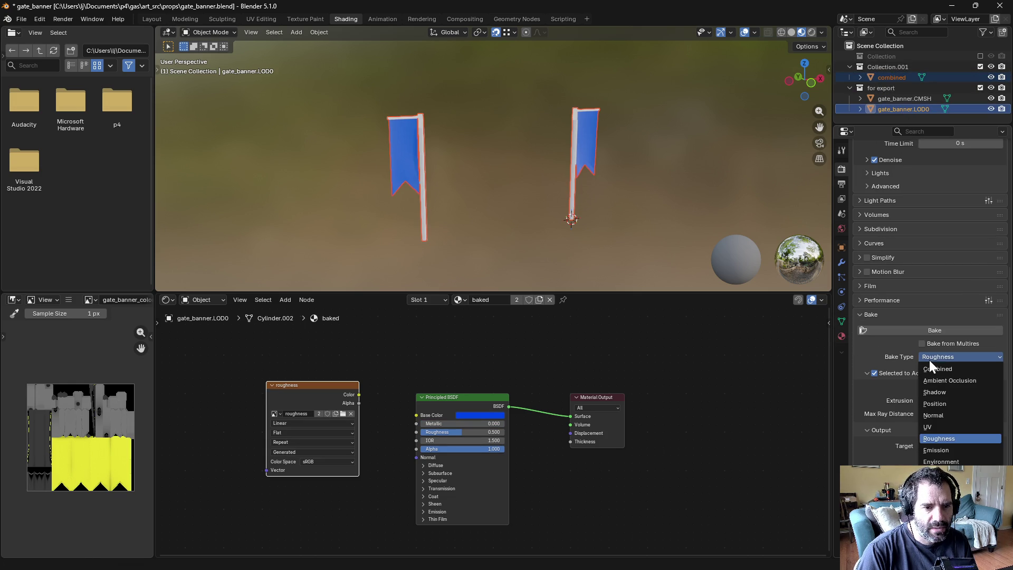
click(961, 368)
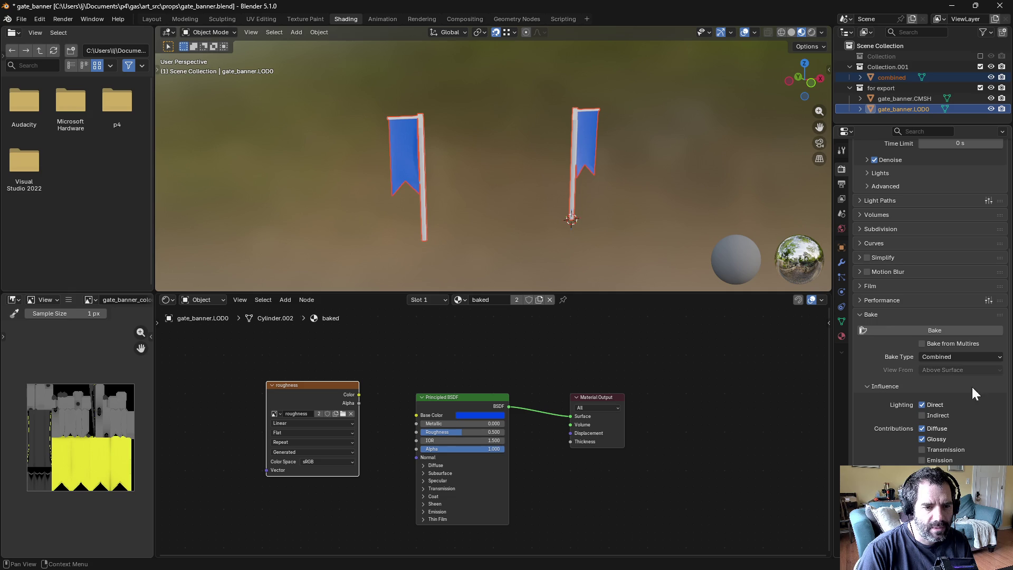
click(908, 335)
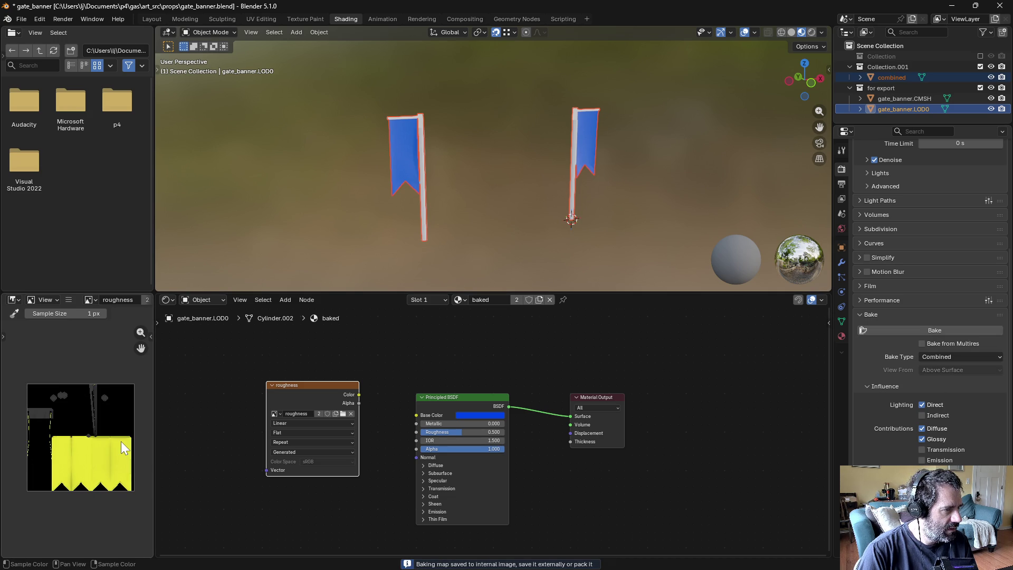
Step: Review the world, material and bake settings after the bake
scroll(122, 448, up, 4)
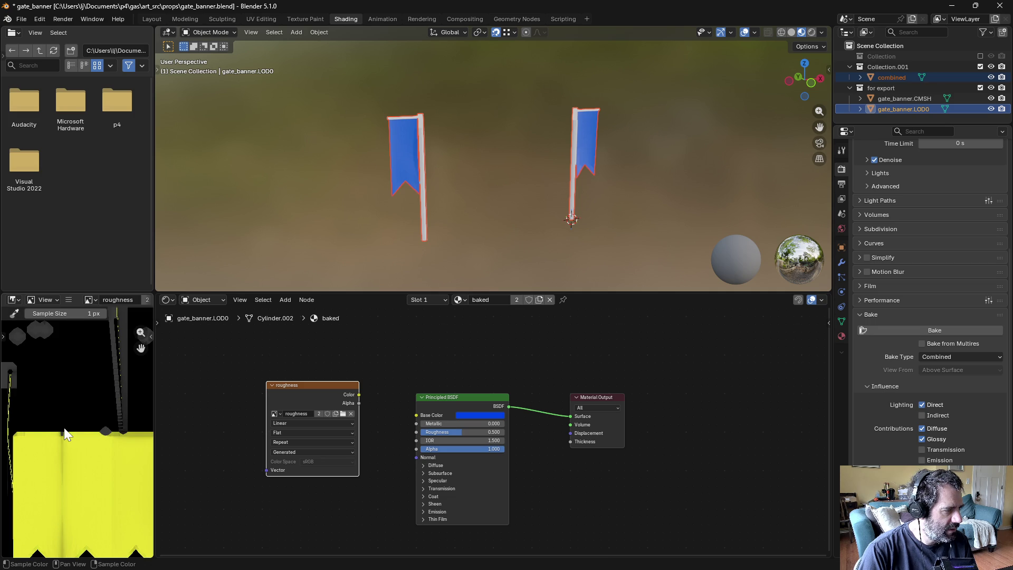
scroll(66, 434, down, 4)
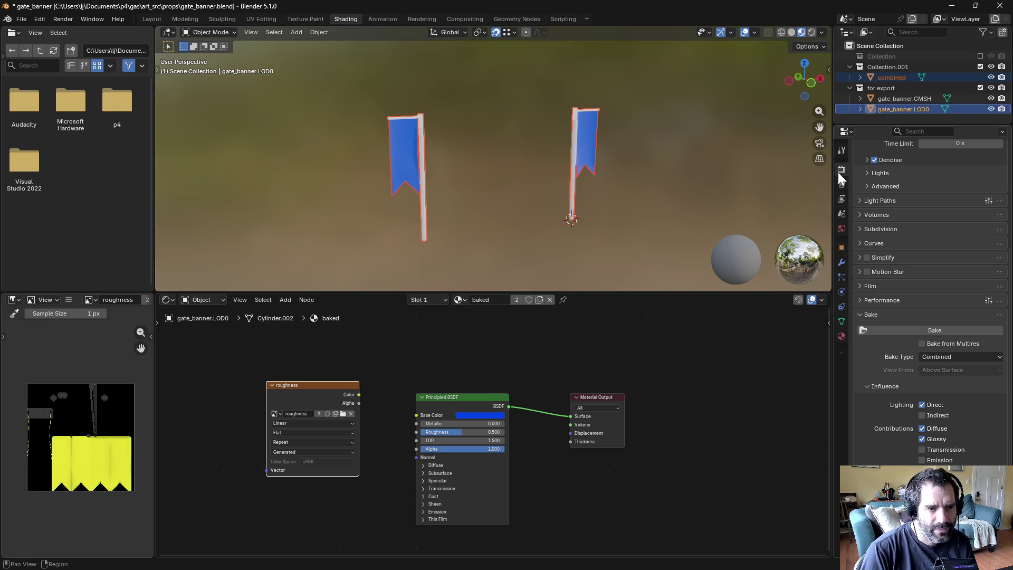
click(841, 228)
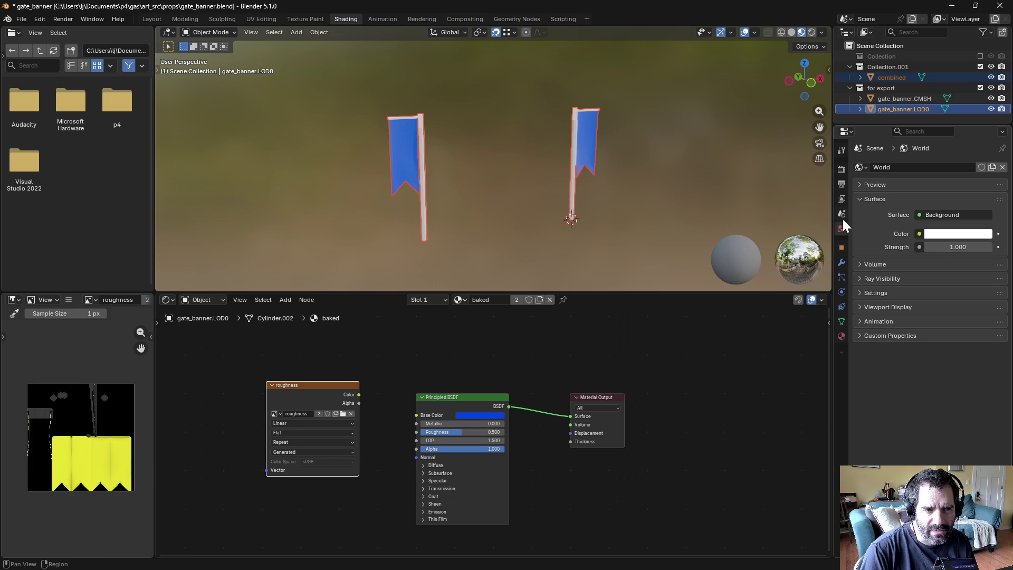
click(840, 335)
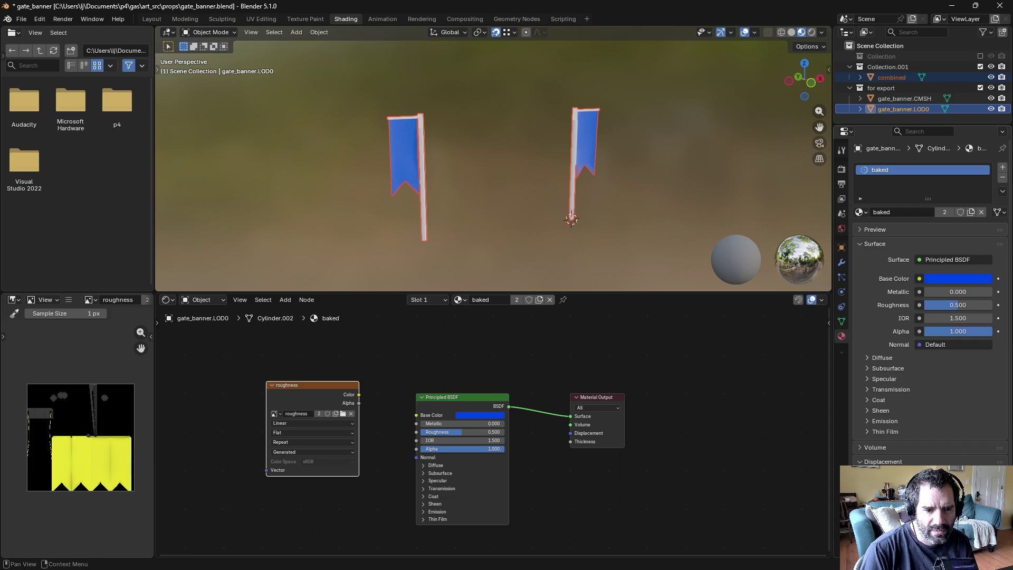
click(842, 168)
scroll(916, 332, down, 10)
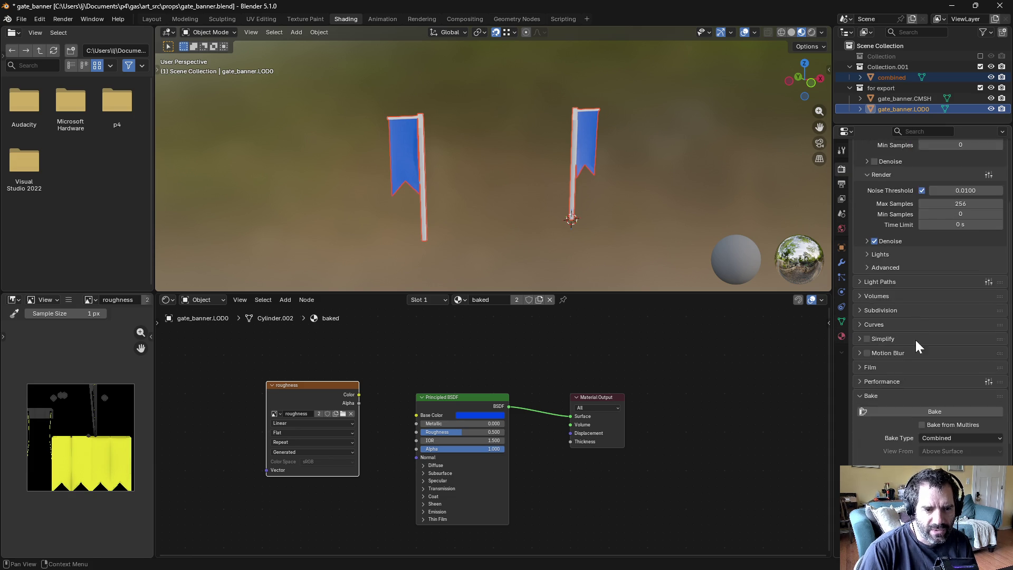
scroll(922, 363, down, 4)
scroll(52, 429, up, 4)
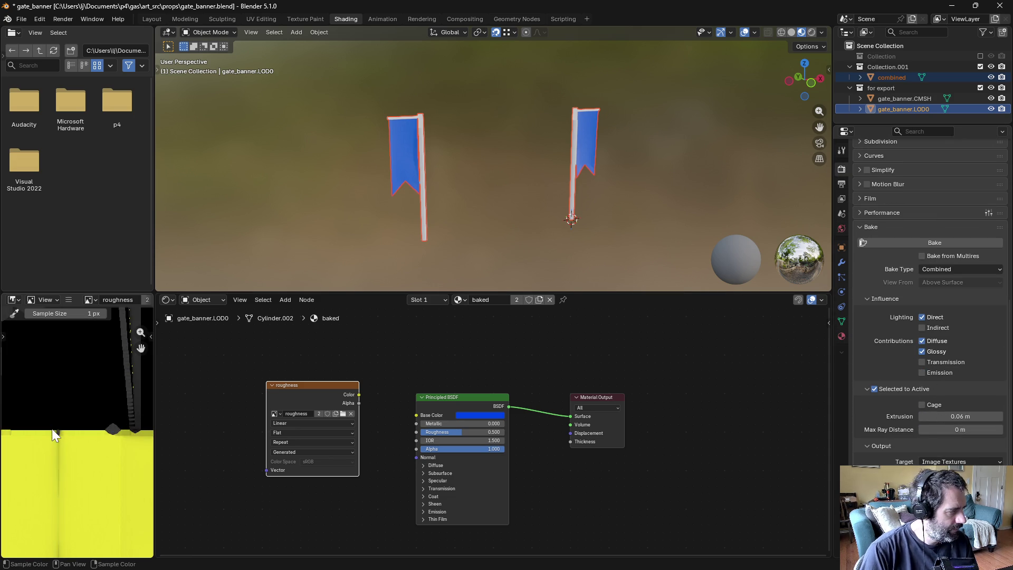
scroll(53, 428, down, 4)
scroll(25, 486, up, 2)
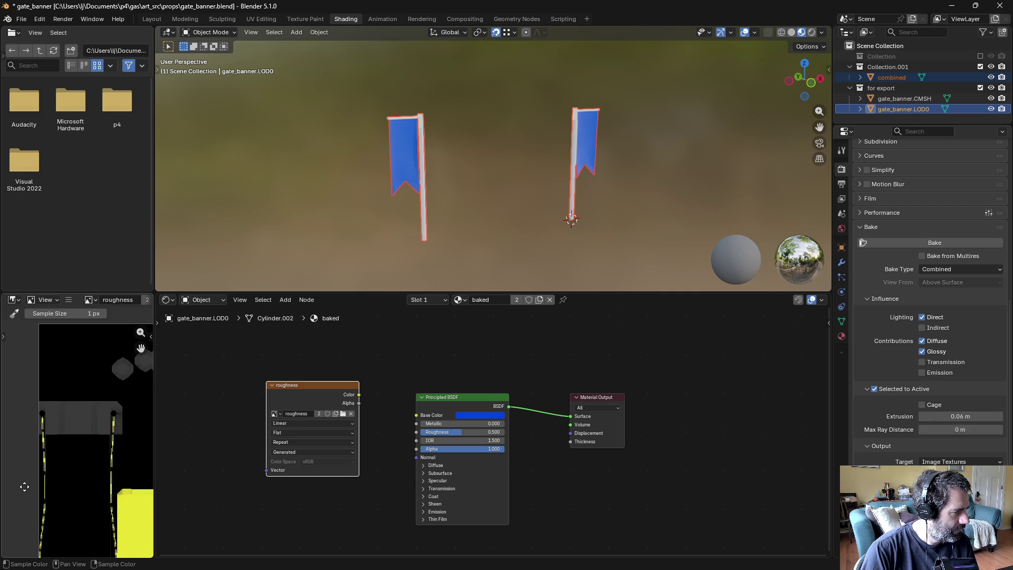
Step: Exclude Collection.001, feed gate_banner_color.LOD0 into Base Color, and hide gate_banner.CMSH
click(980, 66)
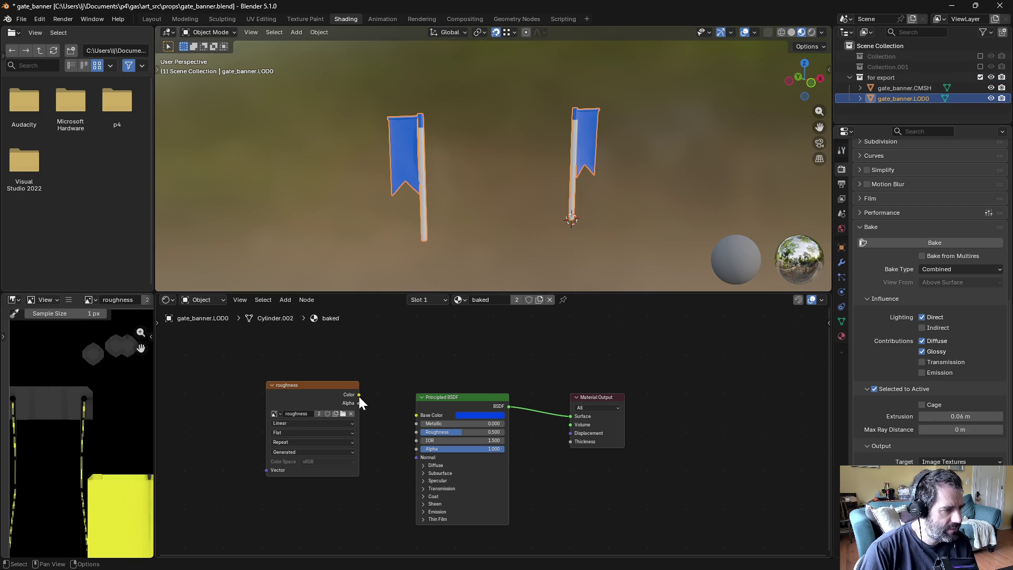
click(274, 414)
click(316, 426)
drag(359, 395, 426, 415)
click(518, 156)
mouse_move(518, 155)
middle_down()
mouse_move(515, 179)
mouse_move(525, 174)
middle_up()
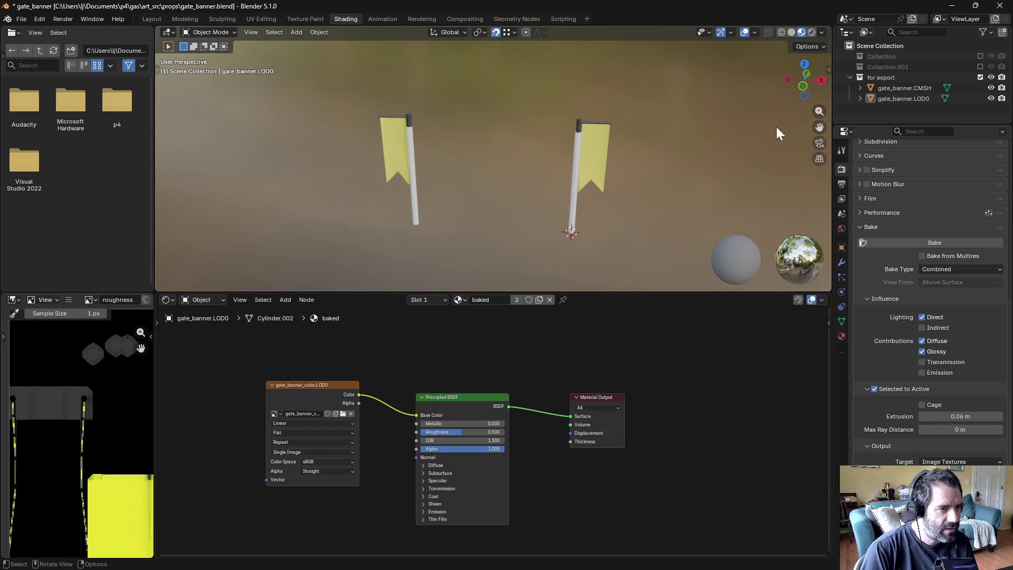
click(991, 88)
mouse_move(649, 156)
middle_down()
mouse_move(618, 167)
mouse_move(562, 141)
mouse_move(537, 184)
mouse_move(565, 170)
mouse_move(677, 233)
middle_up()
middle_drag(552, 228, 591, 217)
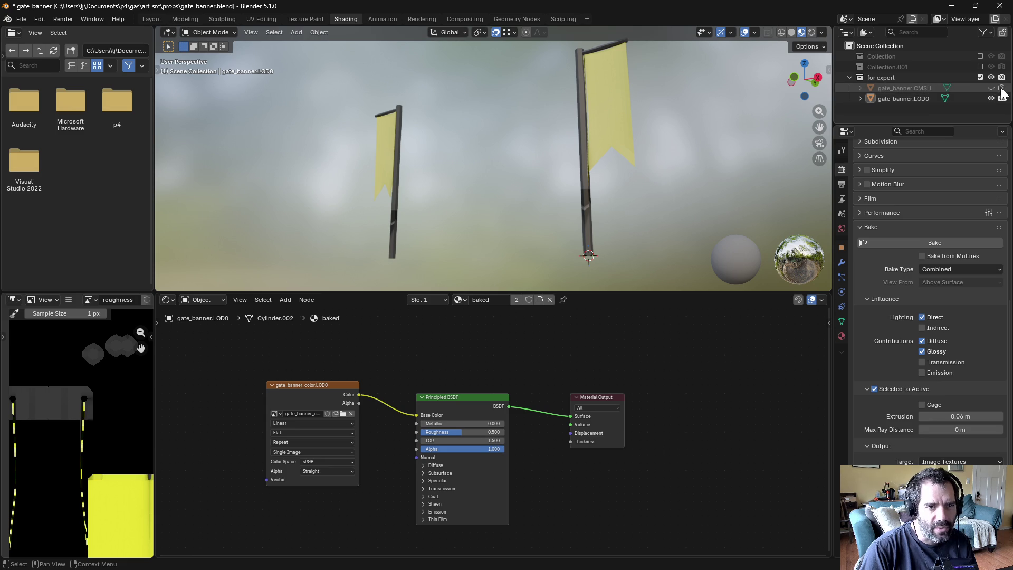
Step: Enable Collection.001, select combined then LOD0, unlink the texture, and bake into the image node
click(981, 66)
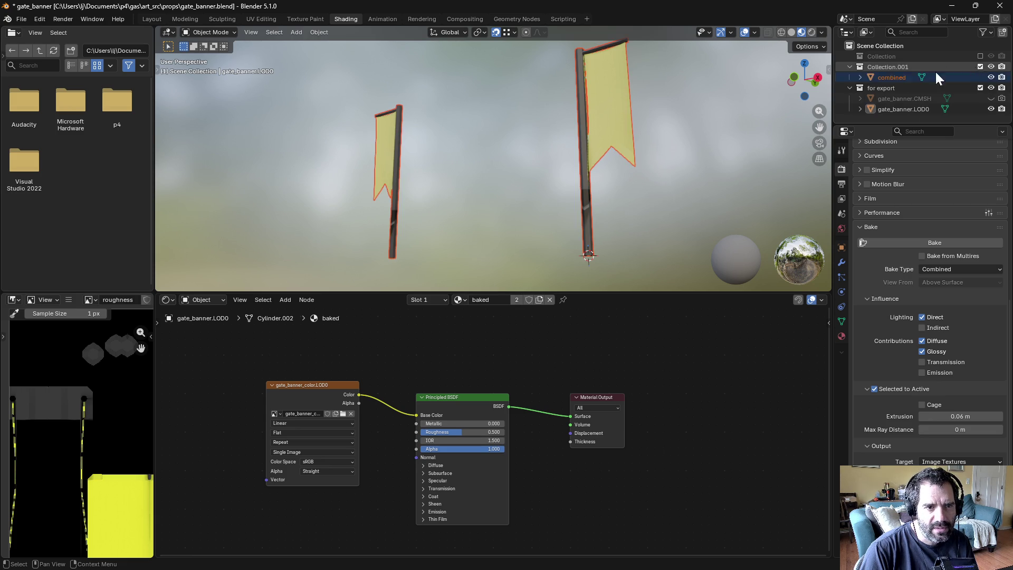
click(897, 77)
ctrl+click(895, 109)
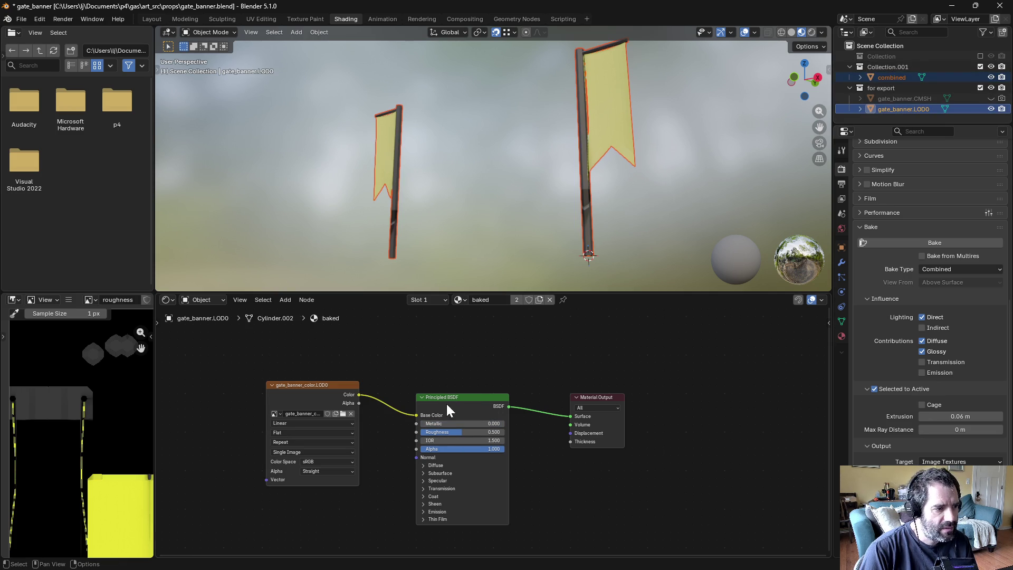
ctrl+right_drag(382, 389, 388, 452)
click(317, 409)
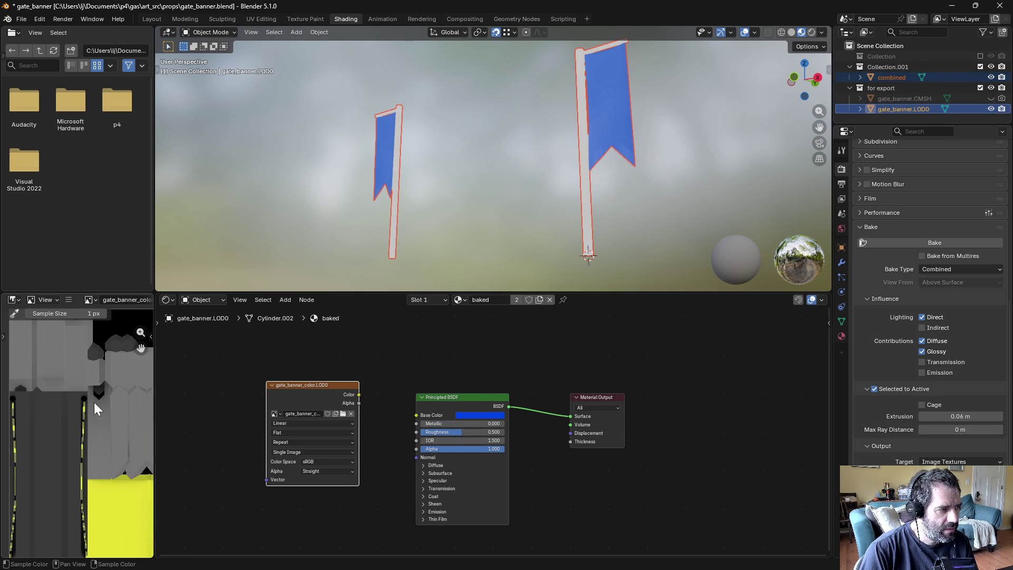
scroll(108, 407, down, 2)
click(945, 243)
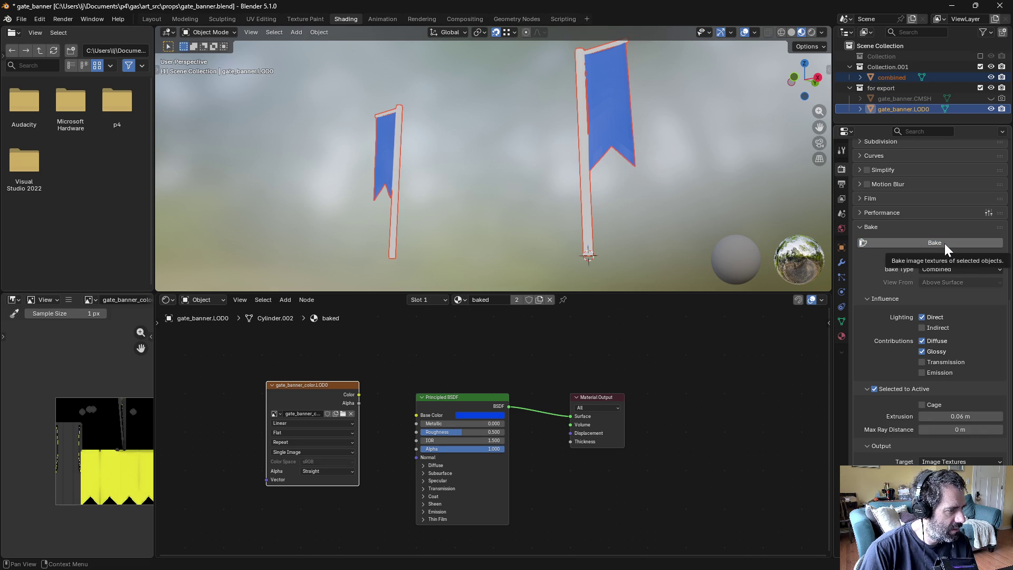
Step: Exclude Collection.001 and reconnect the baked texture to Base Color to show yellow banners
scroll(259, 435, up, 1)
scroll(258, 435, up, 1)
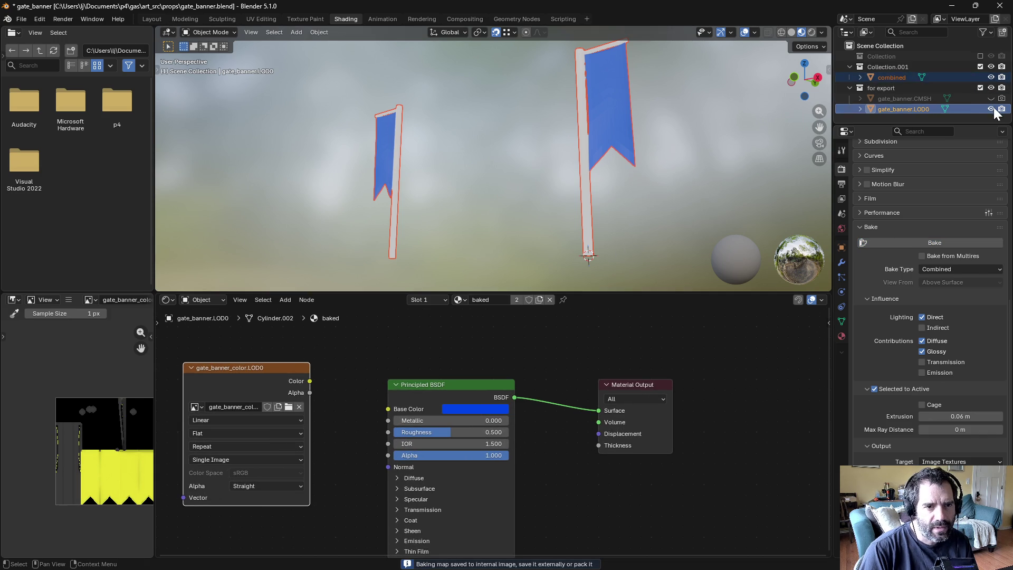
click(980, 67)
drag(319, 384, 388, 410)
mouse_move(491, 289)
middle_down()
mouse_move(505, 287)
mouse_move(603, 46)
mouse_move(708, 34)
mouse_move(739, 66)
mouse_move(577, 35)
middle_up()
click(67, 300)
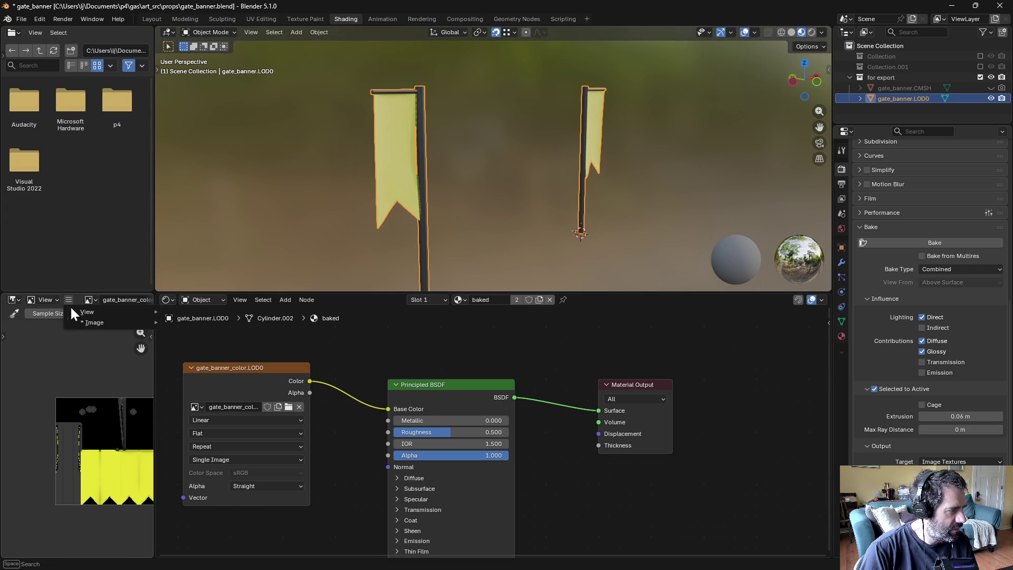
Step: Save the baked colour image, then show gate_banner.CMSH and select the for export collection
mouse_move(110, 318)
click(221, 416)
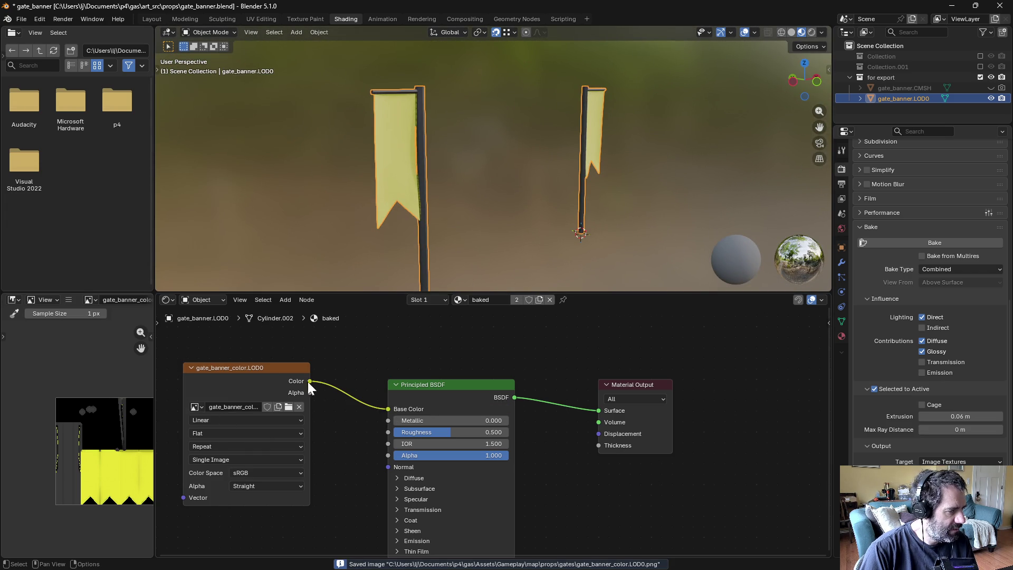
click(991, 87)
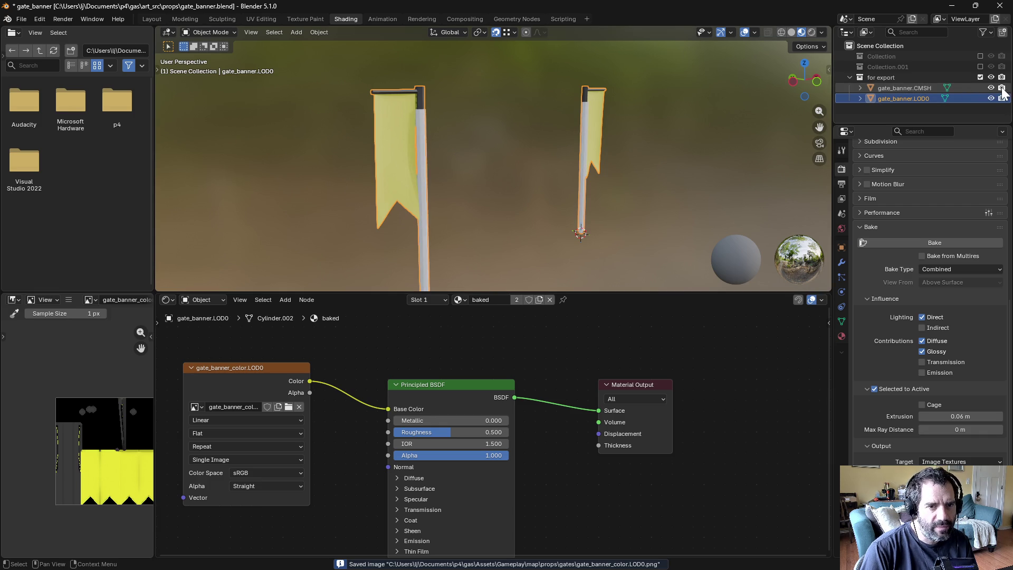
click(892, 77)
Step: Start an FBX export and browse to the Assets/Gameplay/map/props/gates folder
click(22, 18)
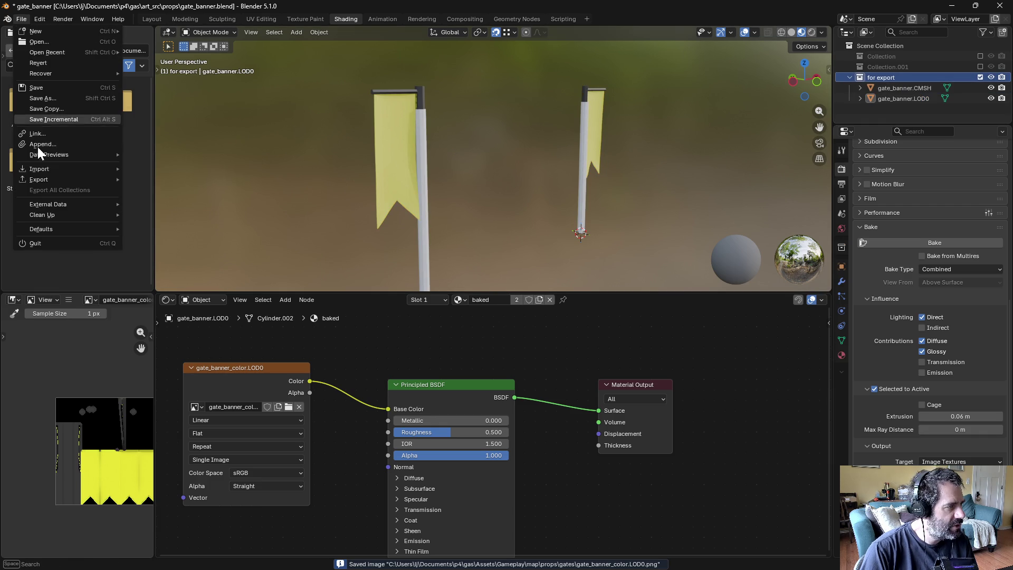
mouse_move(46, 179)
click(191, 263)
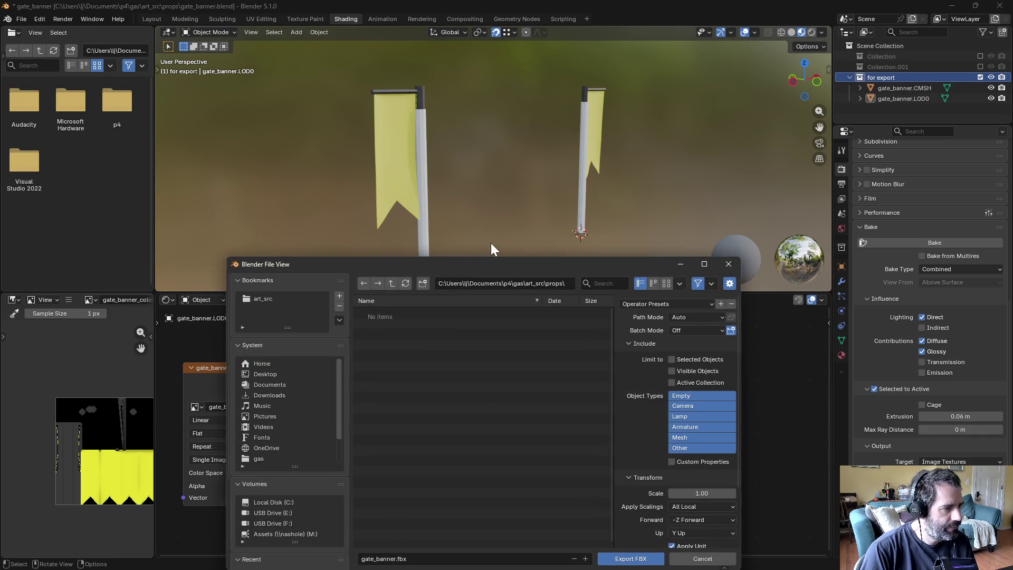
click(391, 283)
click(391, 284)
double_click(394, 314)
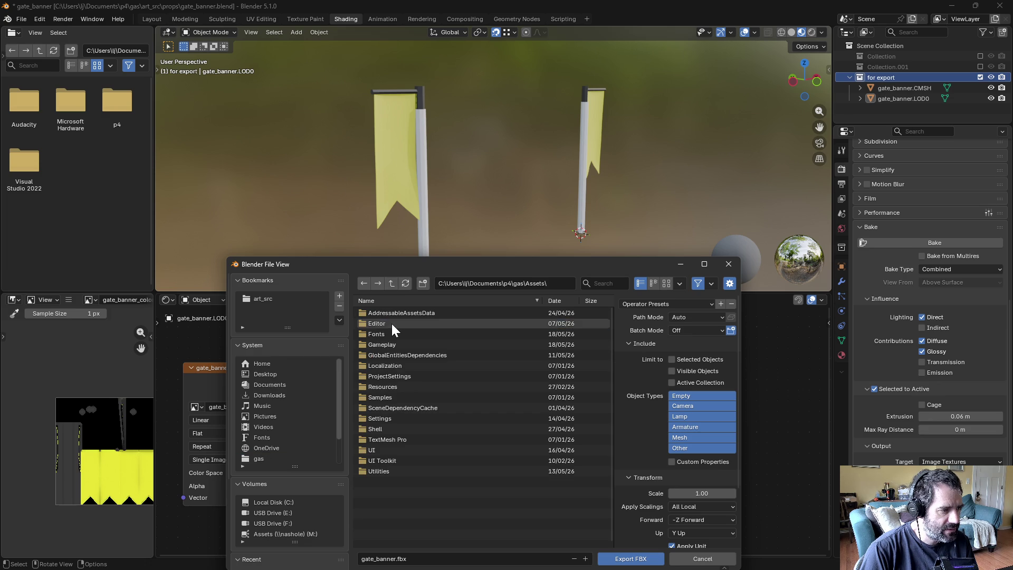
double_click(400, 345)
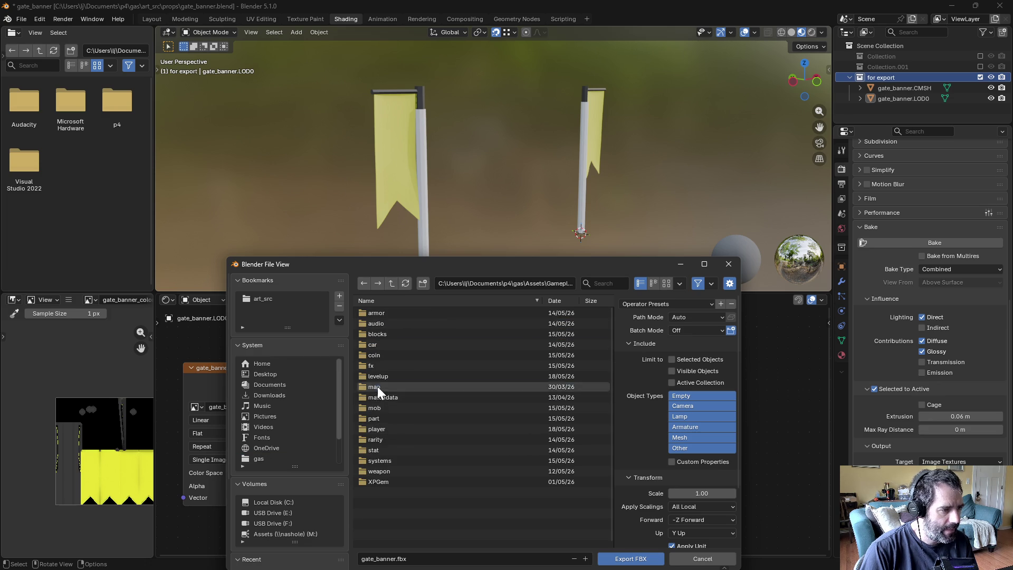
double_click(377, 388)
double_click(391, 346)
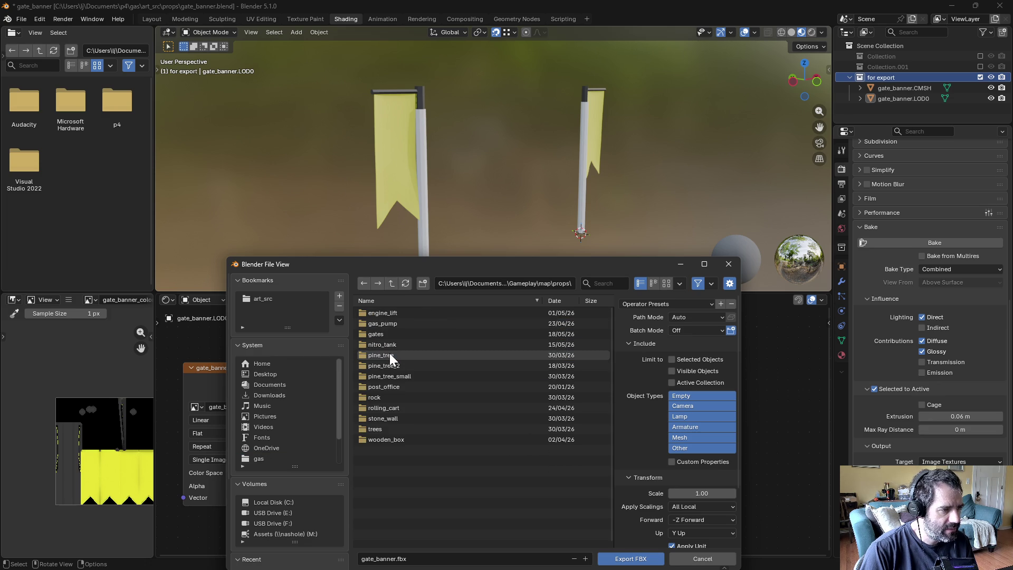
double_click(385, 330)
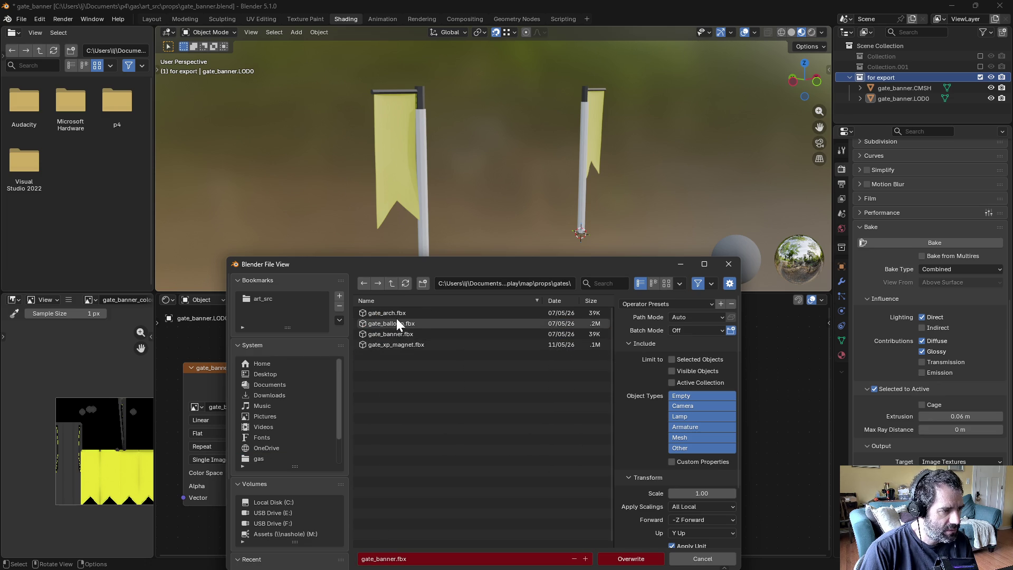
Step: Overwrite gate_banner.fbx using the Unity Export preset
click(403, 332)
click(666, 305)
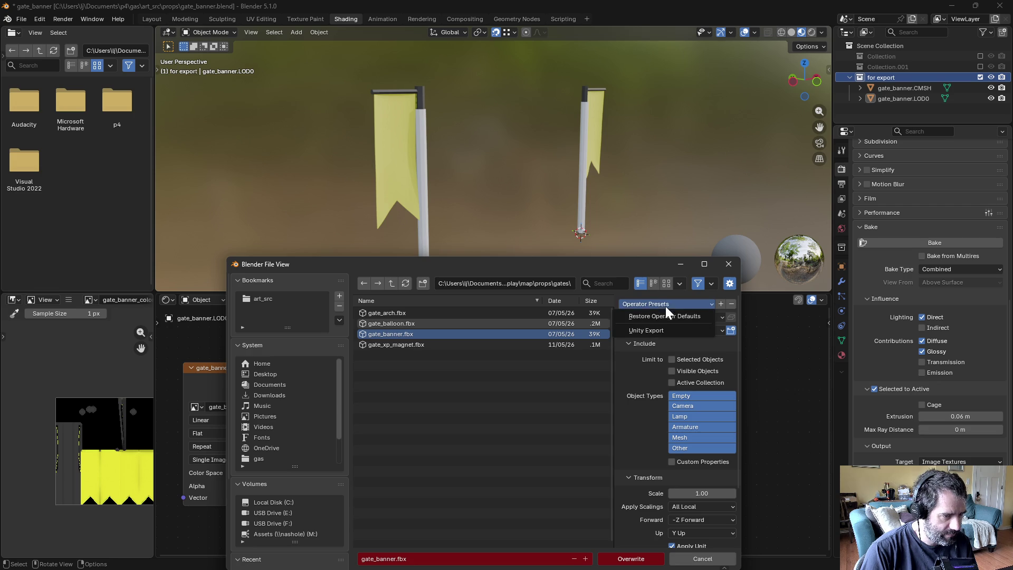
click(650, 331)
click(636, 558)
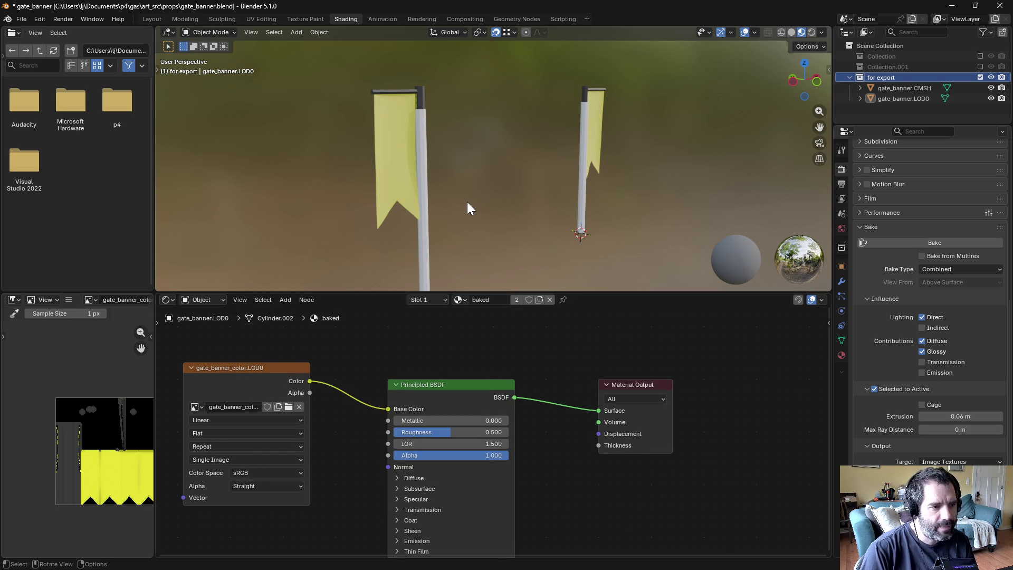
Step: Save the blend file and return to Unity
scroll(464, 194, down, 2)
key(ctrl+s)
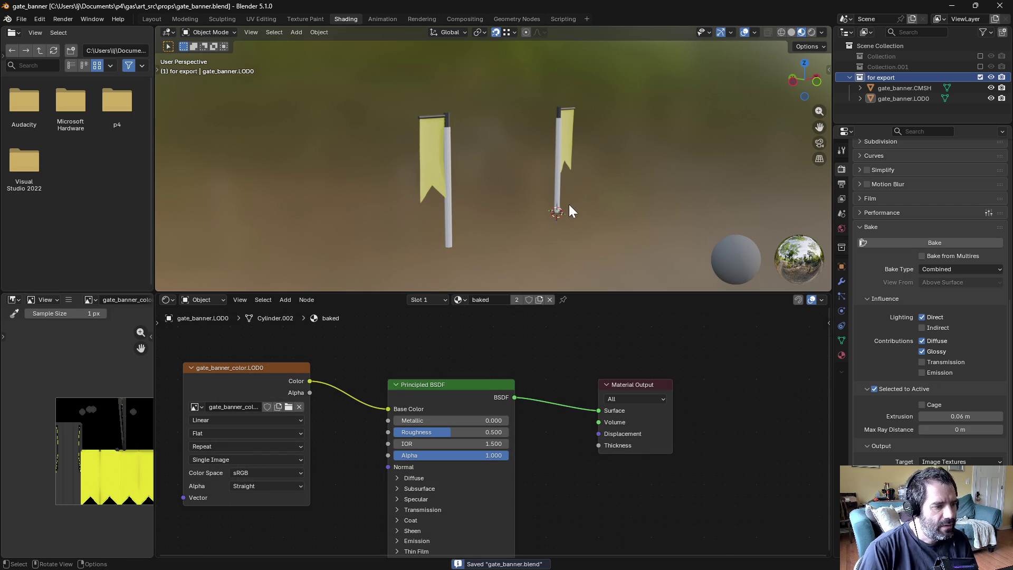
key(alt+Tab)
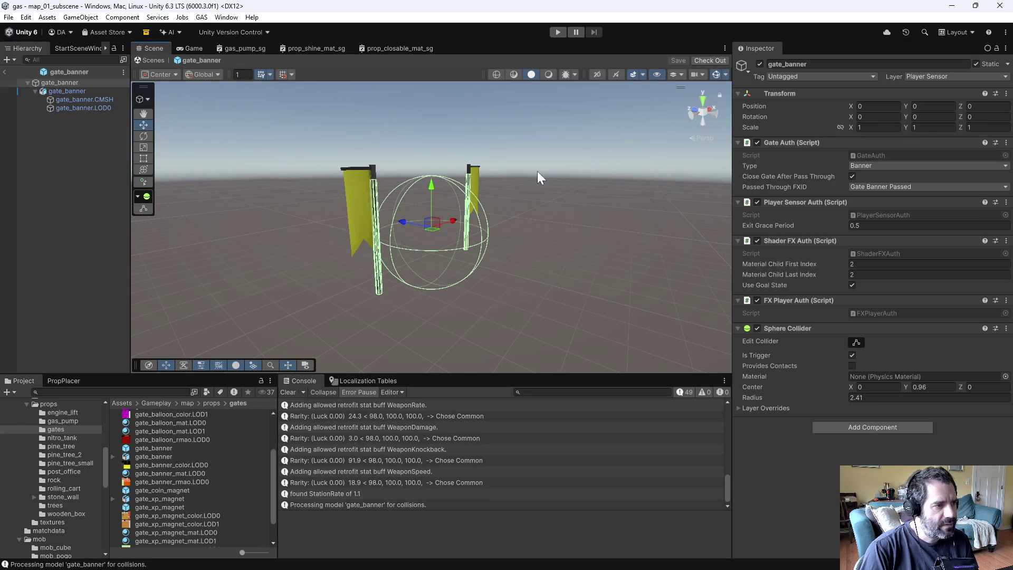
Step: Orbit the scene and check the reimported gate_banner, gate_banner.CMSH and gate_banner.LOD0 objects
mouse_move(538, 182)
alt+mouse_down()
mouse_move(536, 220)
mouse_move(581, 219)
alt+mouse_up()
click(63, 100)
click(72, 108)
click(67, 91)
click(159, 146)
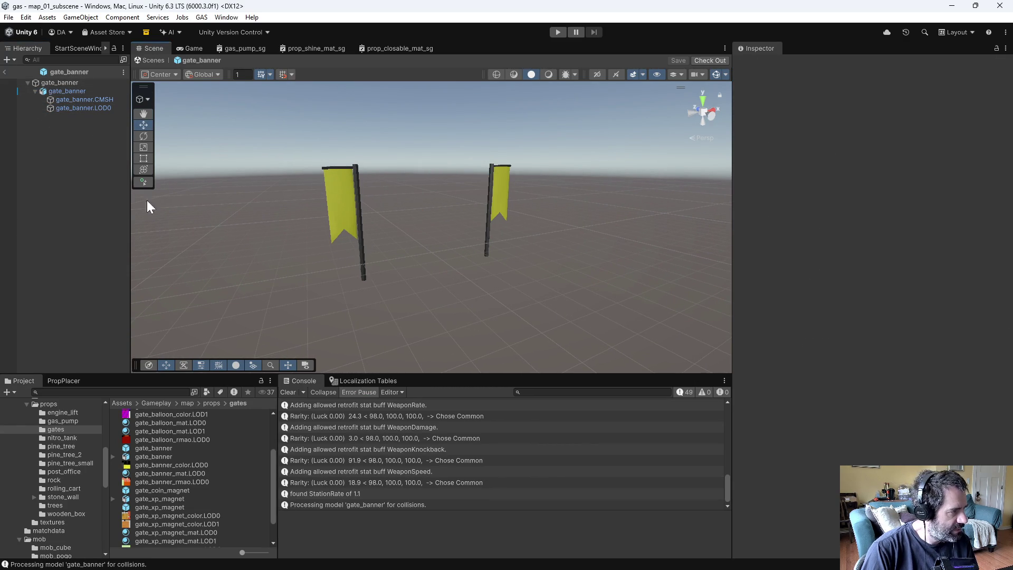
Step: Compare the gate_balloon_mat.LOD0 material, then bring up gate_banner_mat.LOD0's settings
click(80, 108)
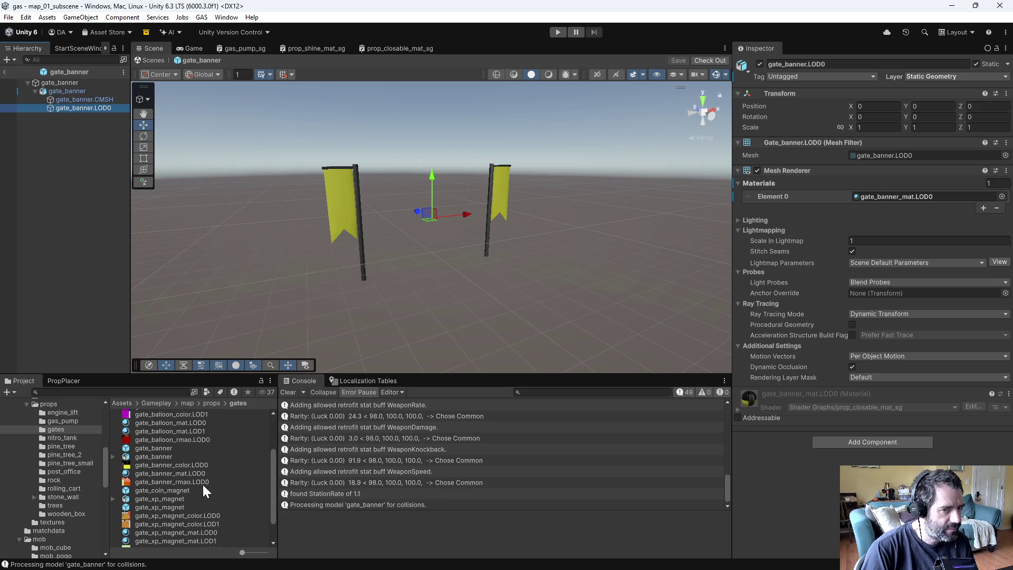
scroll(227, 506, up, 3)
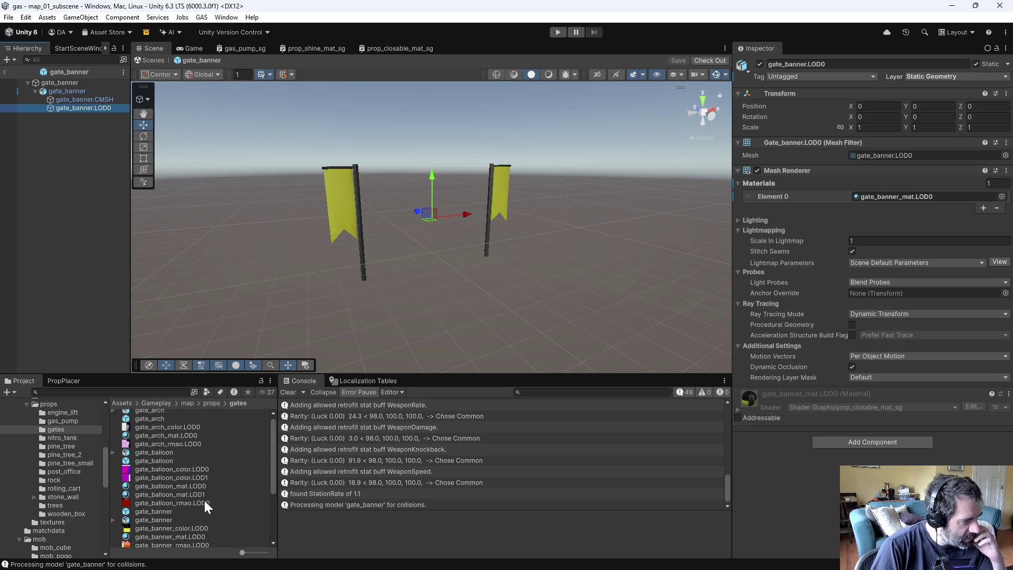
click(191, 488)
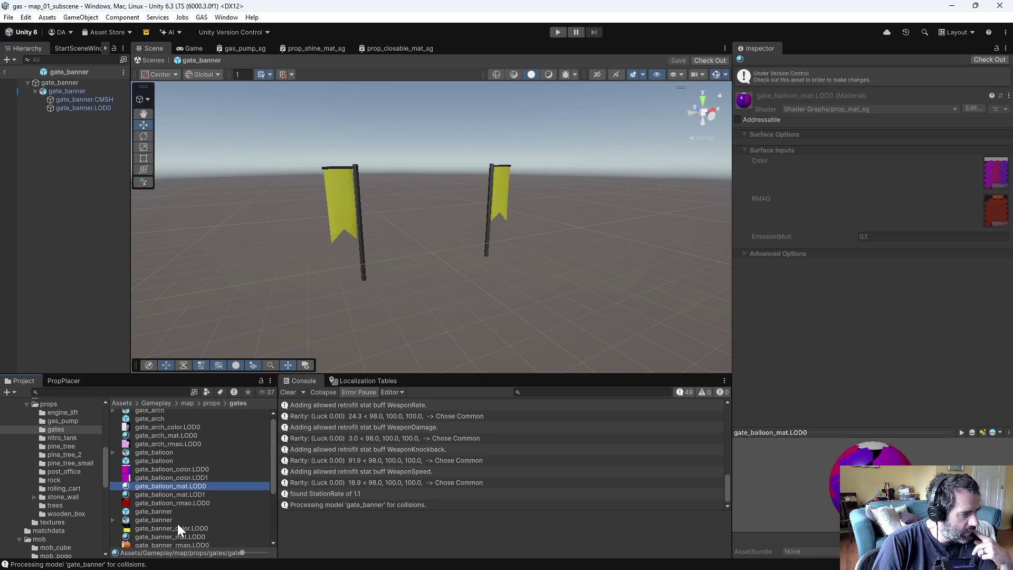
scroll(204, 526, down, 2)
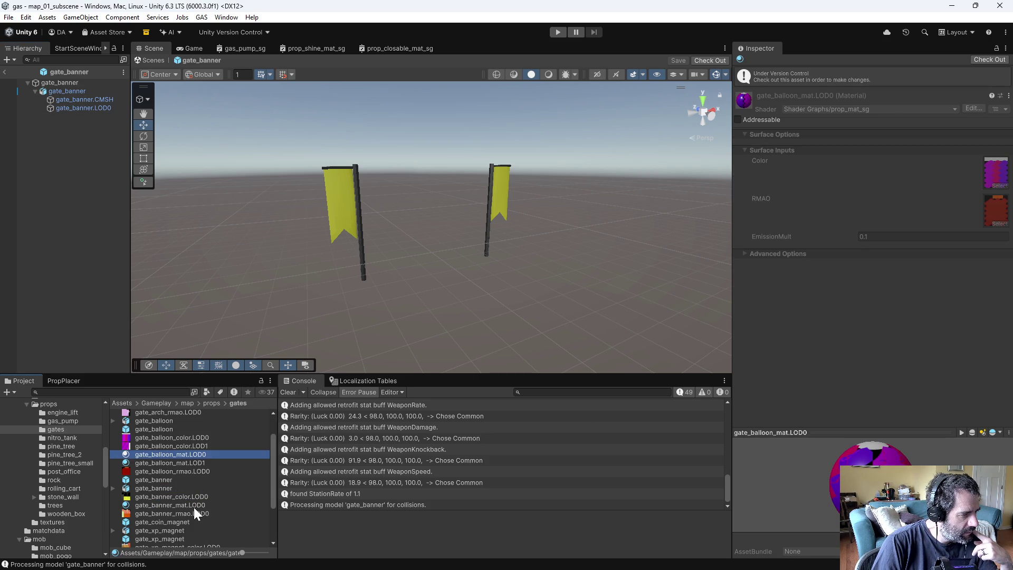
click(194, 506)
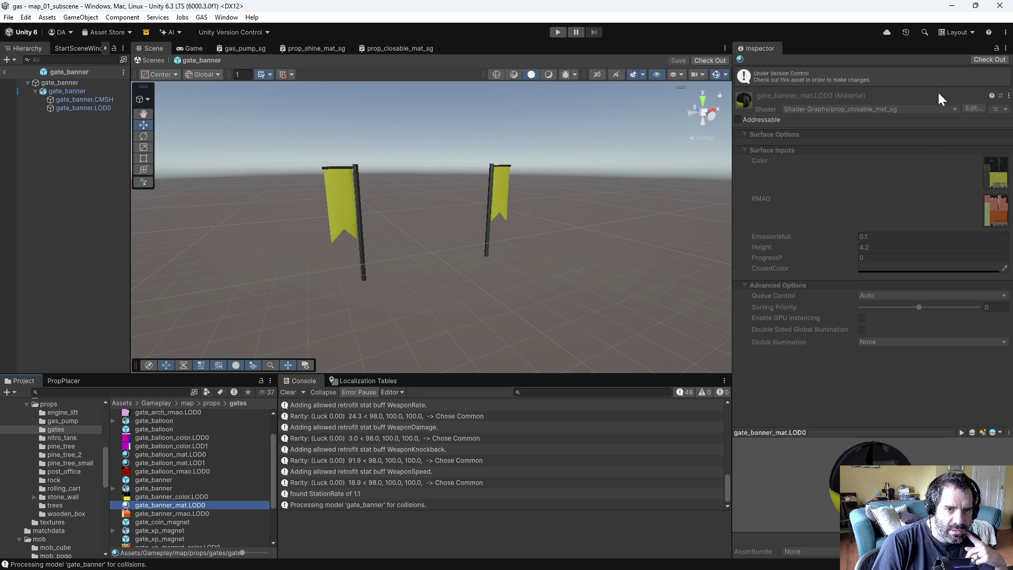
Step: Check out gate_banner_mat.LOD0 and set its EmissionMult to 1, with scene skybox and lighting shown
click(990, 60)
mouse_move(771, 213)
mouse_down()
mouse_move(826, 213)
mouse_move(759, 214)
mouse_up()
click(549, 74)
mouse_move(654, 211)
alt+mouse_down()
mouse_move(627, 236)
mouse_move(889, 244)
mouse_move(723, 217)
alt+mouse_up()
click(887, 212)
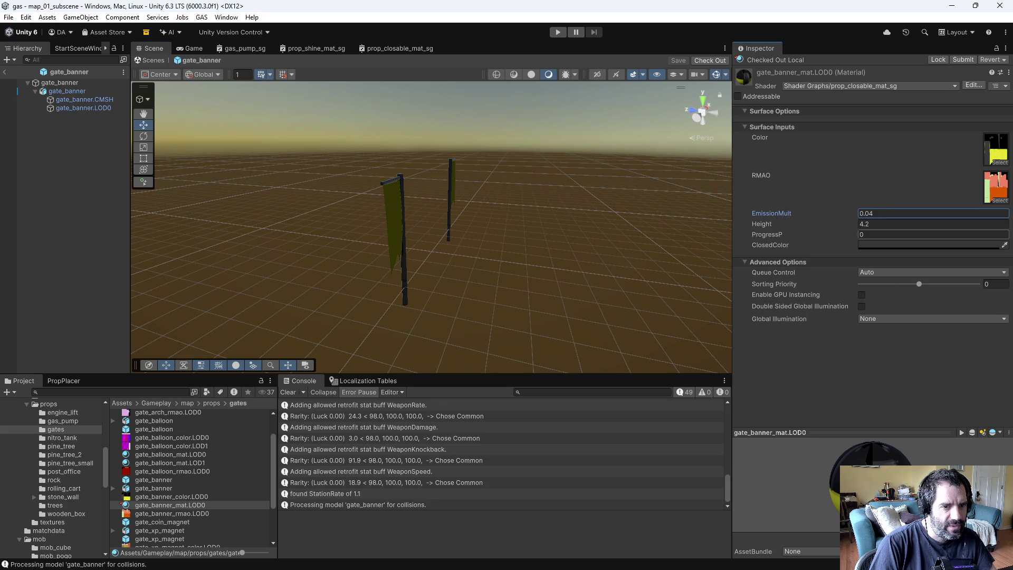
text(1)
key(Return)
Step: Orbit around both glowing yellow banners, then start the game in Play mode
mouse_move(584, 262)
alt+mouse_down()
mouse_move(635, 224)
mouse_move(739, 199)
mouse_move(330, 203)
mouse_move(305, 306)
mouse_move(208, 159)
mouse_move(38, 179)
alt+mouse_up()
scroll(370, 185, up, 3)
mouse_move(369, 181)
alt+mouse_down()
mouse_move(420, 210)
mouse_move(309, 187)
mouse_move(190, 183)
mouse_move(229, 140)
mouse_move(468, 158)
mouse_move(549, 176)
mouse_move(568, 274)
mouse_move(555, 343)
alt+mouse_up()
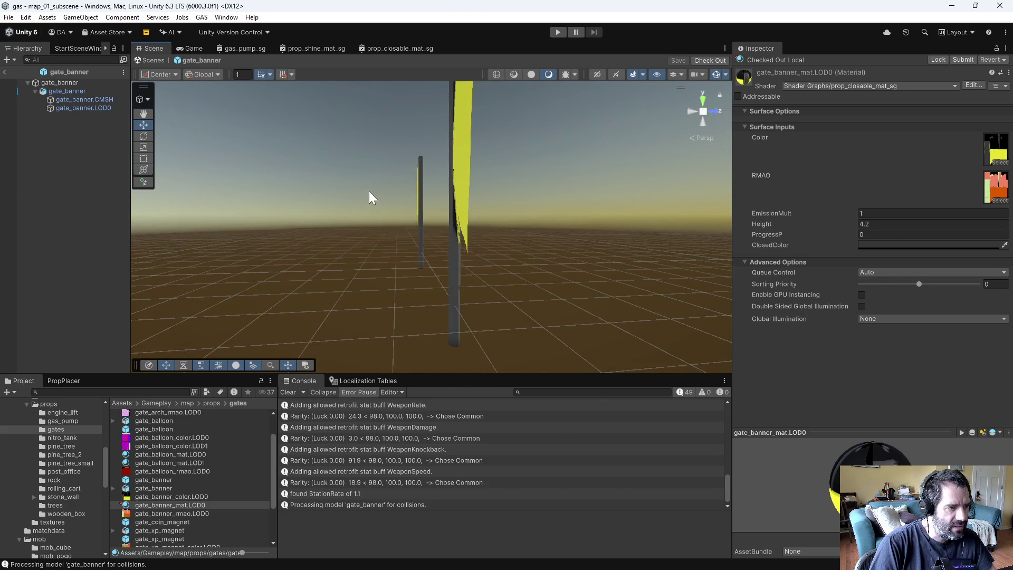
mouse_move(488, 290)
alt+mouse_down()
mouse_move(640, 199)
mouse_move(521, 219)
mouse_move(503, 244)
alt+mouse_up()
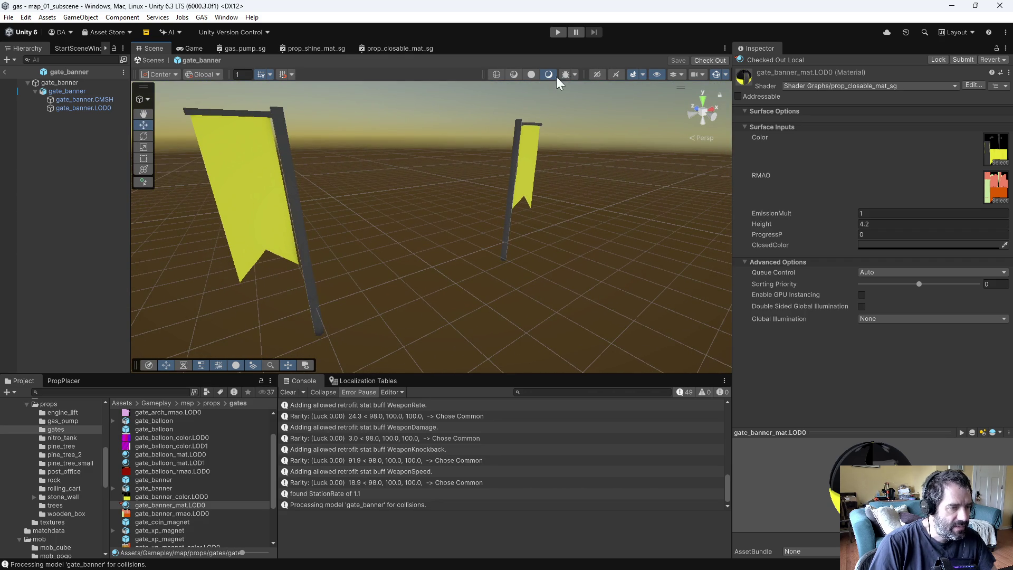
click(559, 32)
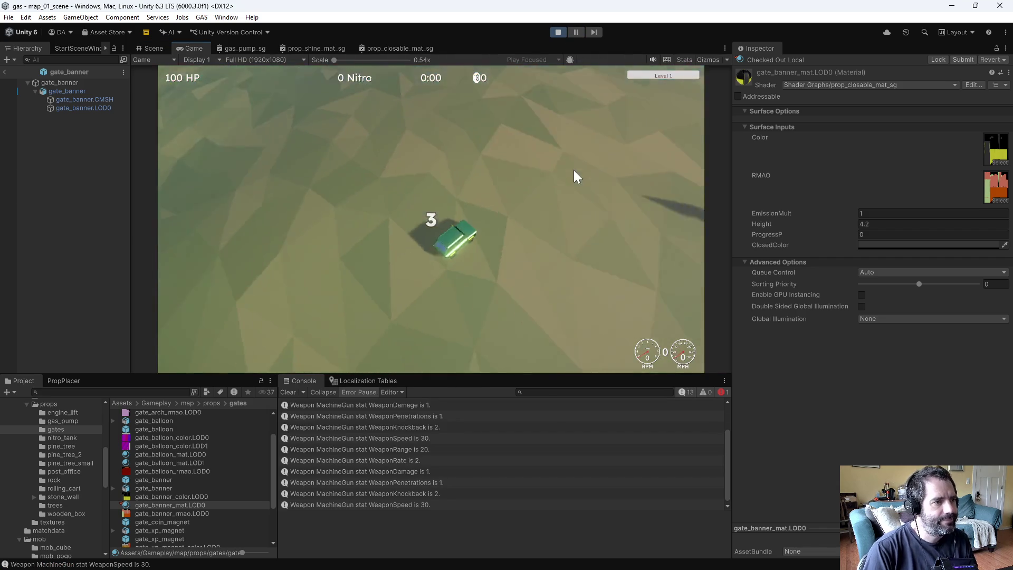
Step: Drive the car and install the Ramming Damage upgrade in the retrofit screen
key(w)
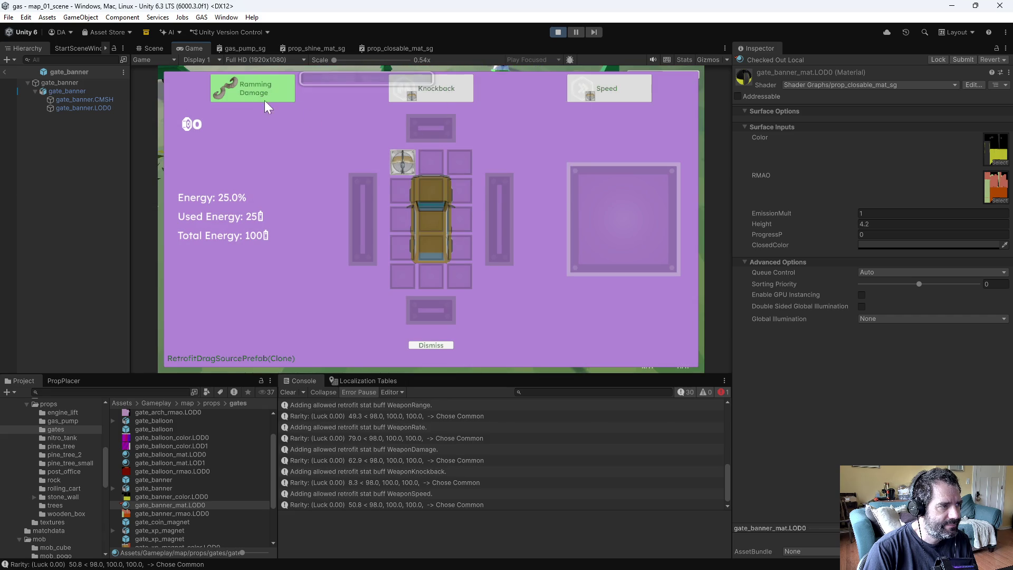
click(265, 101)
click(429, 168)
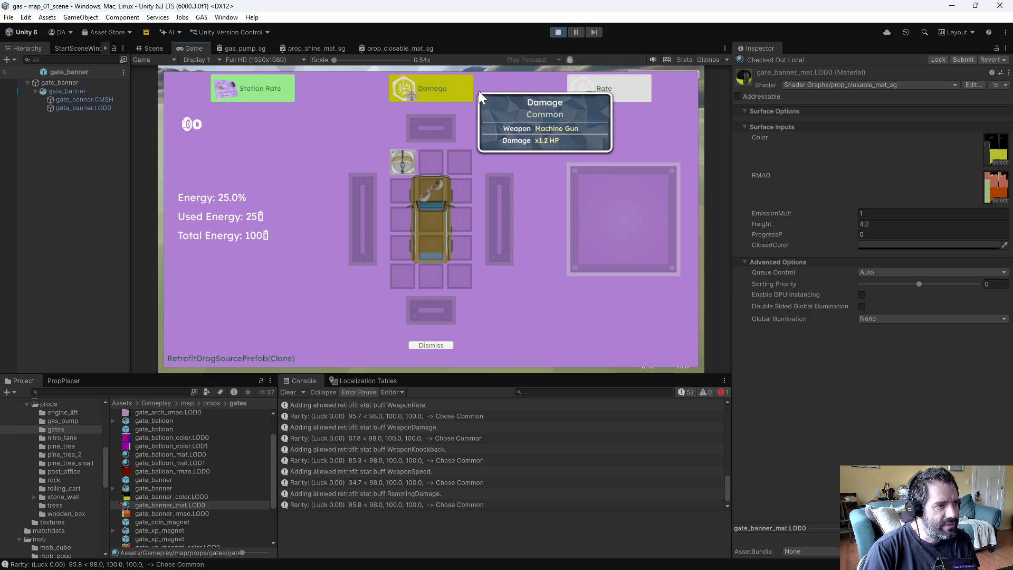
click(391, 164)
click(402, 157)
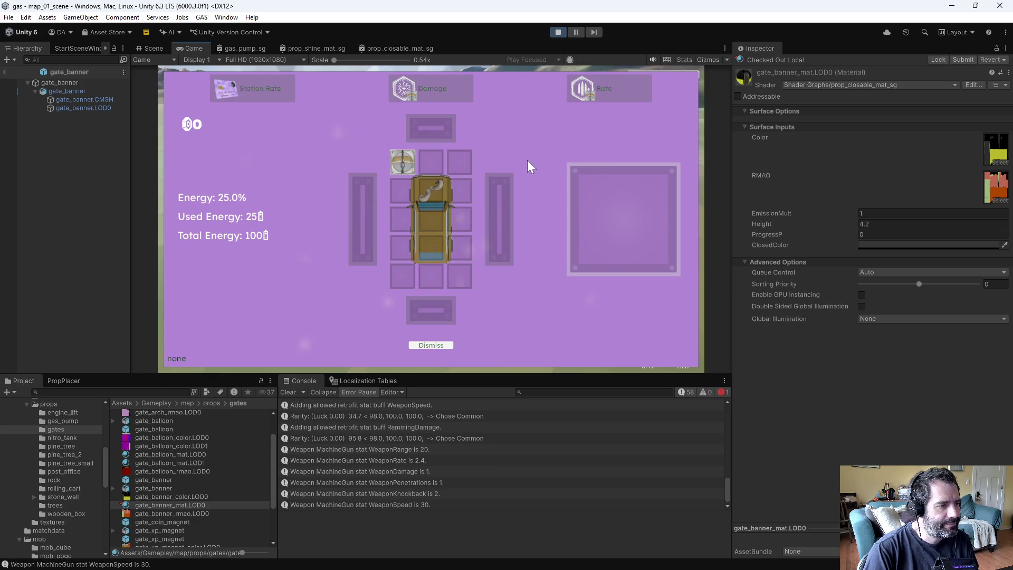
click(528, 160)
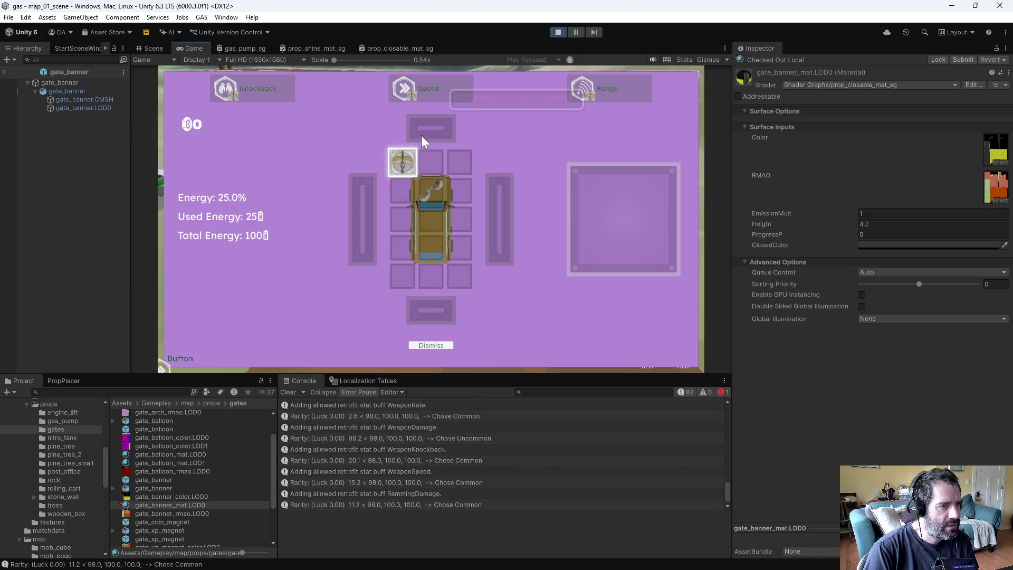
Step: Drag the Speed upgrade onto the machine-gun slot, stop Play mode, and switch to Blender
drag(443, 90, 402, 162)
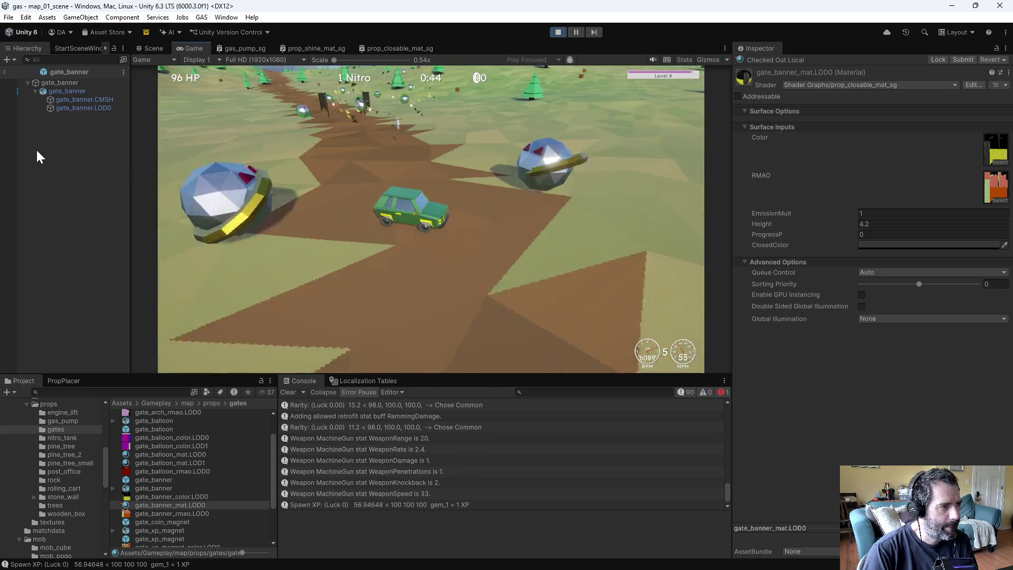
click(559, 33)
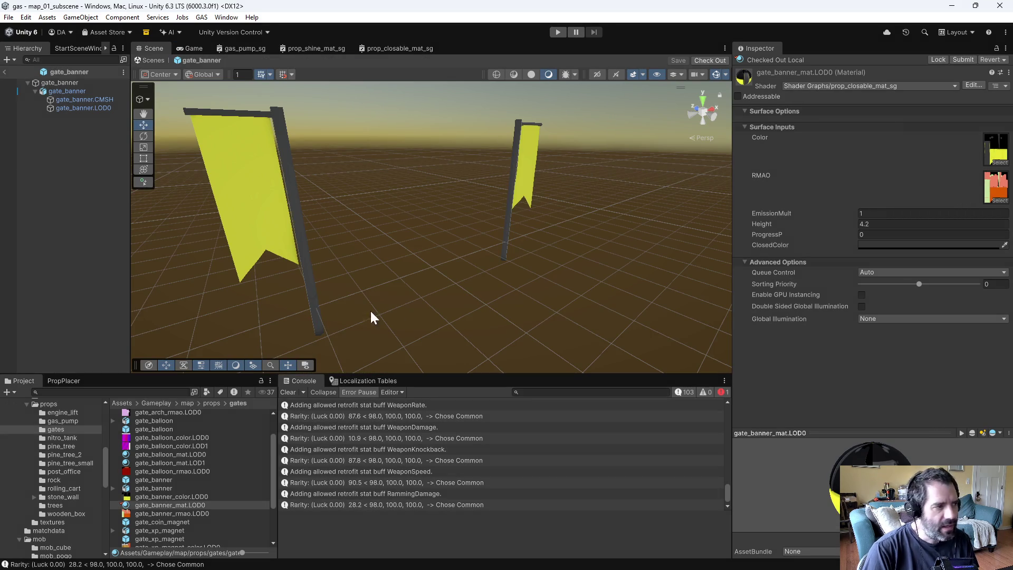
key(alt+Tab)
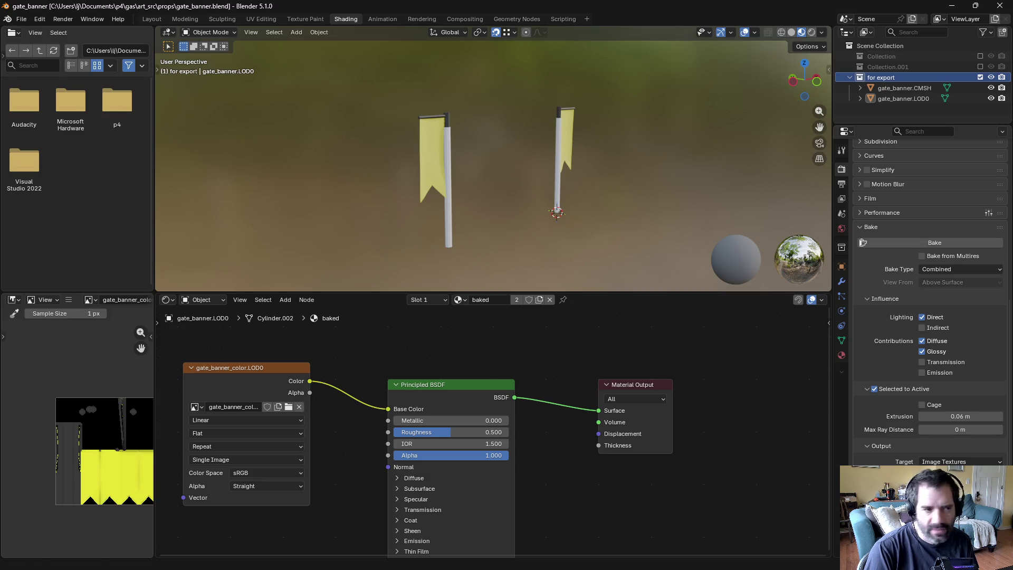
Step: Exclude the for export collection, enable Collection.001, and select the combined object's material settings
mouse_move(359, 197)
middle_down()
mouse_move(562, 201)
mouse_move(584, 129)
middle_up()
click(586, 130)
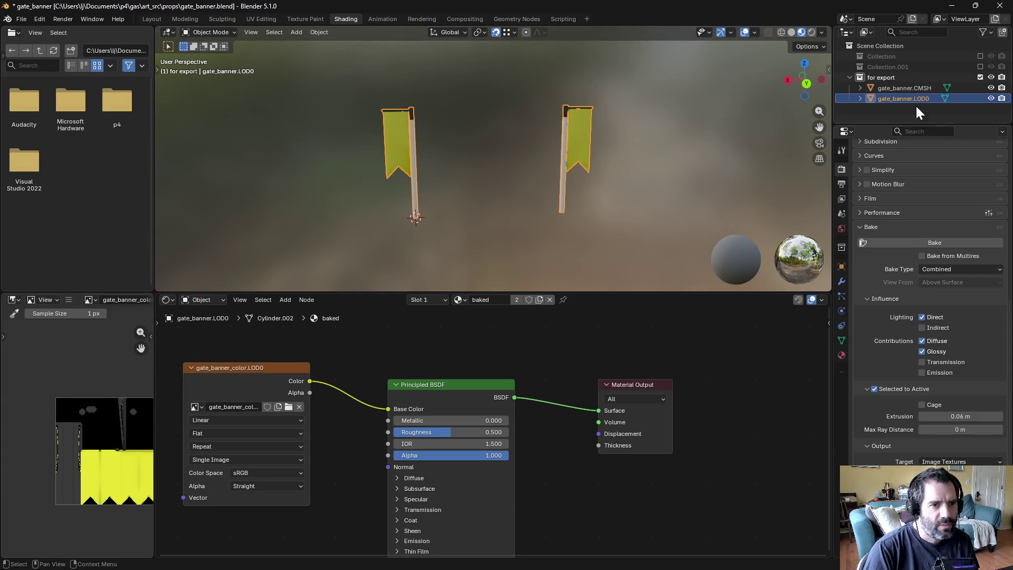
click(980, 77)
click(980, 67)
click(897, 77)
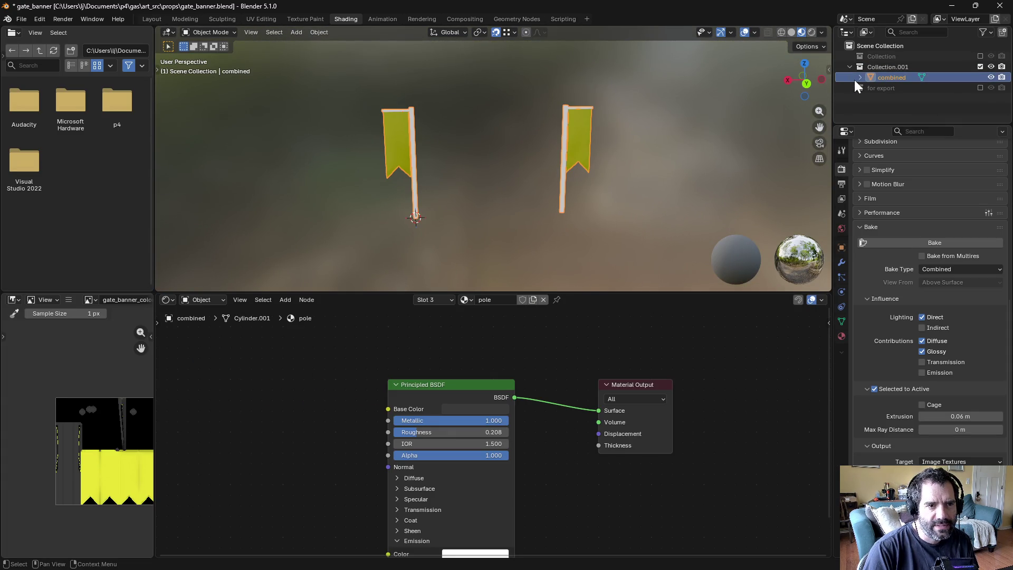
click(842, 336)
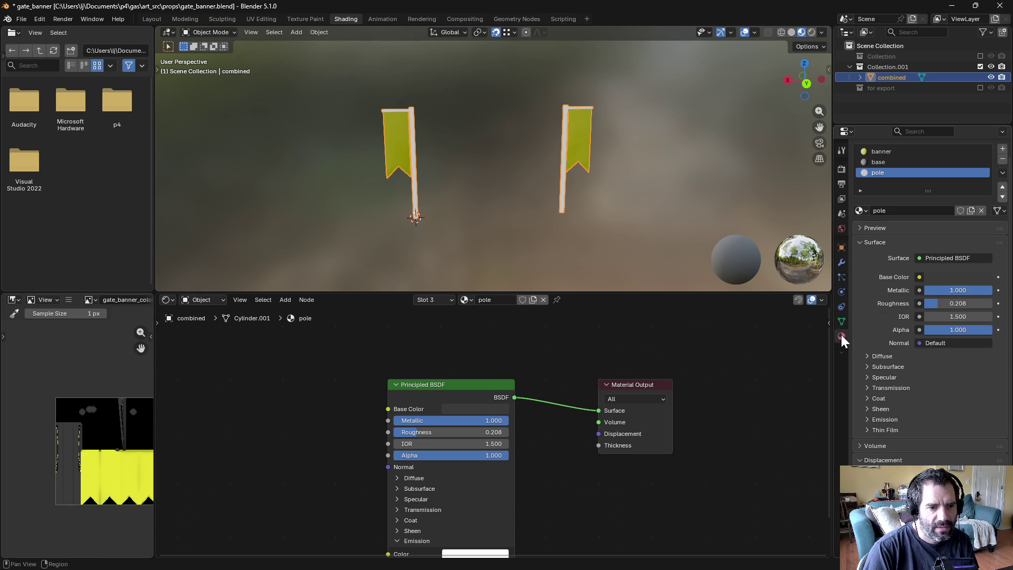
Step: Add a Checker Texture node to the banner material, left of the shader
click(881, 153)
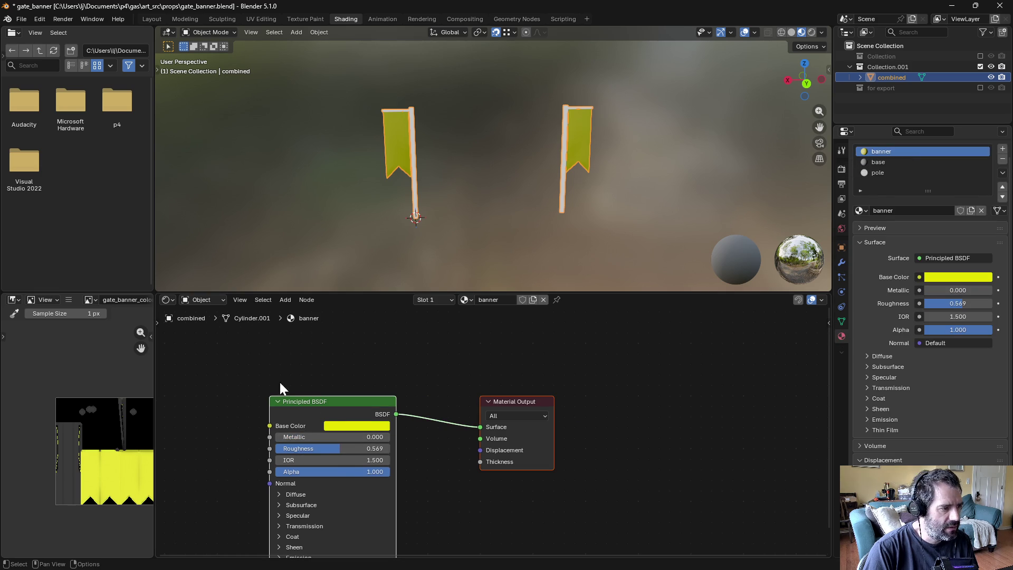
key(Home)
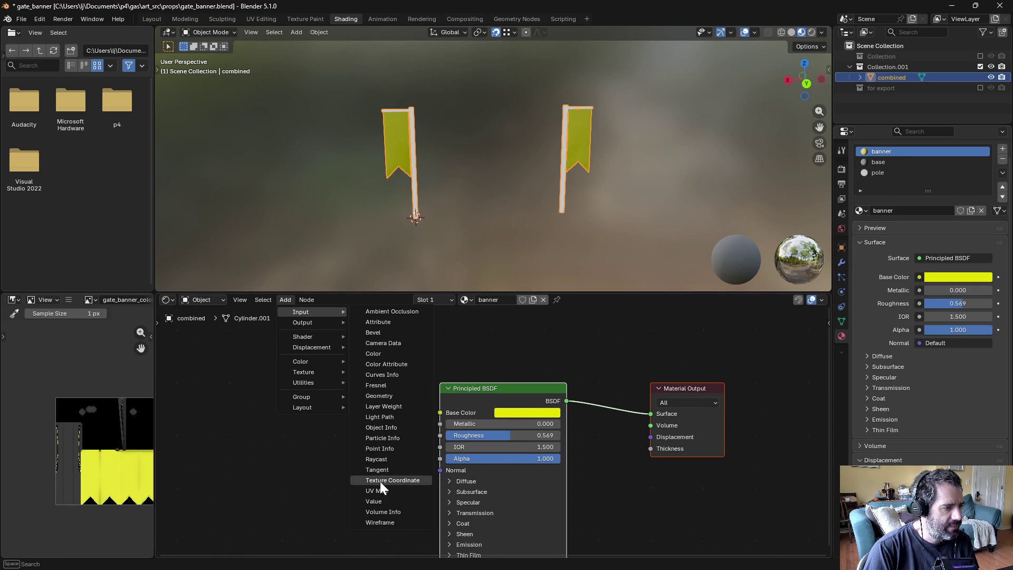
mouse_move(314, 368)
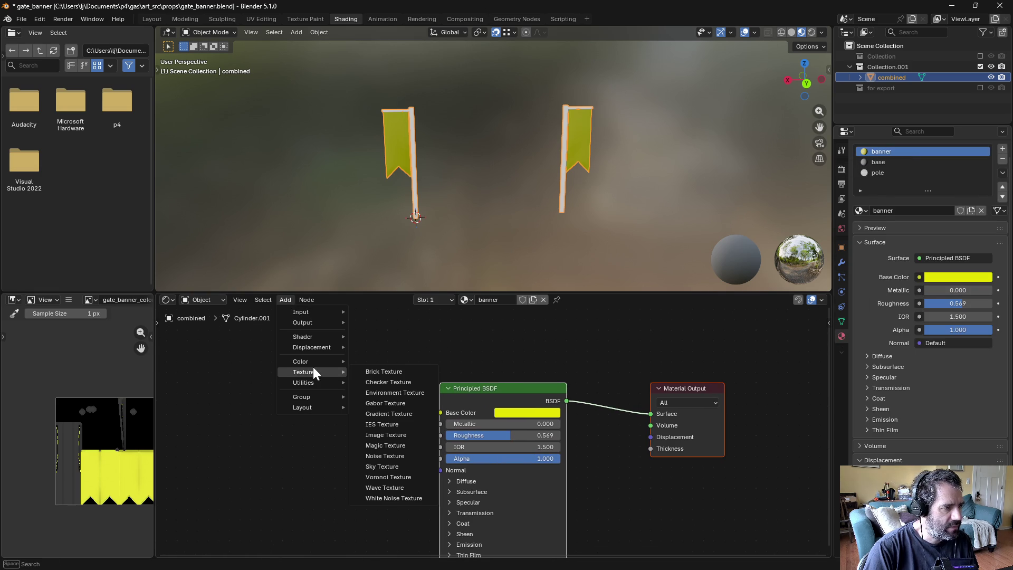
click(398, 383)
click(375, 396)
key(h)
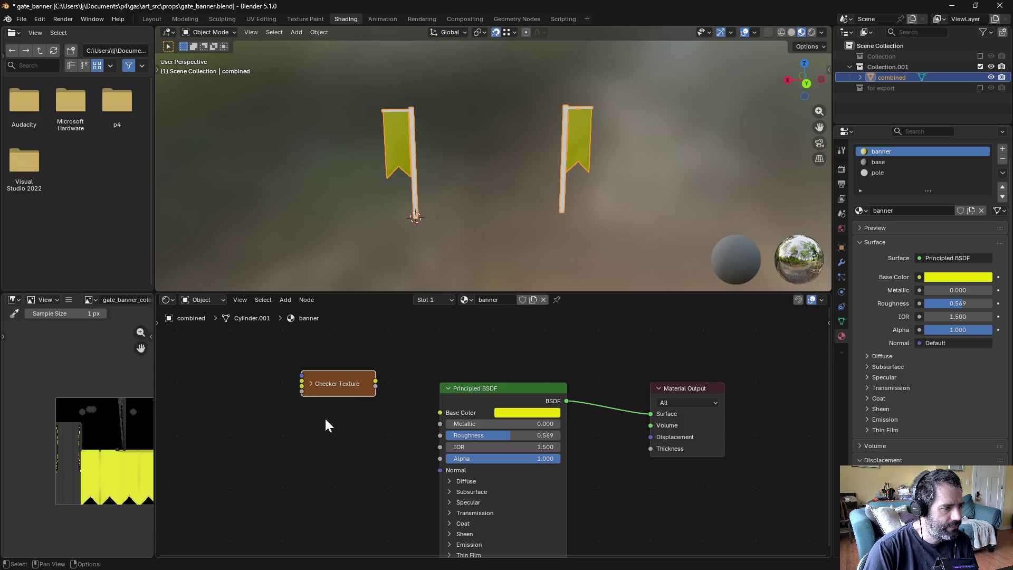
click(320, 384)
Step: Copy the banner's yellow base colour hex code into the checker's Color1
click(349, 432)
click(510, 412)
click(548, 397)
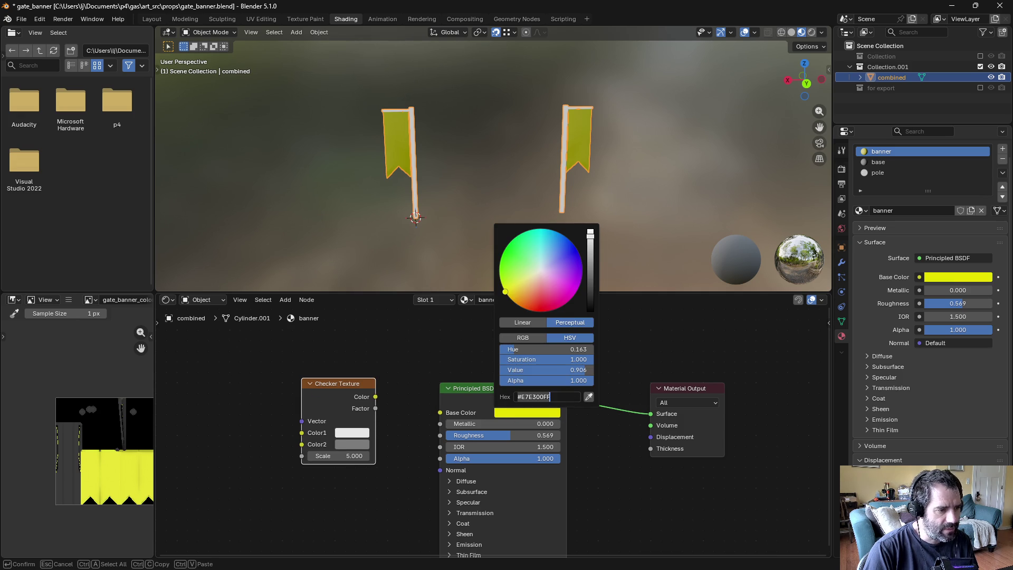
key(ctrl+c)
click(354, 436)
click(388, 418)
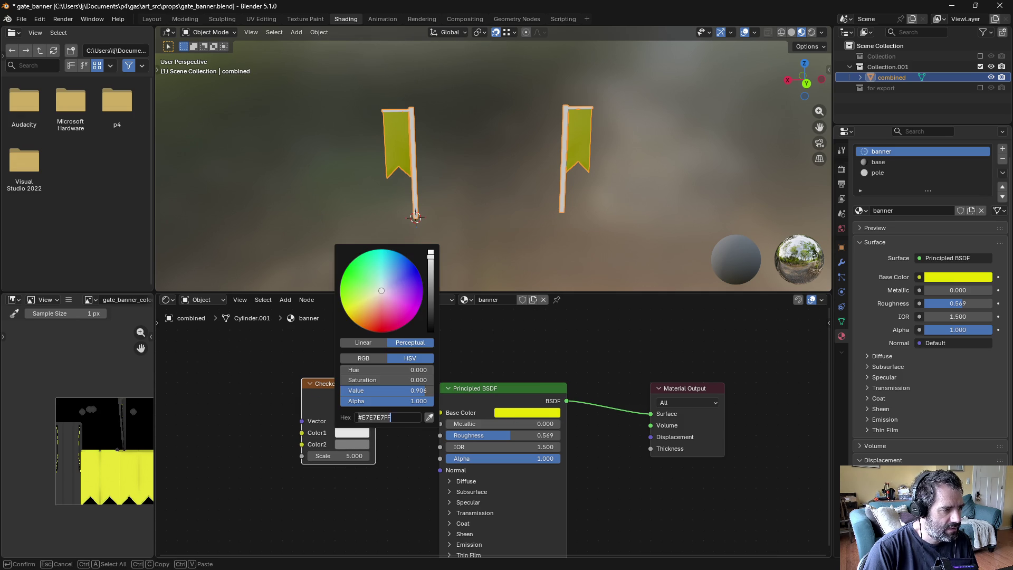
key(Return)
Step: Set Color2 to the same yellow darkened to value 0.240, and link the checker to Base Color
click(355, 443)
click(383, 429)
key(ctrl+v)
key(Return)
click(353, 442)
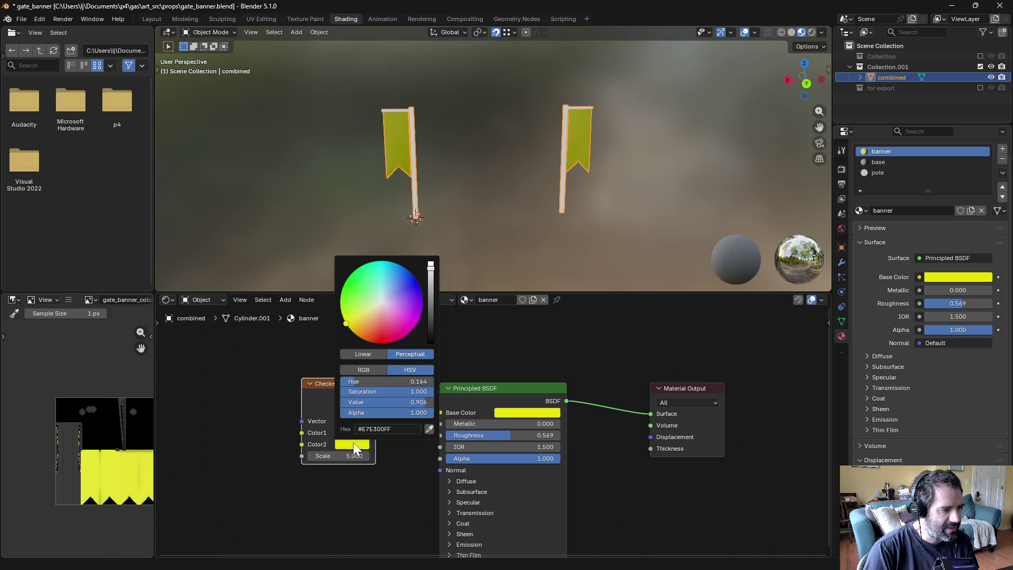
drag(430, 299, 430, 327)
drag(438, 406, 439, 406)
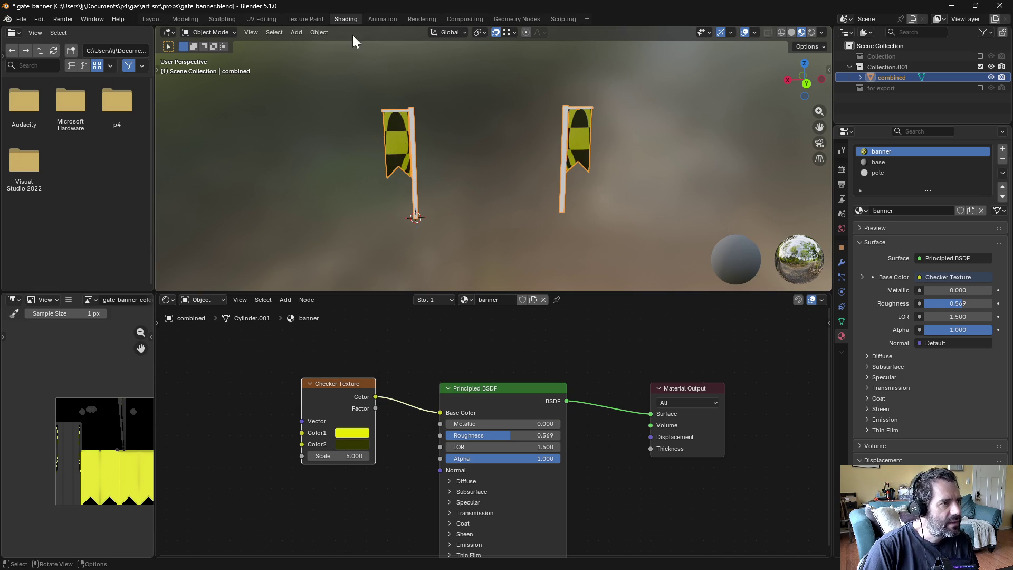
click(263, 19)
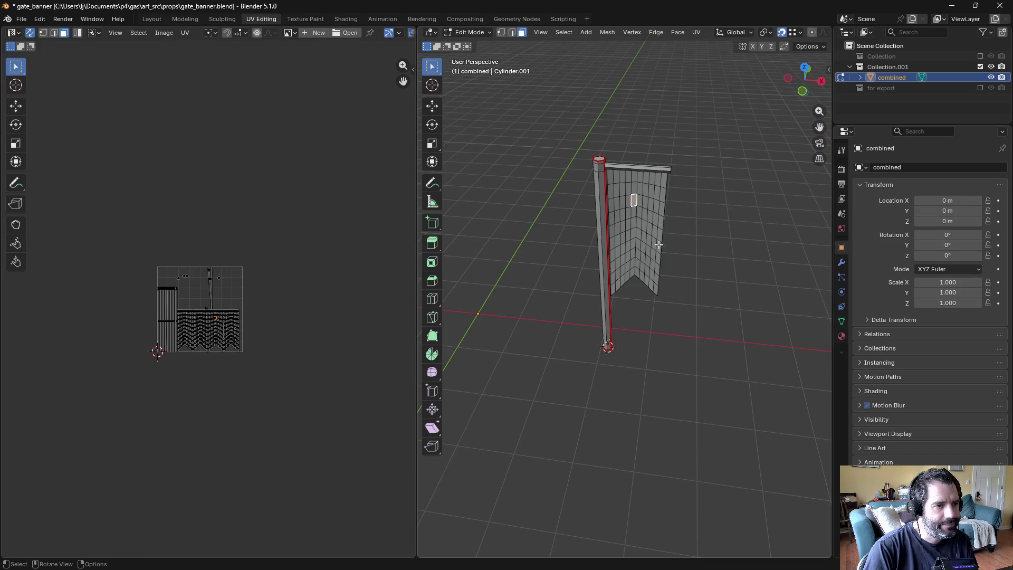
scroll(628, 249, up, 3)
scroll(594, 256, down, 5)
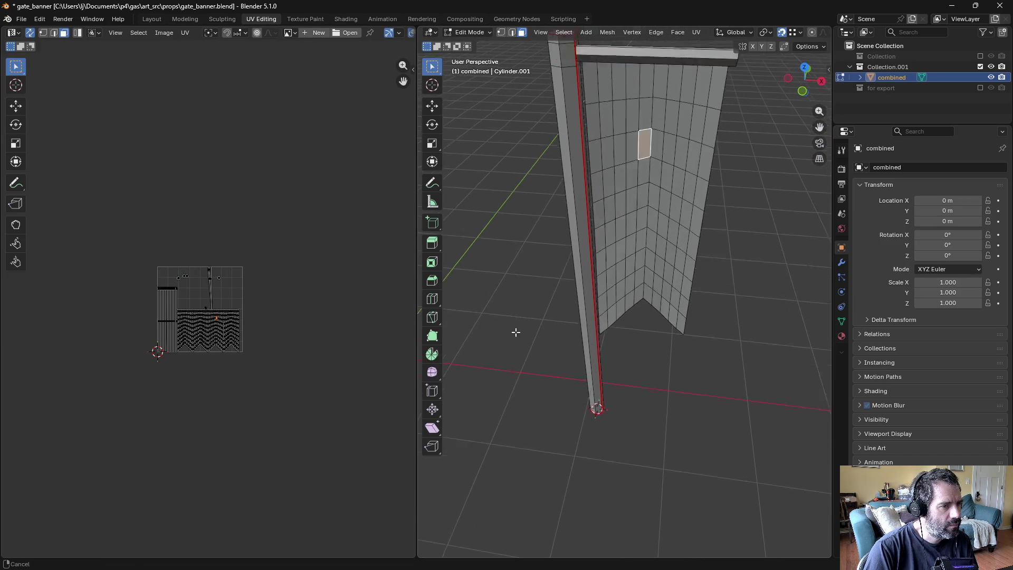
key(a)
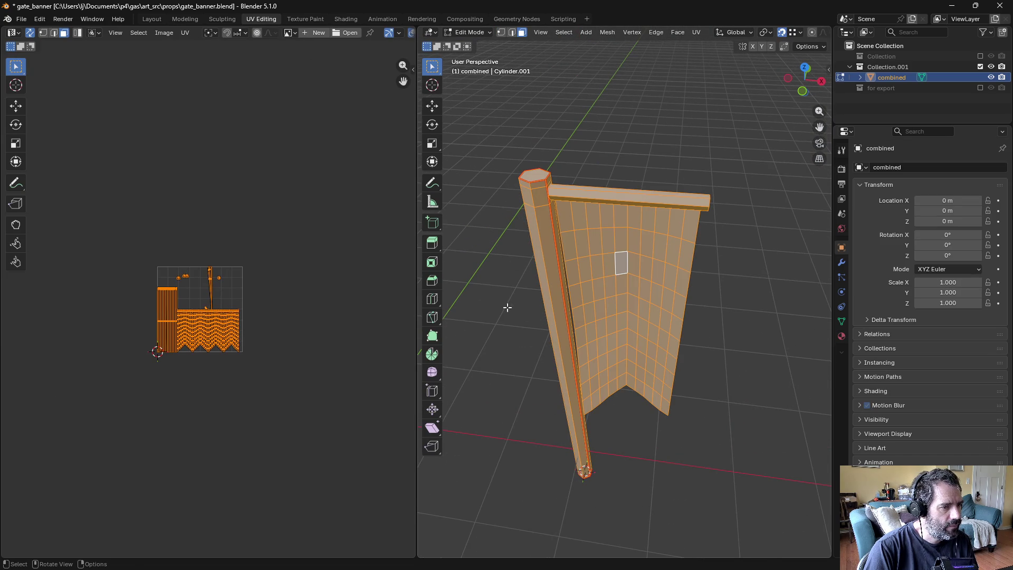
scroll(206, 324, up, 6)
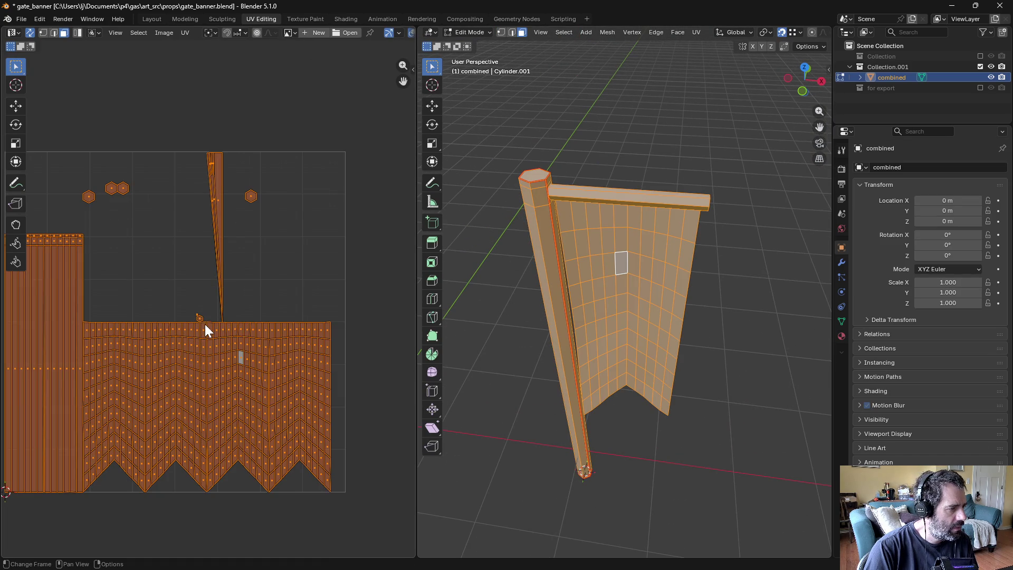
key(Home)
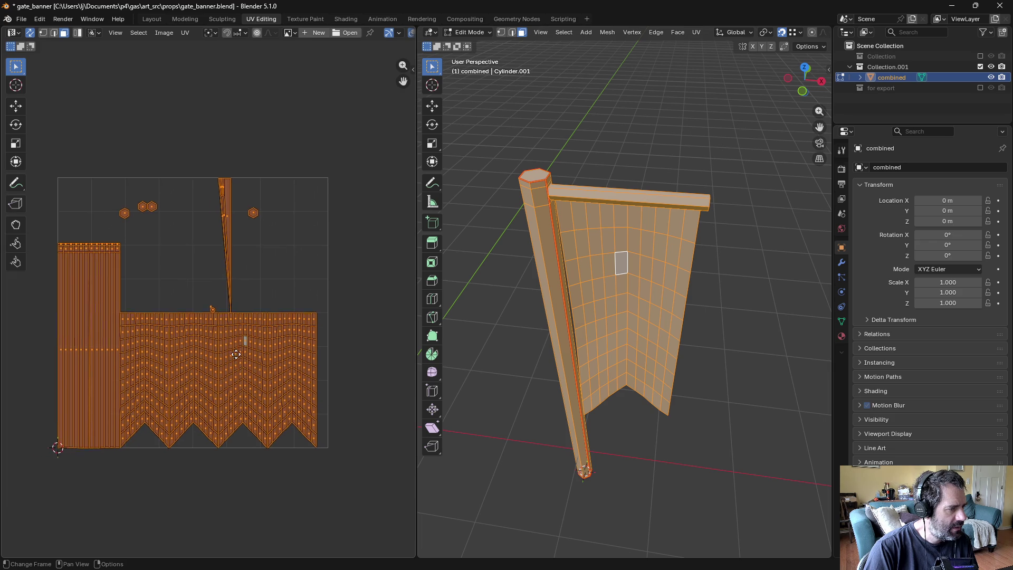
key(alt+a)
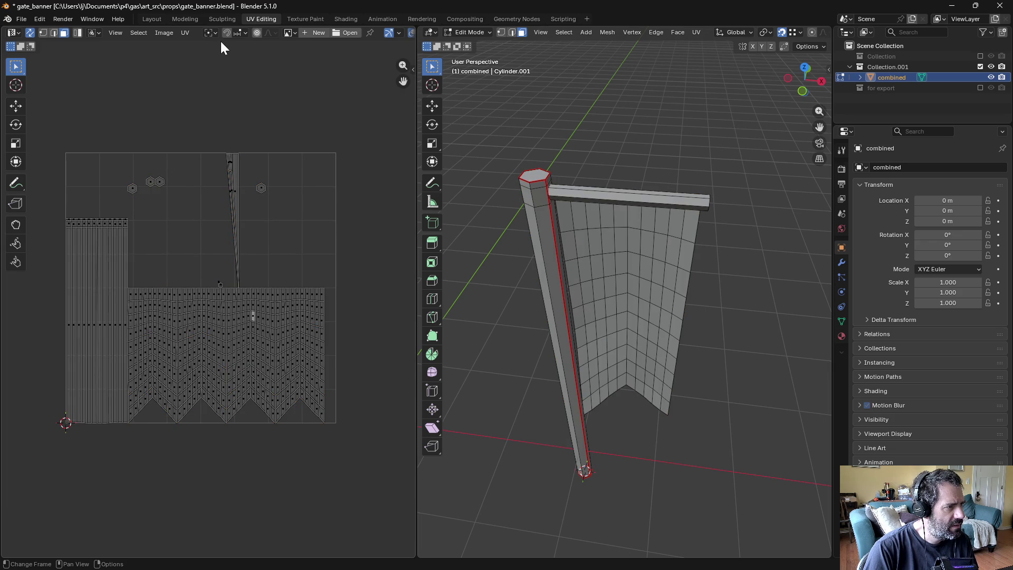
middle_drag(546, 360, 654, 39)
click(347, 19)
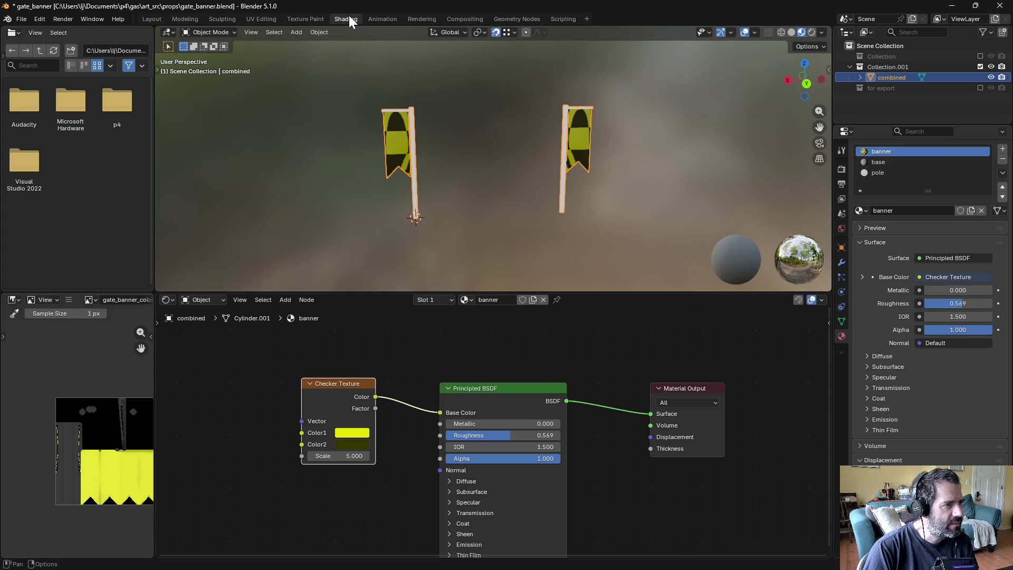
Step: Add a Texture Coordinate node and connect its UV output to the checker's Vector input
key(Home)
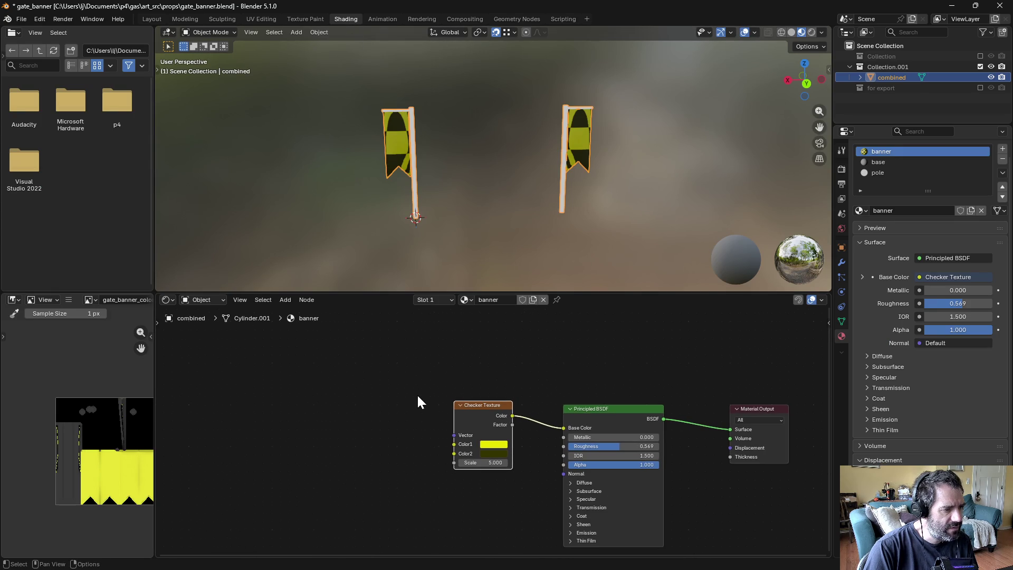
click(286, 300)
mouse_move(302, 315)
click(412, 478)
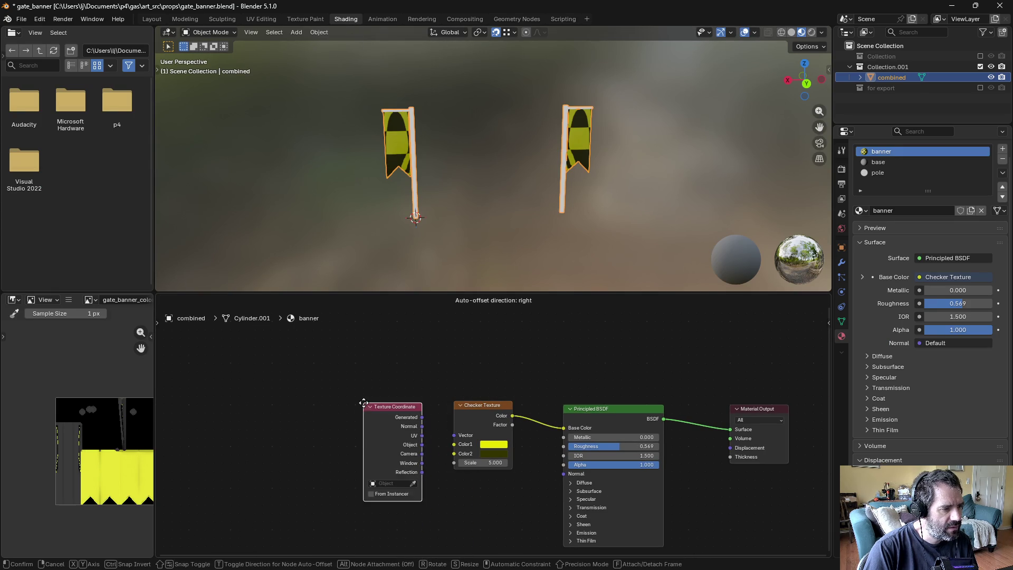
click(353, 394)
drag(452, 435, 453, 436)
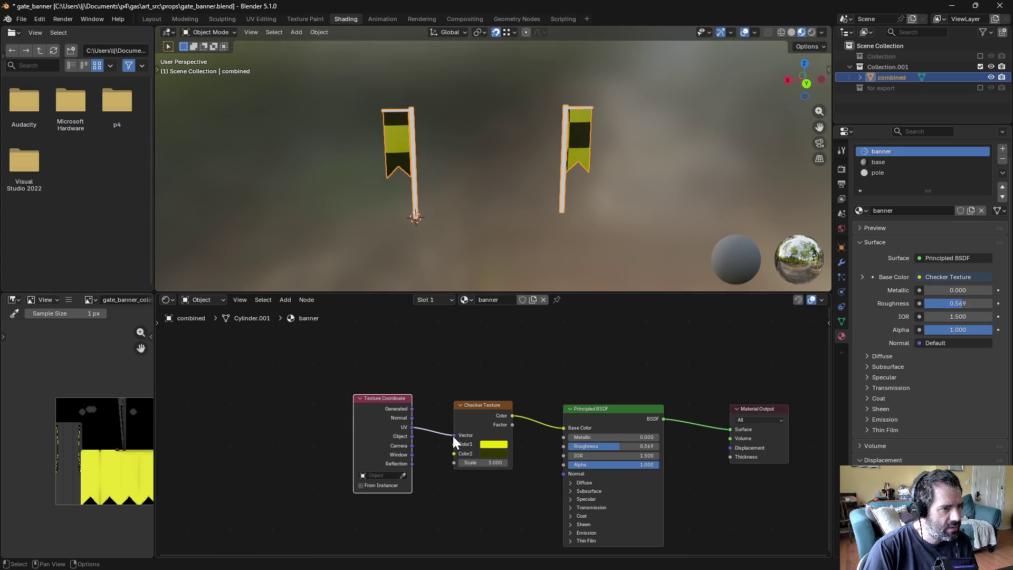
mouse_move(393, 398)
mouse_down()
mouse_move(290, 390)
mouse_move(342, 417)
mouse_up()
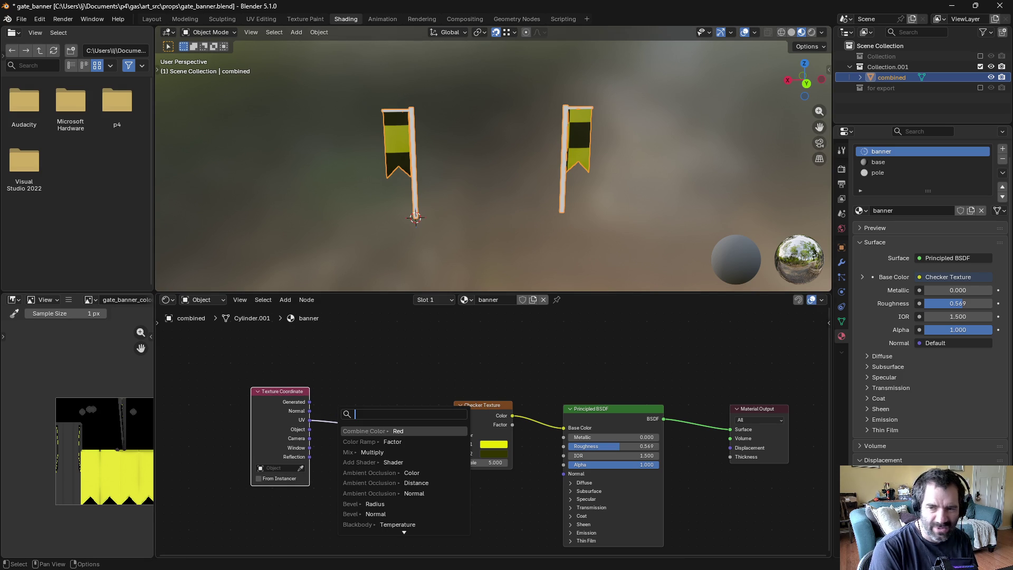
Step: Insert a Vector Transform node on the UV link, then delete it again
text(trans)
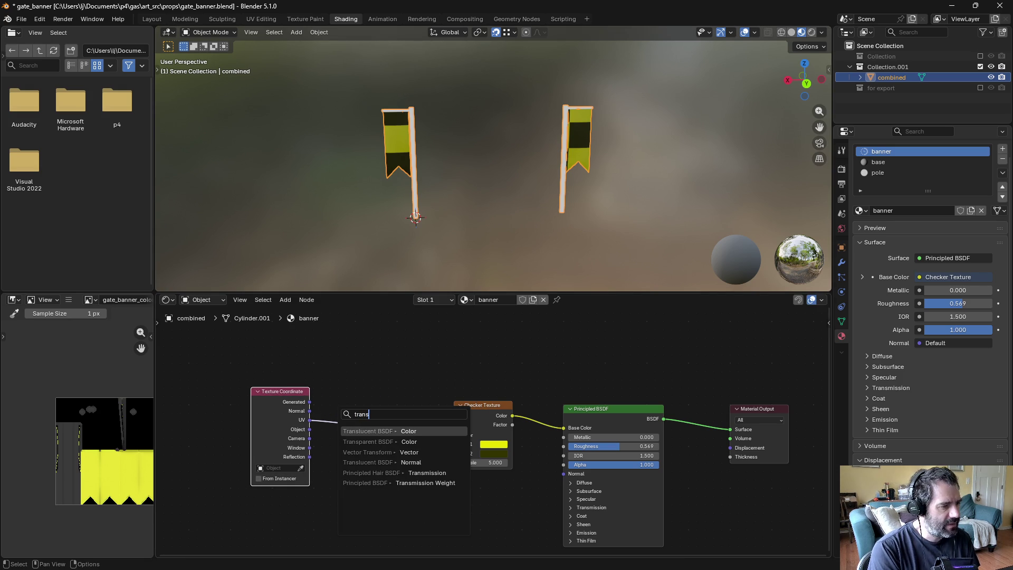
key(Down)
key(Down)
key(Return)
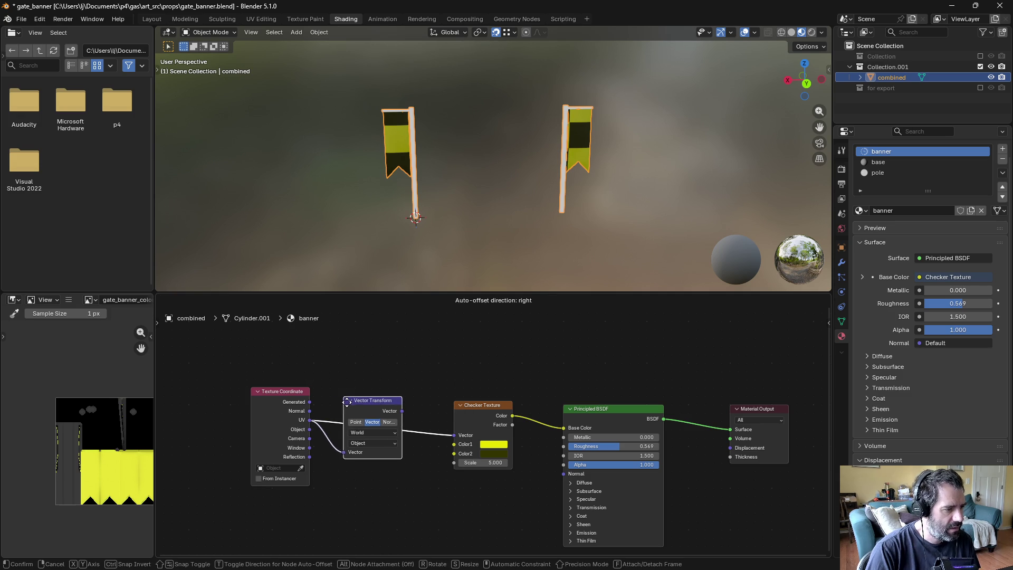
click(362, 352)
key(x)
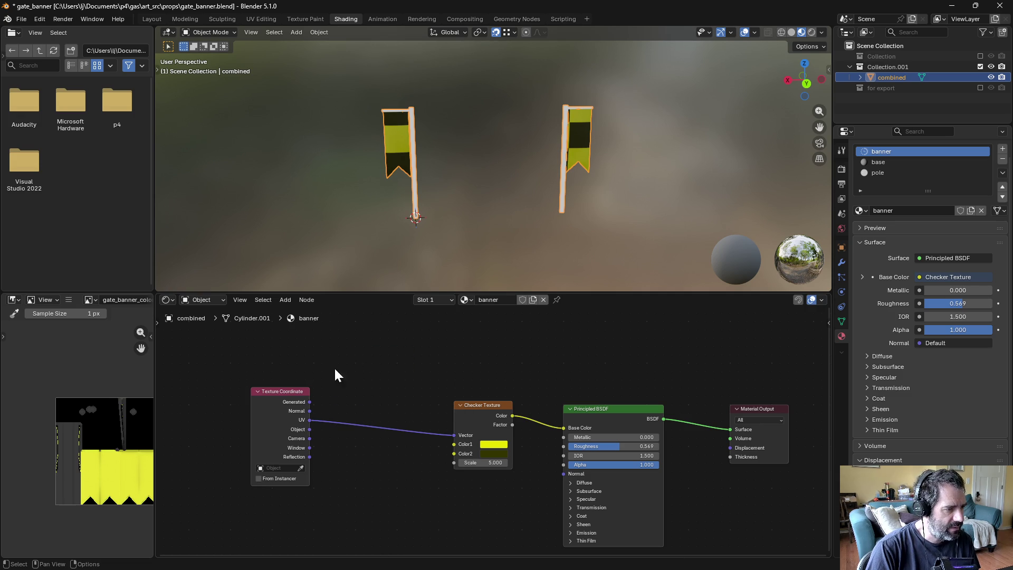
Step: Insert a Vector Math node between UV and the checker, set to Multiply by 4
click(285, 300)
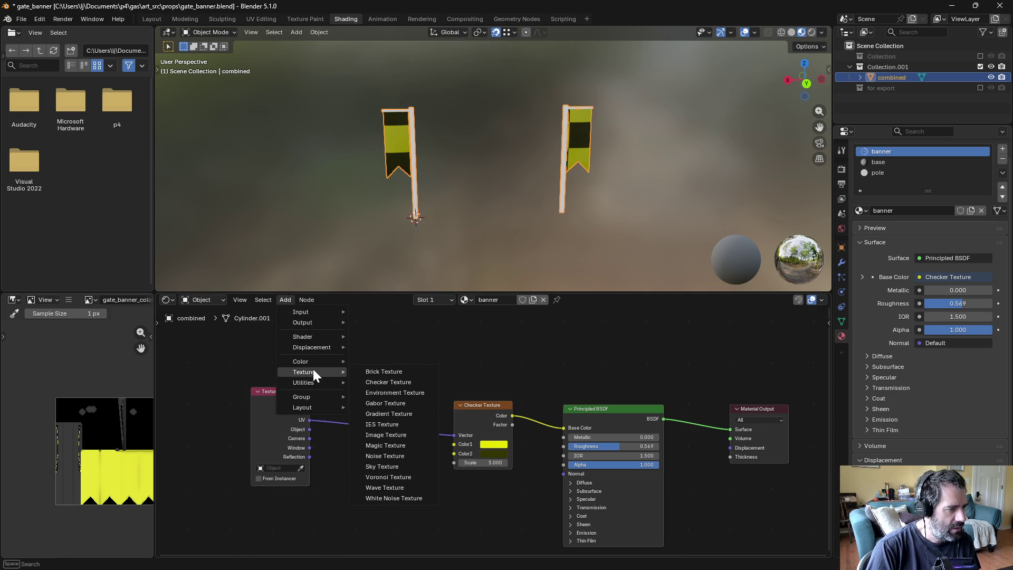
mouse_move(313, 382)
mouse_move(388, 388)
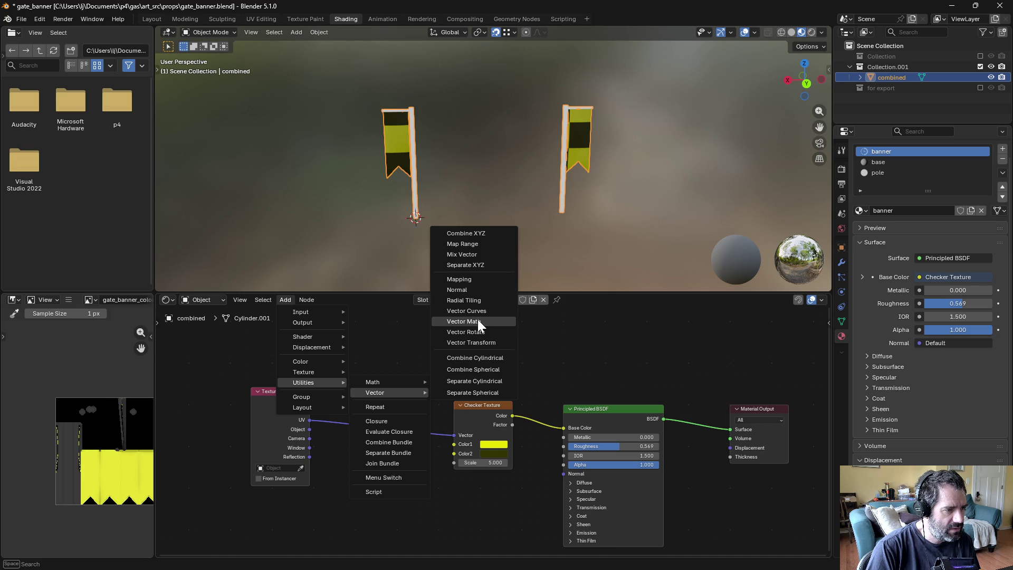
click(493, 321)
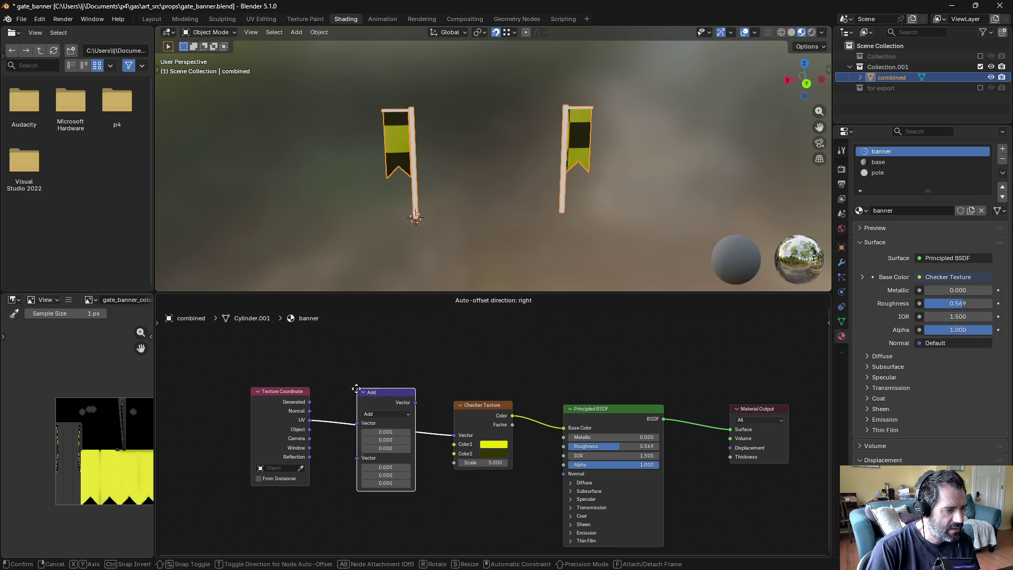
click(356, 388)
click(384, 414)
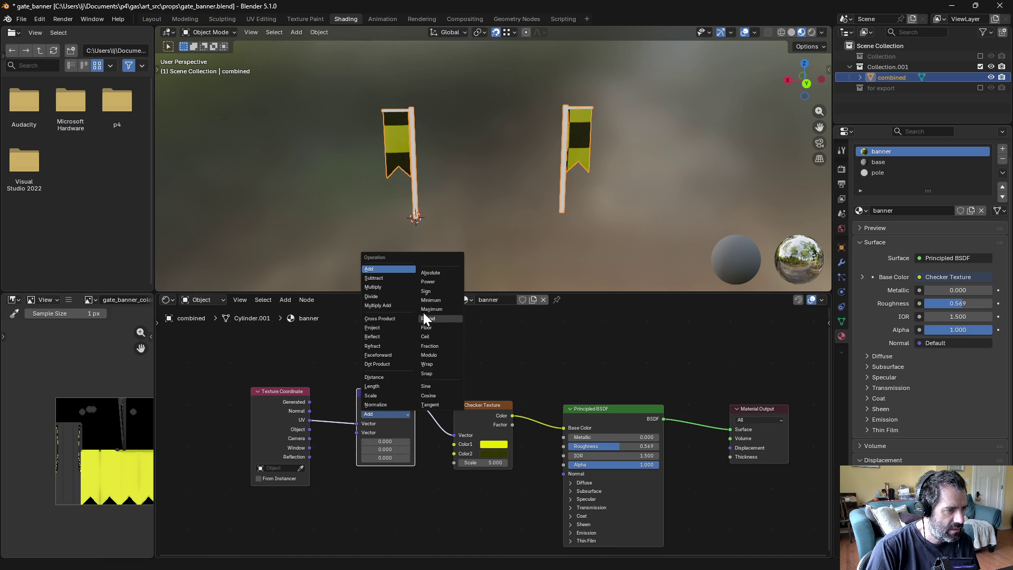
click(394, 286)
drag(386, 449, 378, 442)
text(2)
key(Return)
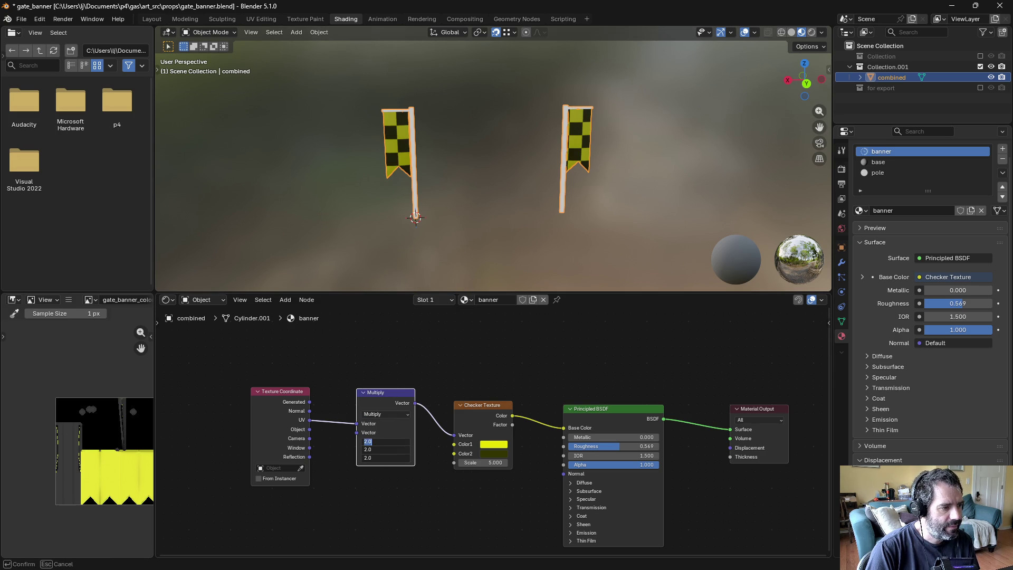
text(4)
key(Return)
Step: Orbit around the banners to inspect the finer checker, then move to the web browser
click(382, 473)
click(548, 166)
mouse_move(548, 166)
middle_down()
mouse_move(445, 137)
mouse_move(297, 148)
mouse_move(315, 161)
mouse_move(533, 153)
middle_up()
scroll(533, 153, down, 3)
scroll(514, 180, up, 5)
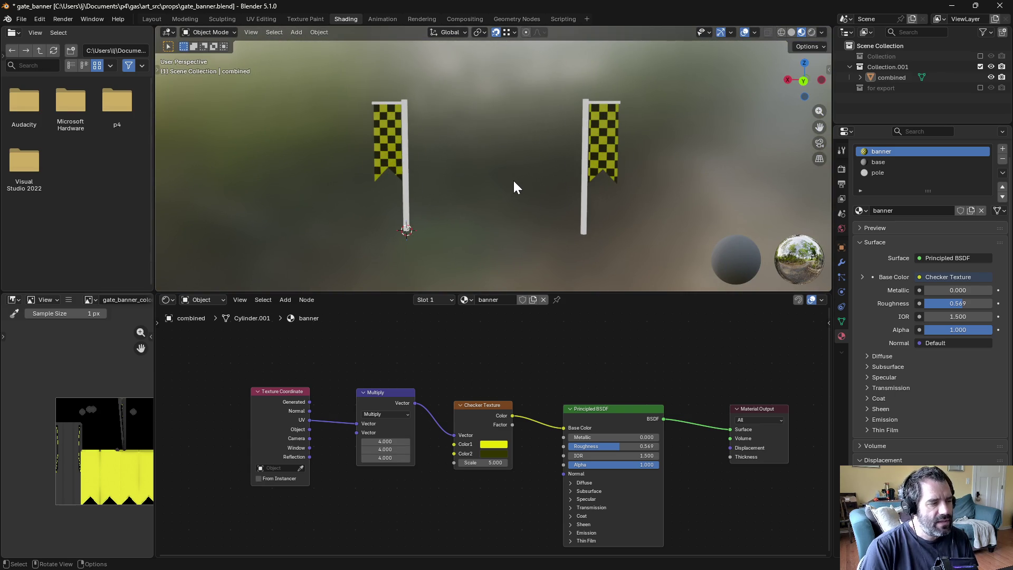
mouse_move(491, 210)
middle_down()
mouse_move(561, 210)
mouse_move(447, 207)
mouse_move(525, 209)
middle_up()
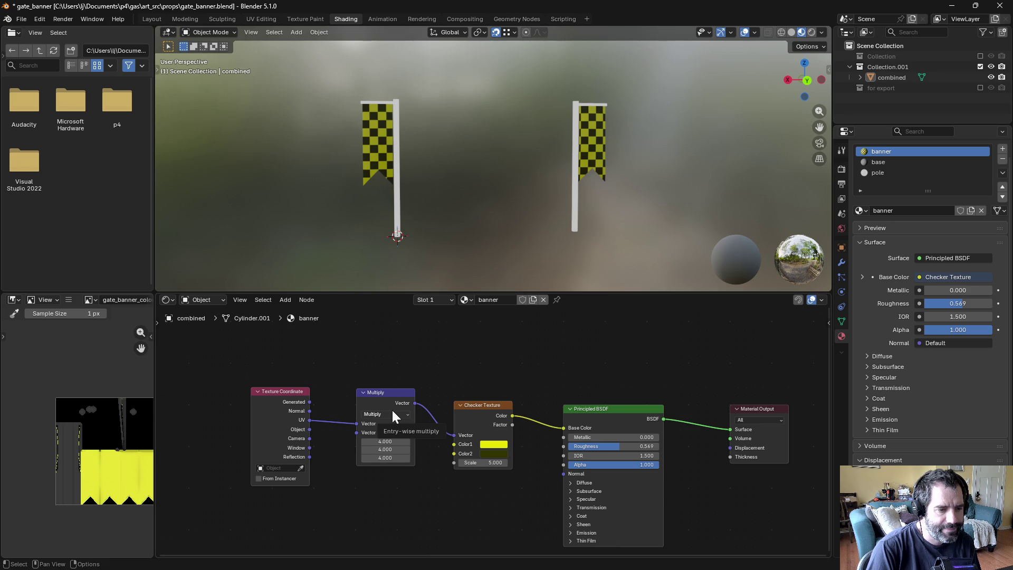
key(alt+Tab)
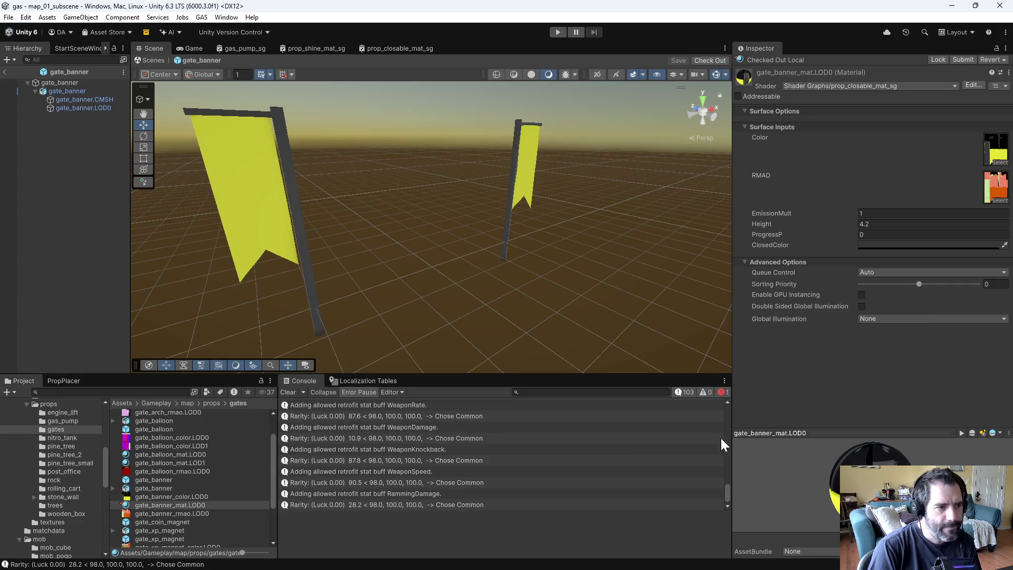
key(alt+Tab)
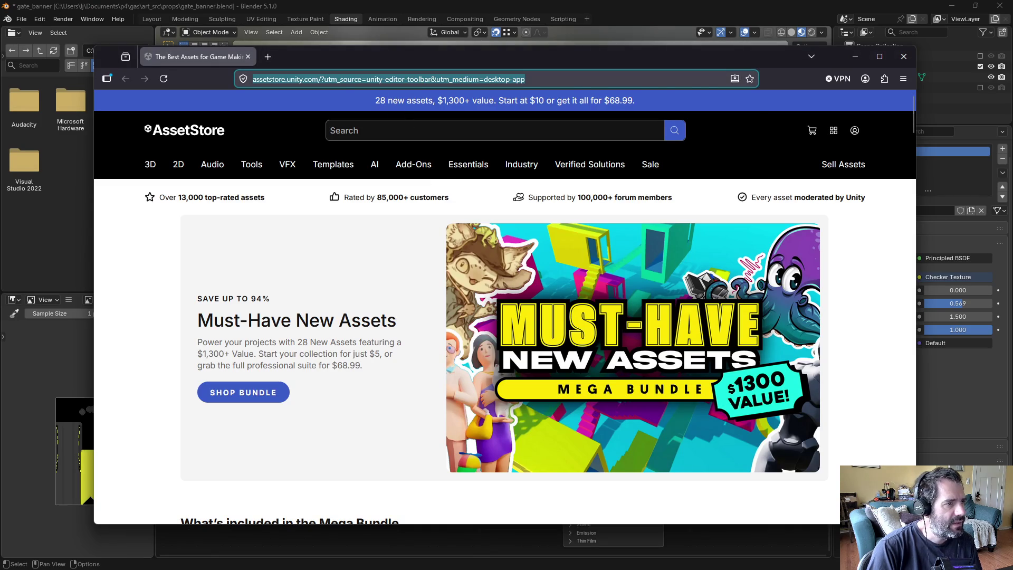
Step: Search Google for 'race banner' from the address bar
double_click(366, 80)
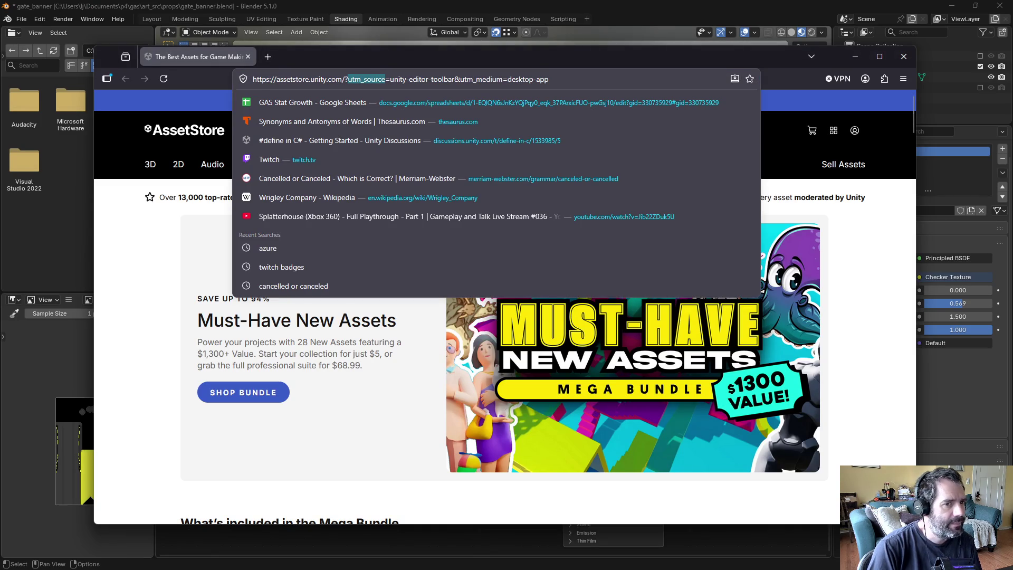
key(ctrl+a)
key(BackSpace)
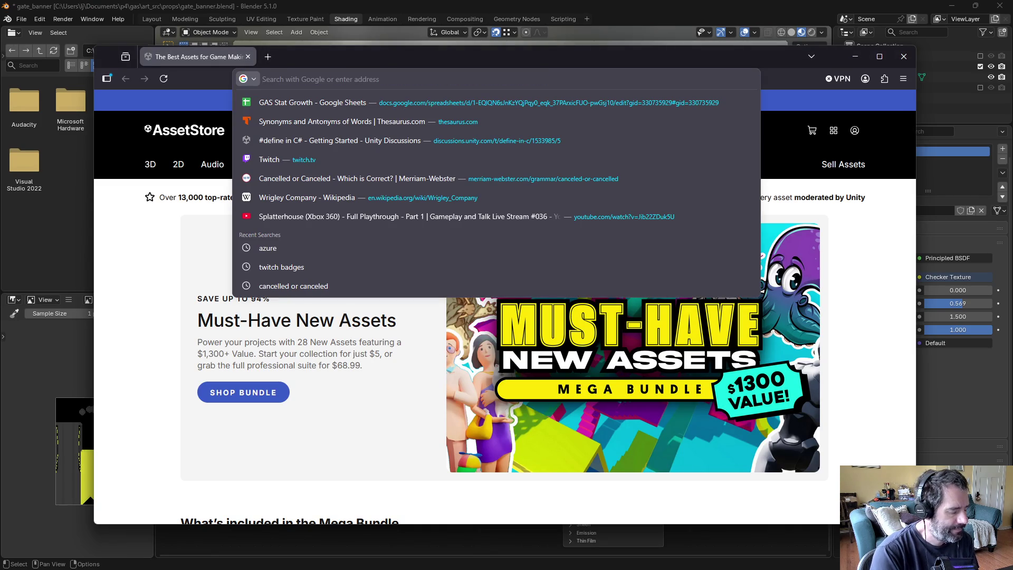
text(race banner)
key(Return)
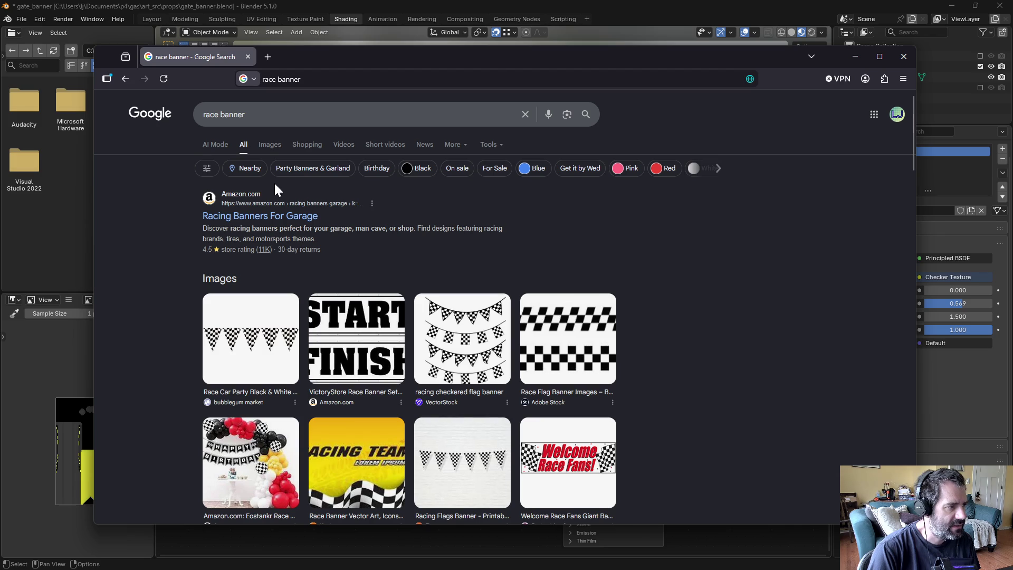
Step: Switch to Images results and scroll through the race banner pictures
click(272, 149)
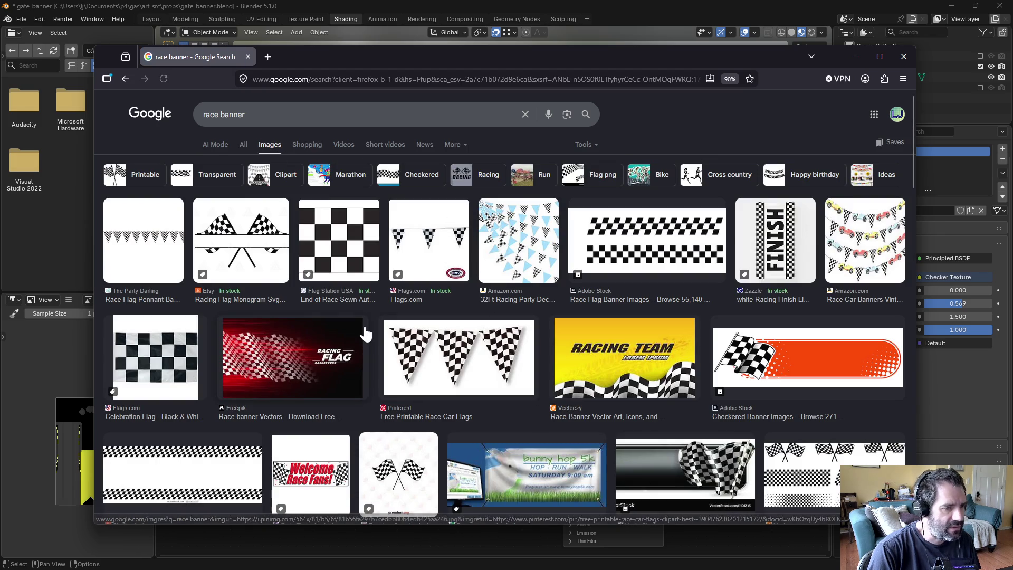
scroll(366, 332, down, 3)
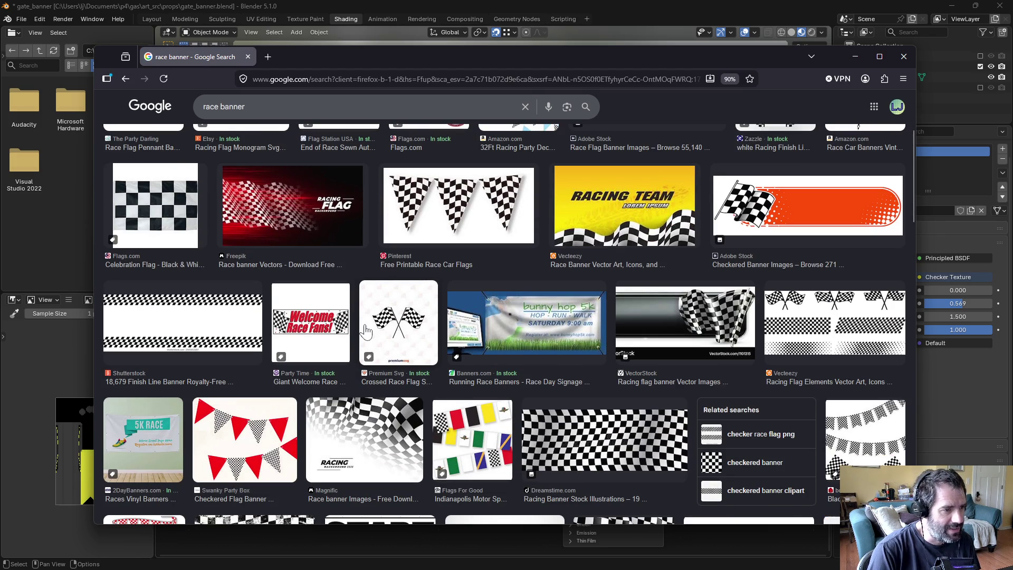
scroll(365, 331, down, 4)
scroll(367, 330, down, 4)
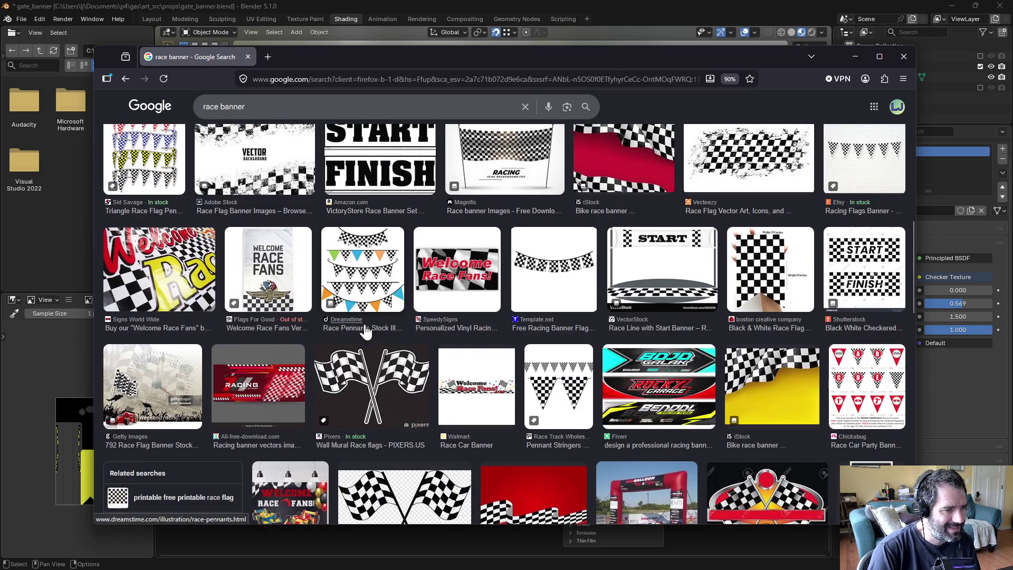
scroll(365, 332, down, 10)
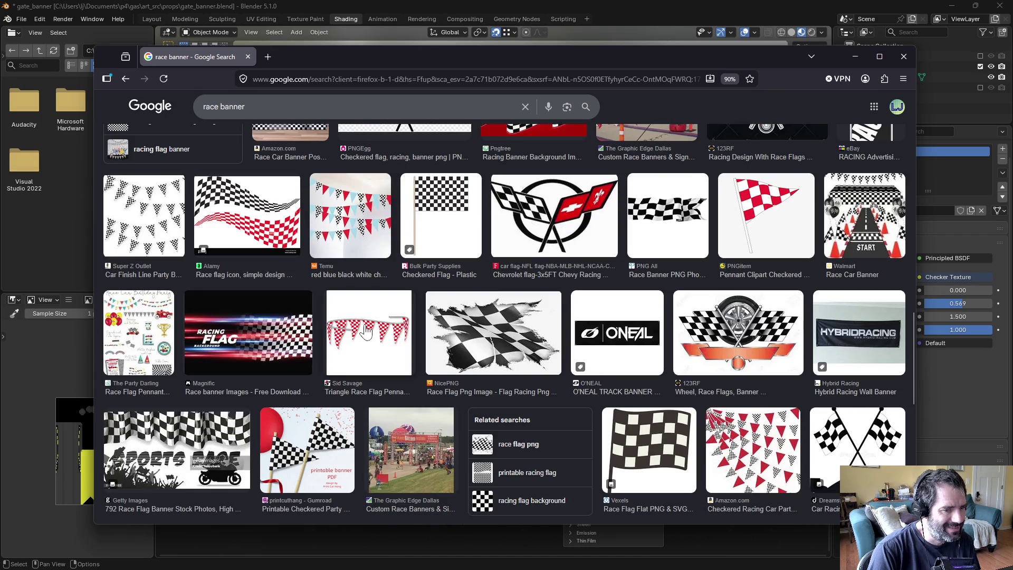
scroll(366, 332, down, 6)
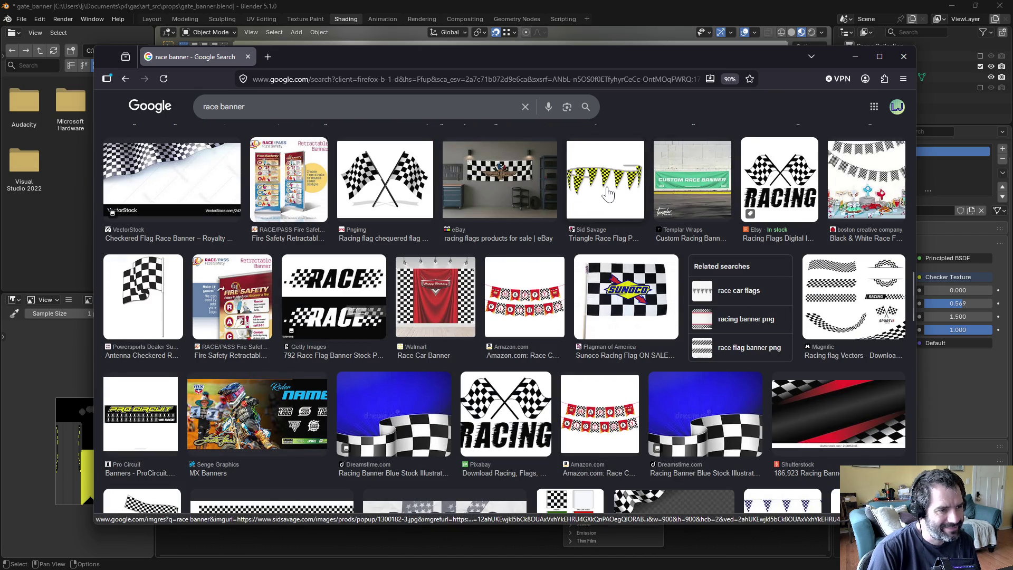
scroll(569, 436, down, 6)
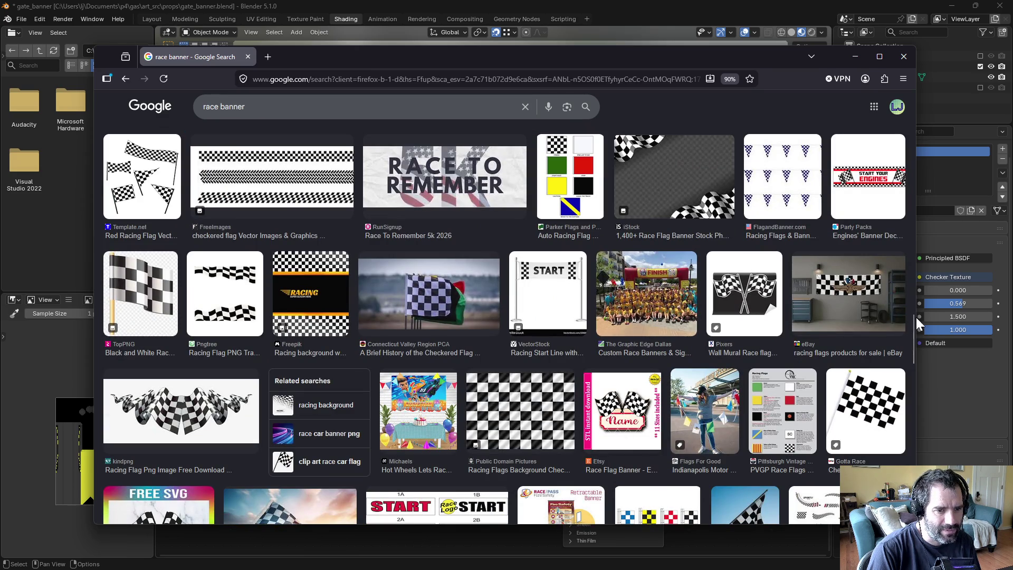
scroll(913, 324, down, 4)
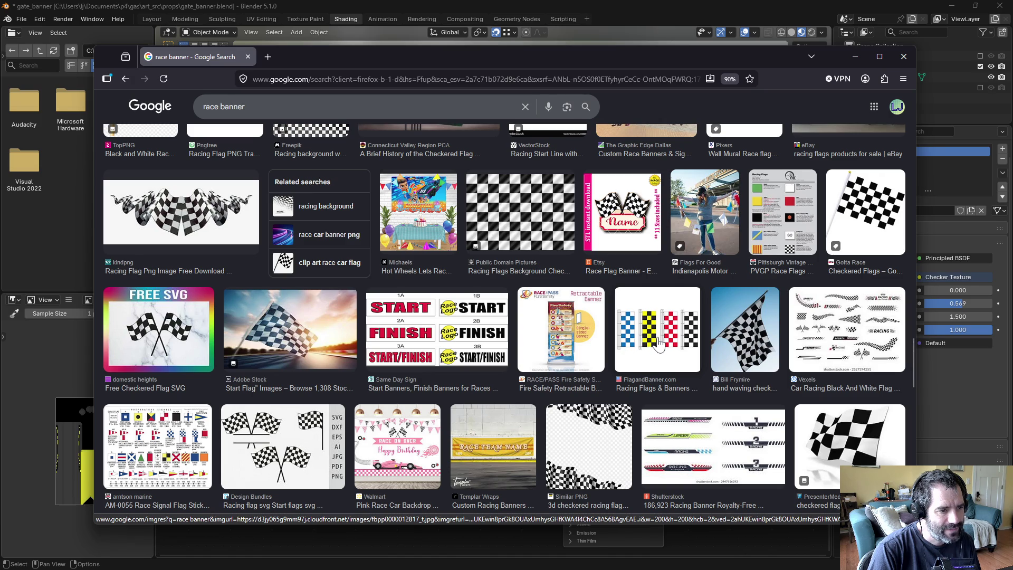
Step: Try red, purple and orange as the checker's second colour in Blender
key(alt+Tab)
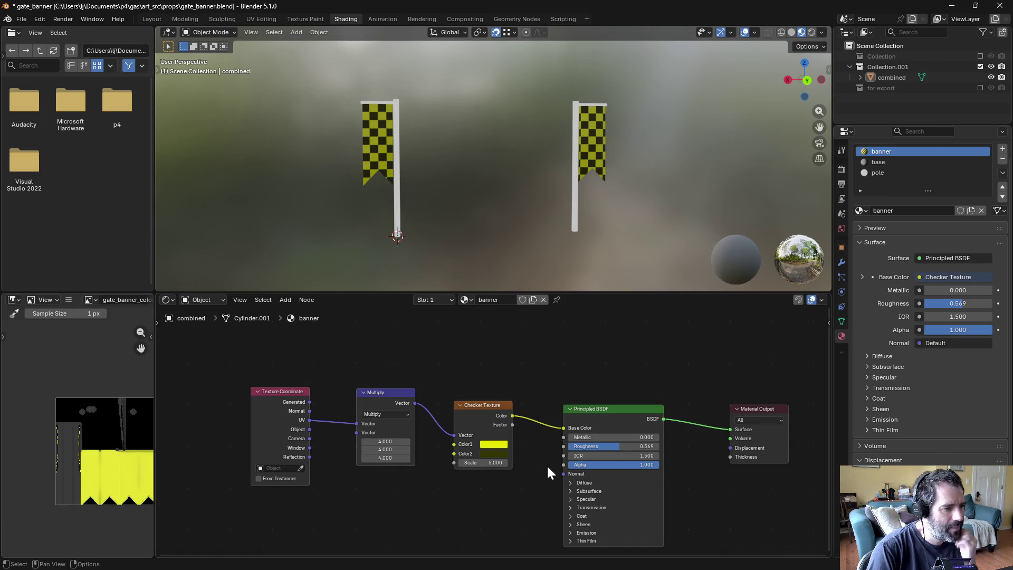
click(498, 455)
drag(555, 359, 556, 311)
drag(510, 360, 515, 368)
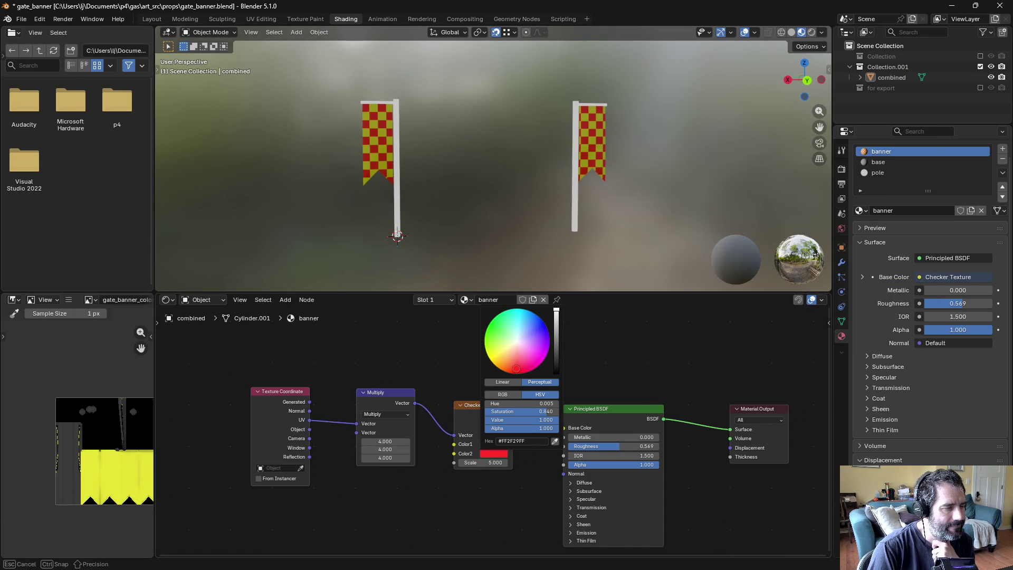
mouse_move(516, 368)
mouse_down()
mouse_move(549, 347)
mouse_move(502, 322)
mouse_move(486, 351)
mouse_up()
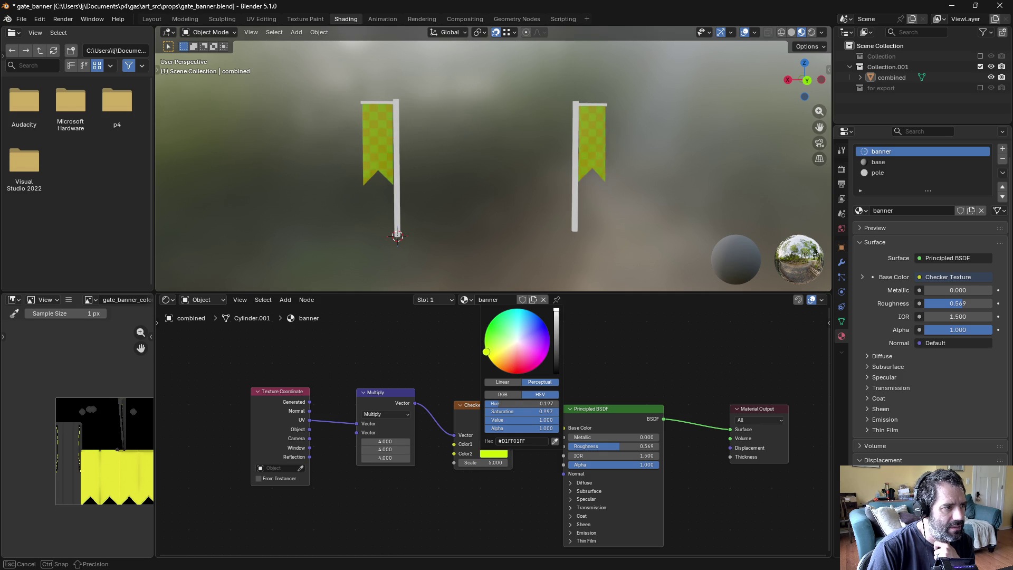
mouse_move(517, 312)
mouse_down()
mouse_move(546, 325)
mouse_move(524, 372)
mouse_up()
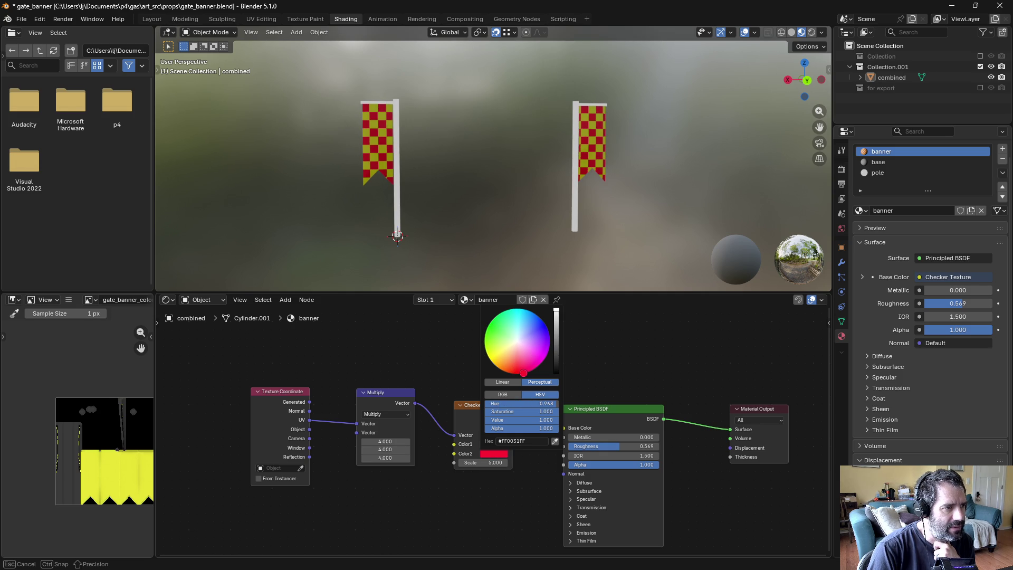
mouse_move(523, 372)
mouse_down()
mouse_move(502, 361)
mouse_move(549, 348)
mouse_move(486, 351)
mouse_move(488, 361)
mouse_move(518, 340)
mouse_up()
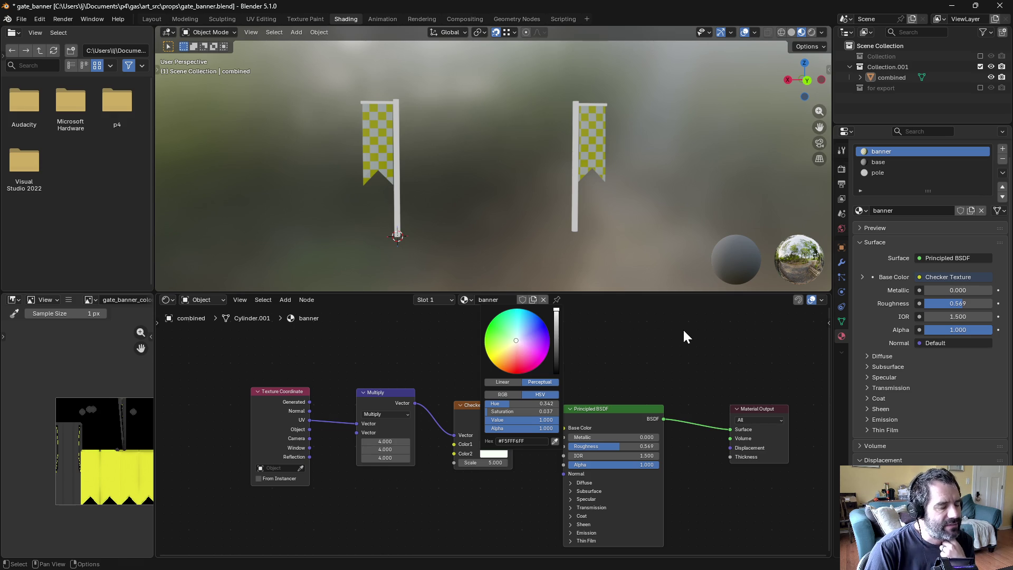
mouse_move(621, 126)
middle_down()
mouse_move(580, 151)
mouse_move(510, 152)
mouse_move(499, 264)
middle_up()
Step: Make checker Color1 orange-gold and set Color2 to yellow hex E7E300
click(494, 445)
click(503, 357)
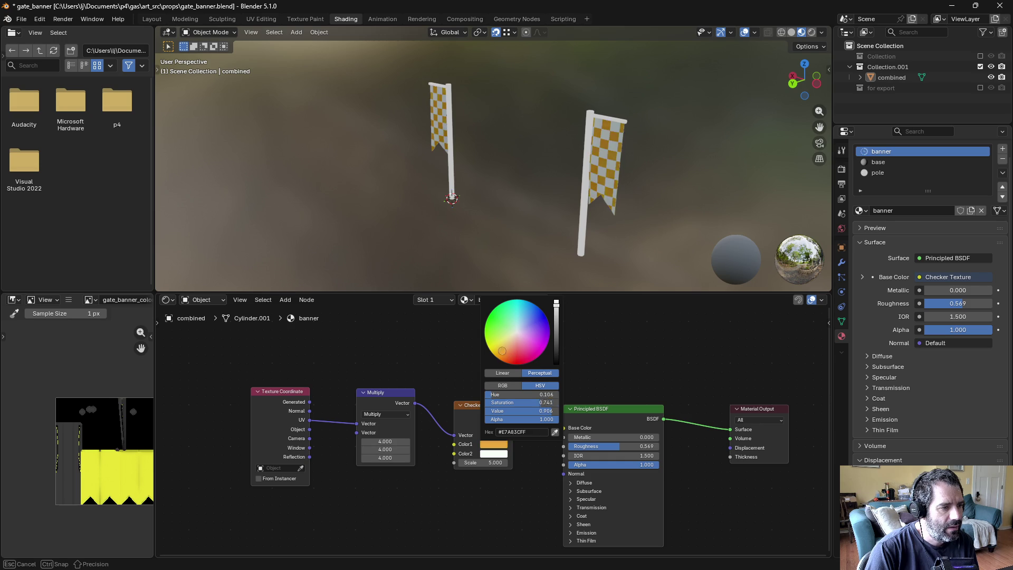
click(487, 453)
drag(504, 369, 488, 356)
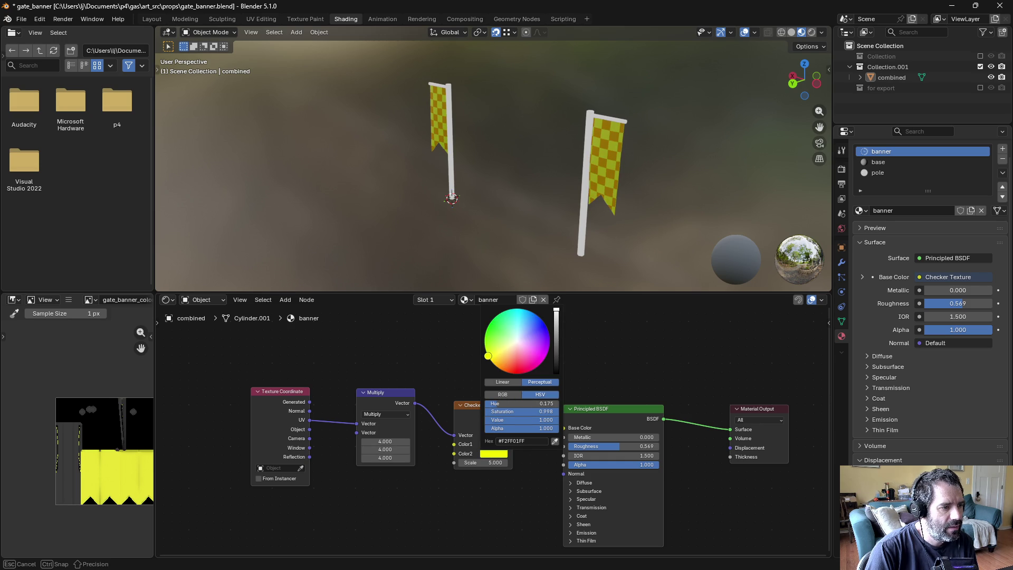
mouse_move(489, 357)
mouse_down()
mouse_move(513, 372)
mouse_move(488, 356)
mouse_move(541, 319)
mouse_move(493, 364)
mouse_move(488, 355)
mouse_up()
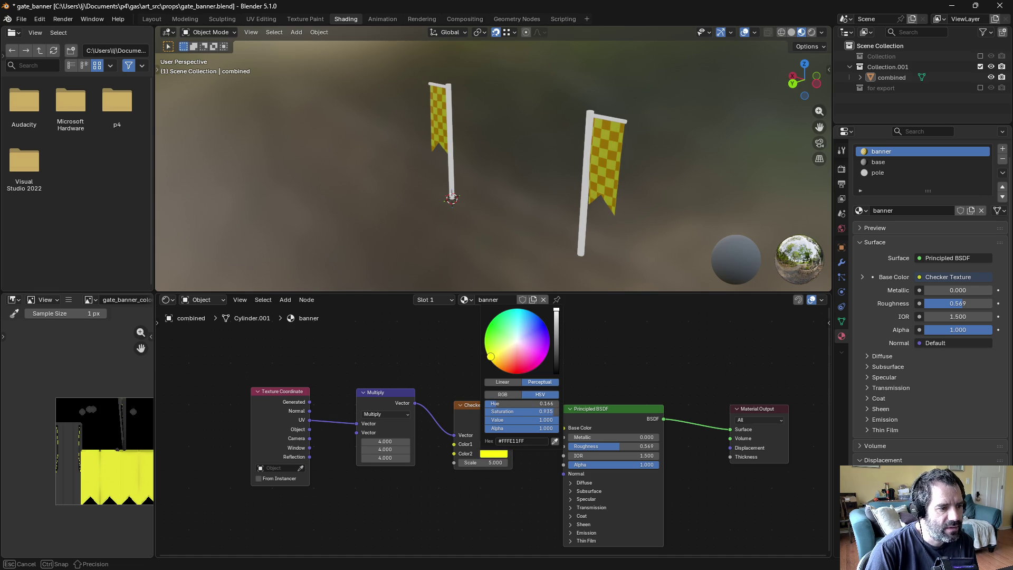
key(ctrl+z)
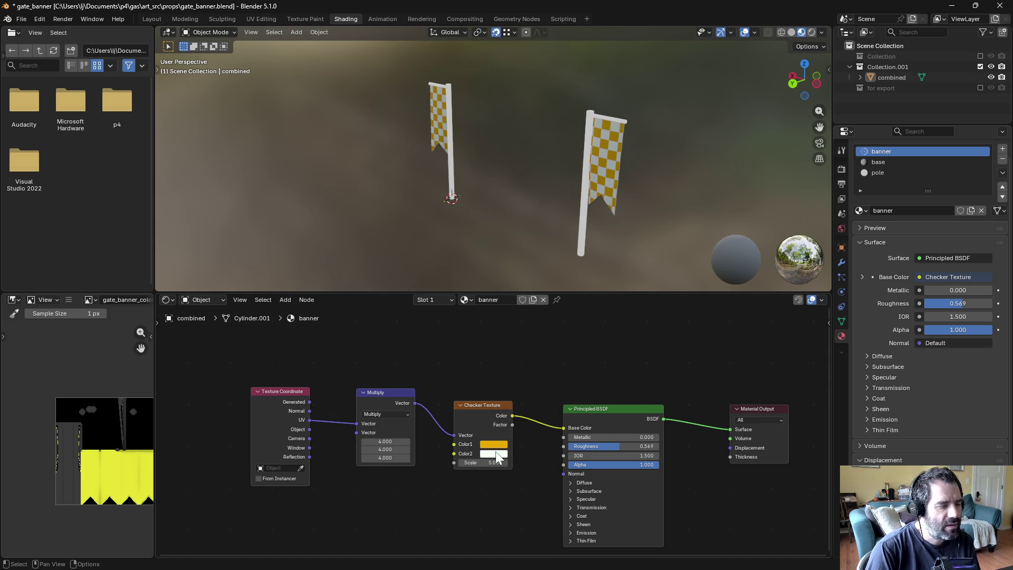
click(496, 455)
click(534, 443)
key(ctrl+v)
key(Return)
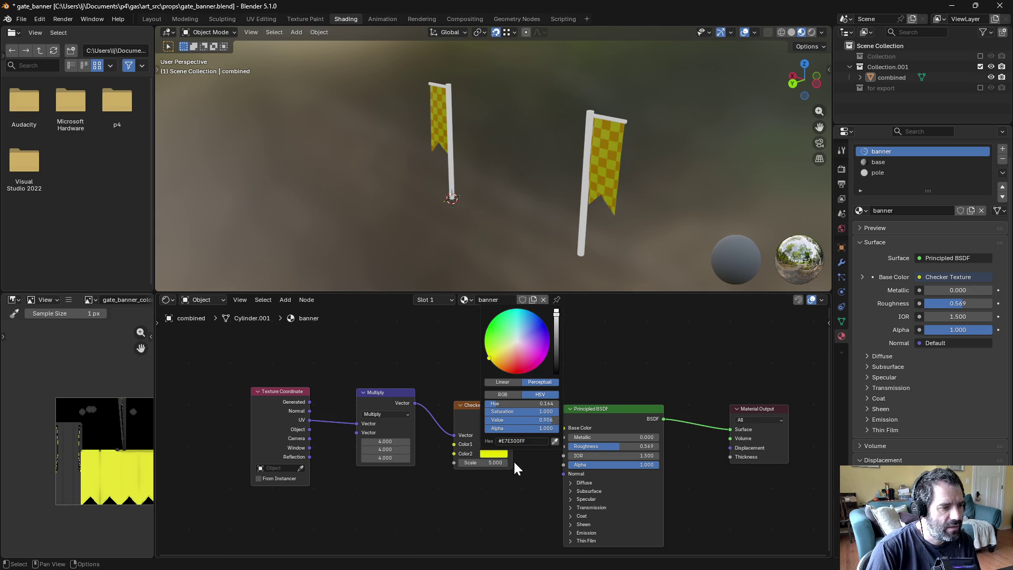
Step: Move the Texture Coordinate node further left in the node editor
mouse_move(487, 138)
middle_down()
mouse_move(511, 102)
mouse_move(540, 91)
mouse_move(524, 138)
mouse_move(457, 151)
mouse_move(262, 145)
mouse_move(479, 142)
mouse_move(474, 153)
mouse_move(522, 138)
middle_up()
scroll(540, 146, up, 3)
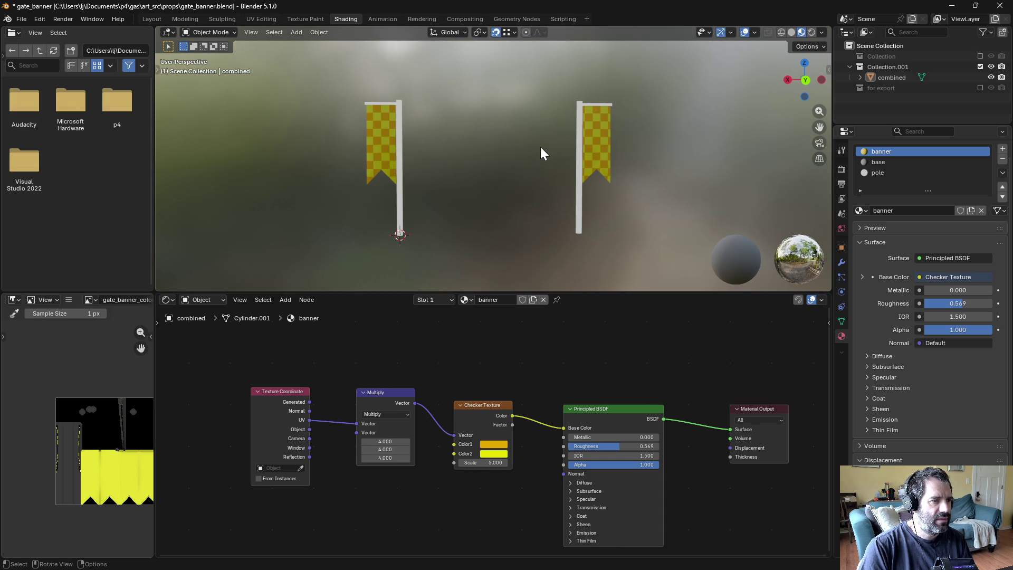
drag(279, 392, 226, 382)
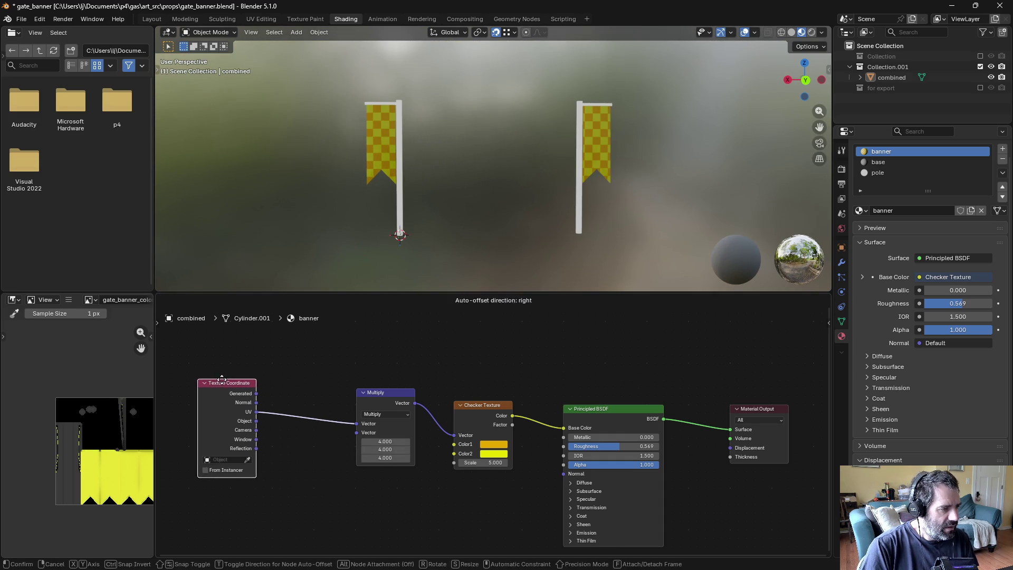
Step: Add a Value node below Multiply, set it to 5.4, and save gate_banner.blend
key(shift+a)
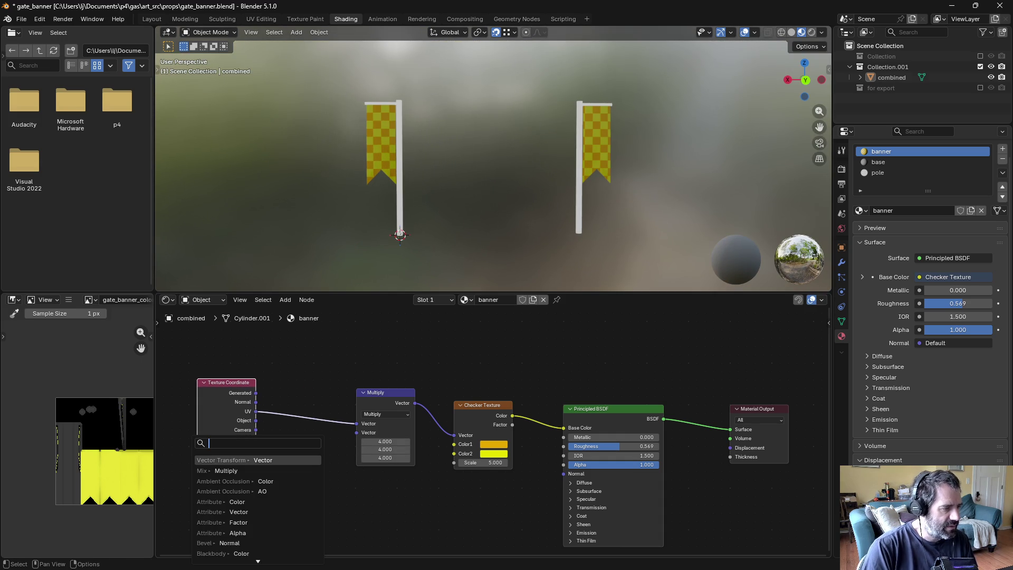
text(float)
key(BackSpace)
key(BackSpace)
key(BackSpace)
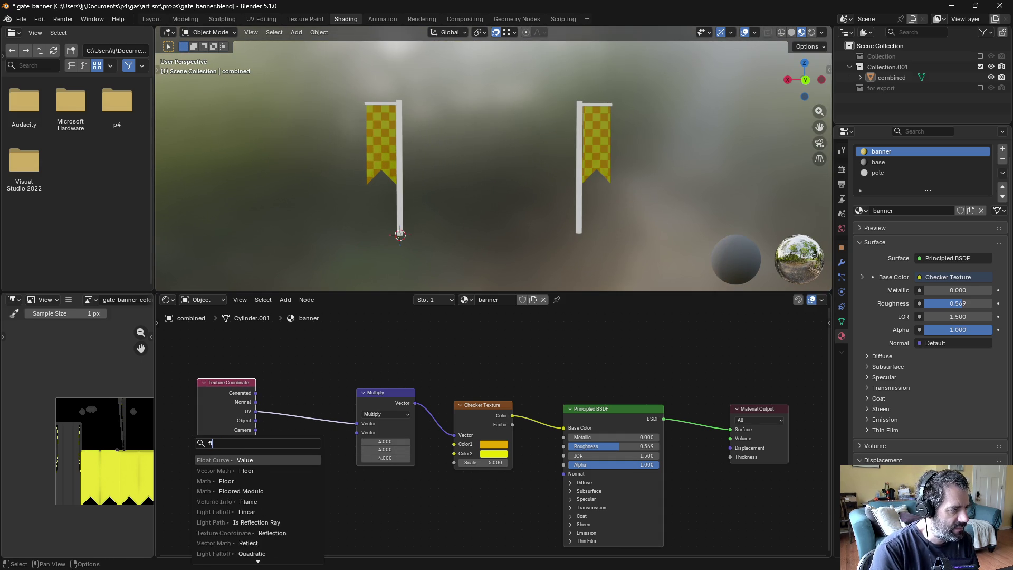
text(value)
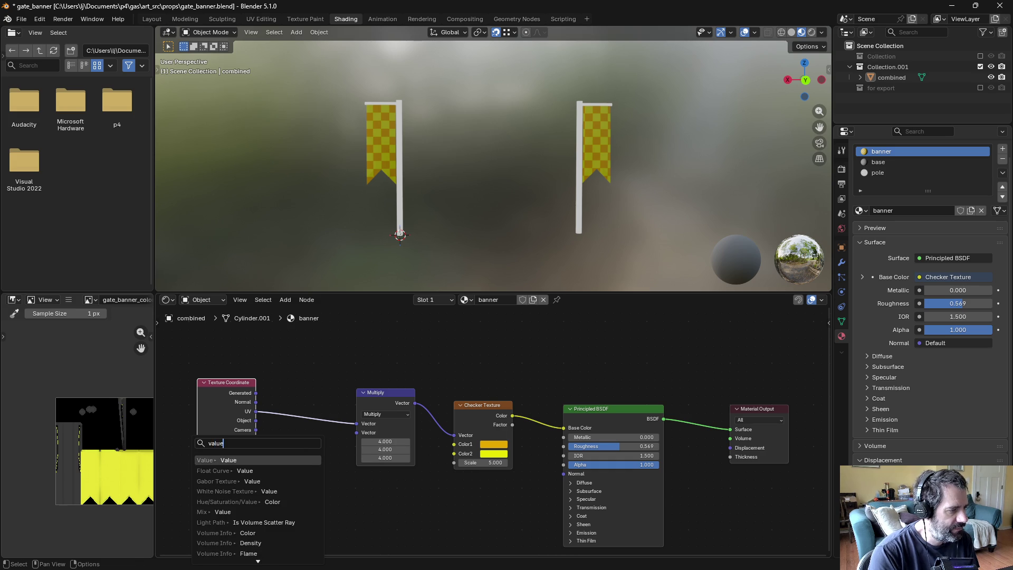
key(Down)
key(Return)
click(281, 534)
mouse_move(281, 534)
mouse_down()
mouse_move(341, 534)
mouse_move(327, 534)
mouse_up()
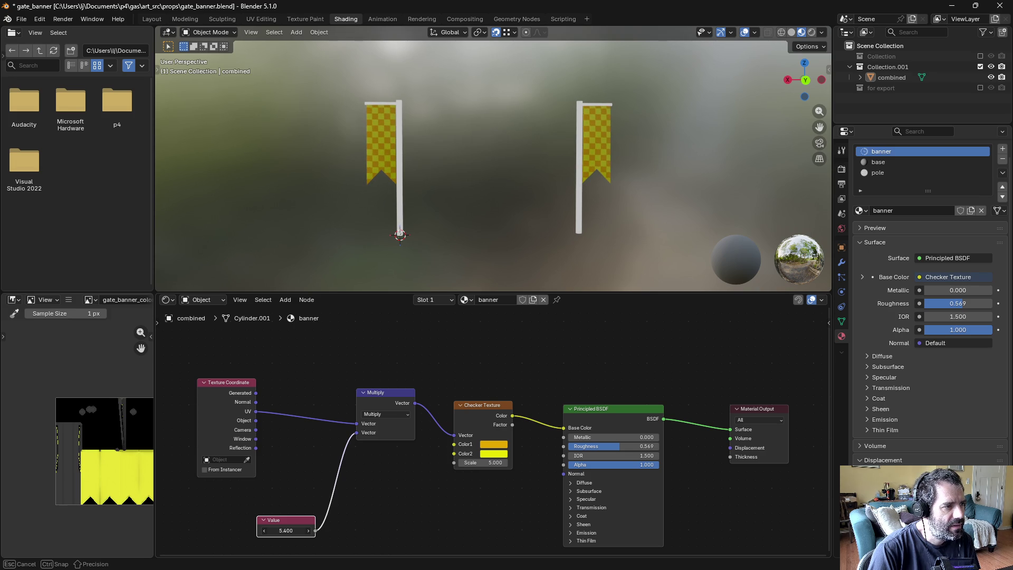
mouse_move(520, 207)
middle_down()
mouse_move(519, 252)
mouse_move(402, 178)
mouse_move(273, 201)
mouse_move(262, 215)
mouse_move(425, 214)
mouse_move(486, 227)
middle_up()
key(ctrl+s)
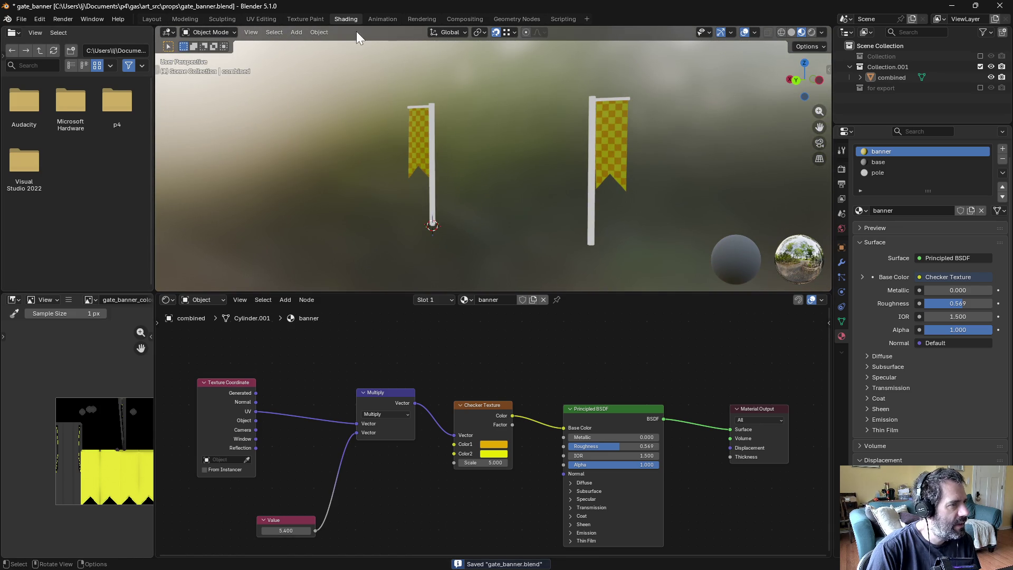
Step: Enable 'for export', select gate_banner.LOD0 and unlink its baked image from Base Color
click(980, 88)
click(895, 78)
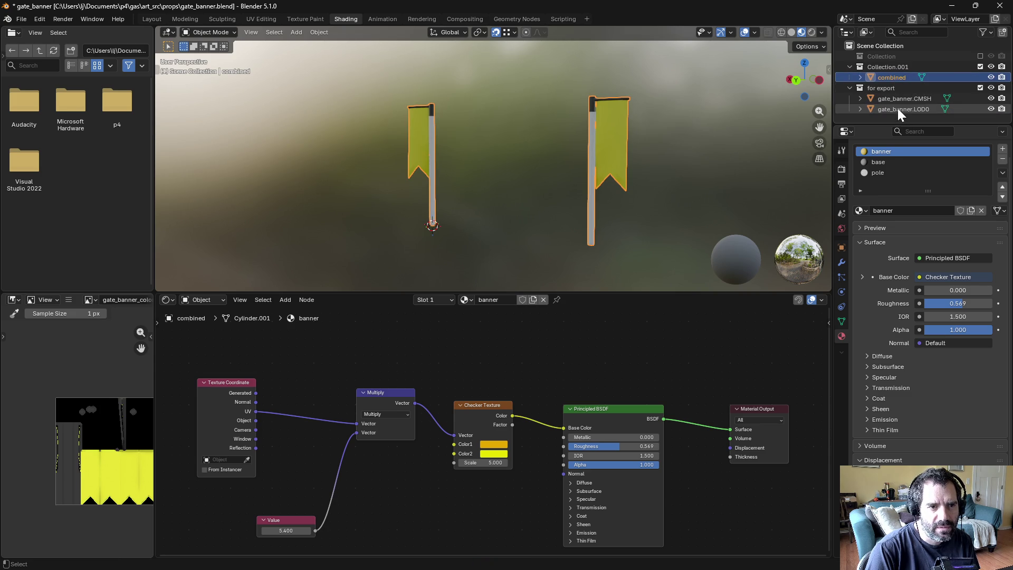
click(898, 108)
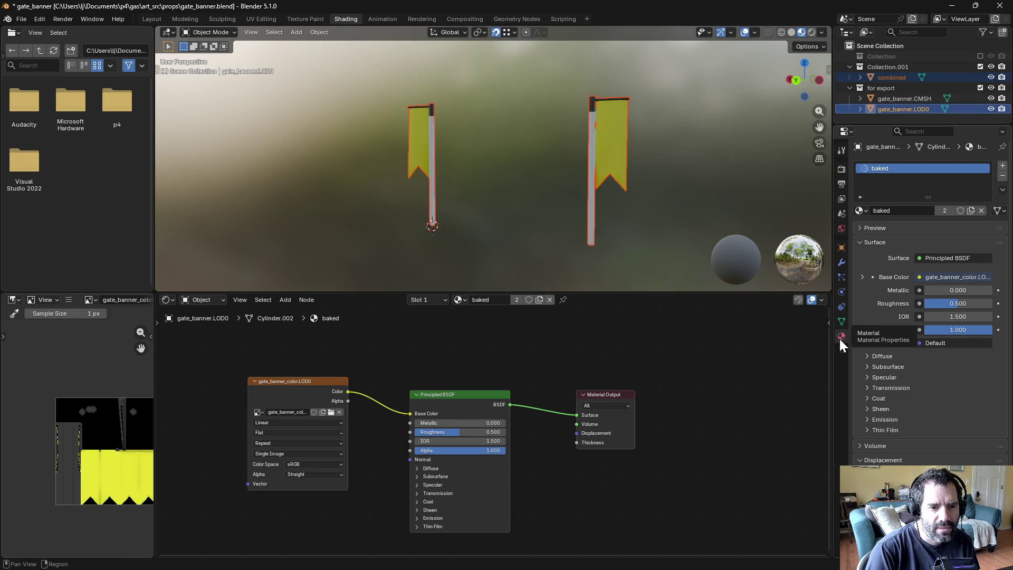
ctrl+right_drag(382, 361, 354, 397)
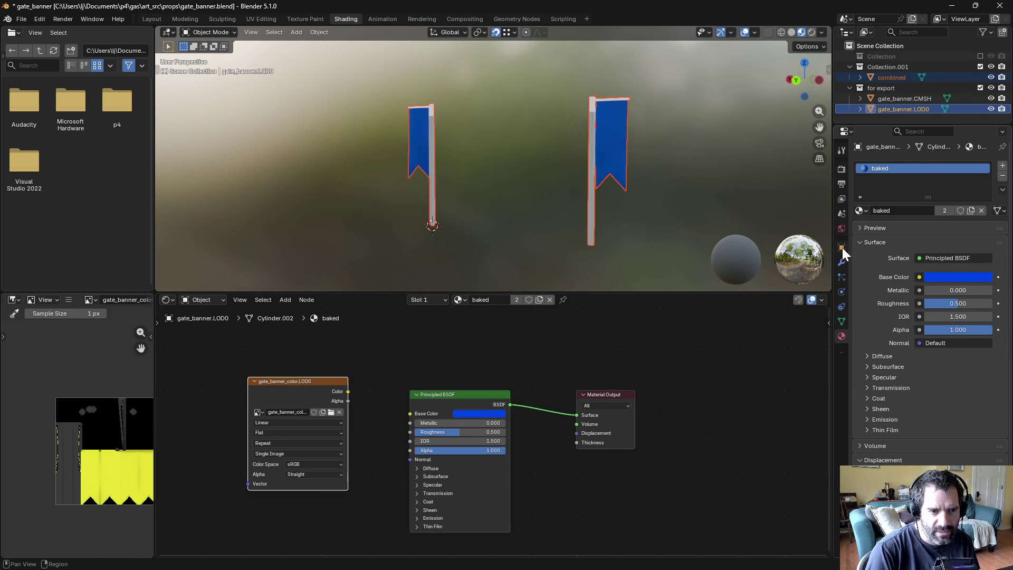
Step: Bake the banner texture with gate_banner.CMSH excluded from rendering
click(842, 169)
scroll(924, 317, down, 10)
click(918, 393)
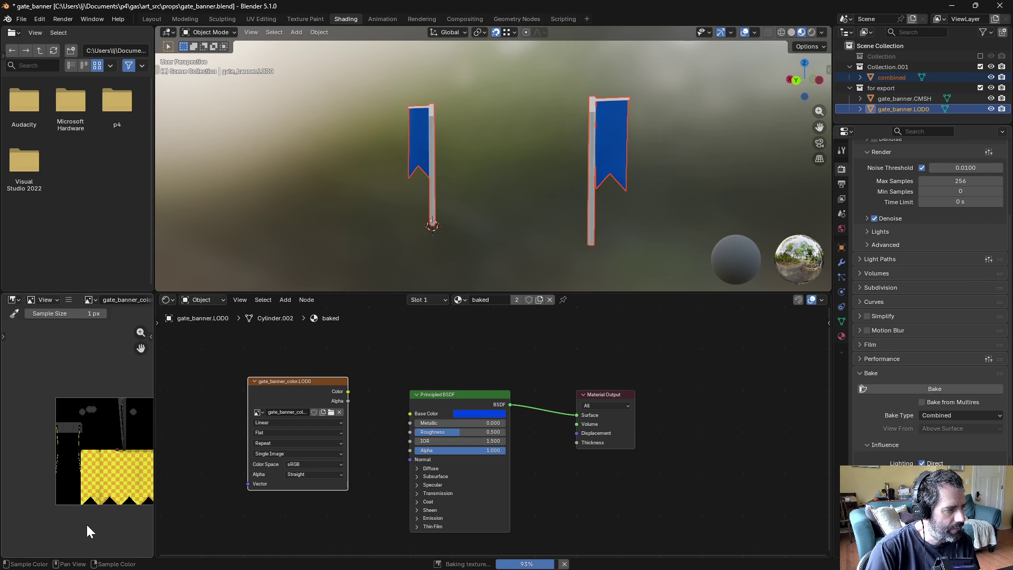
click(991, 98)
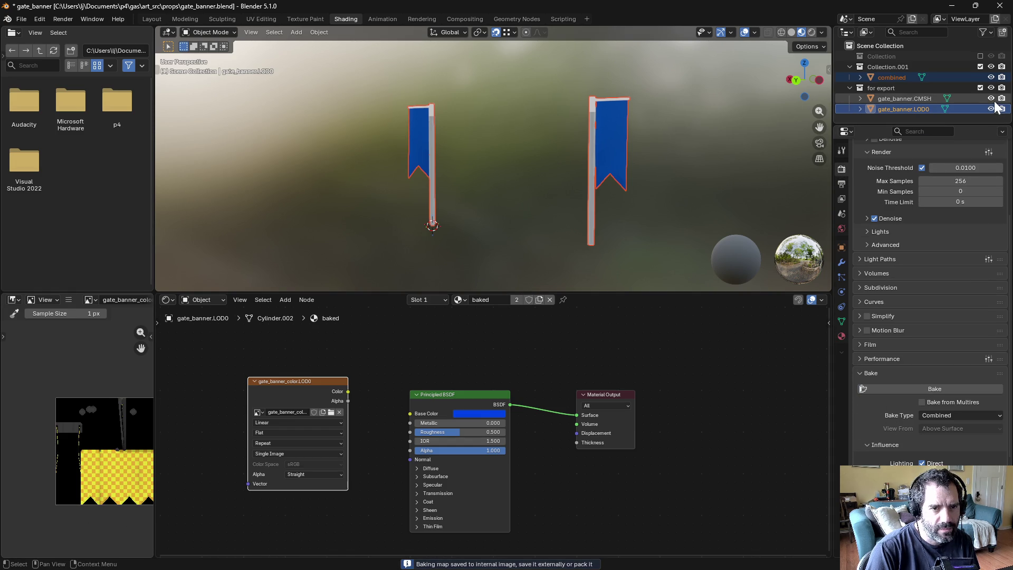
click(1002, 98)
click(991, 98)
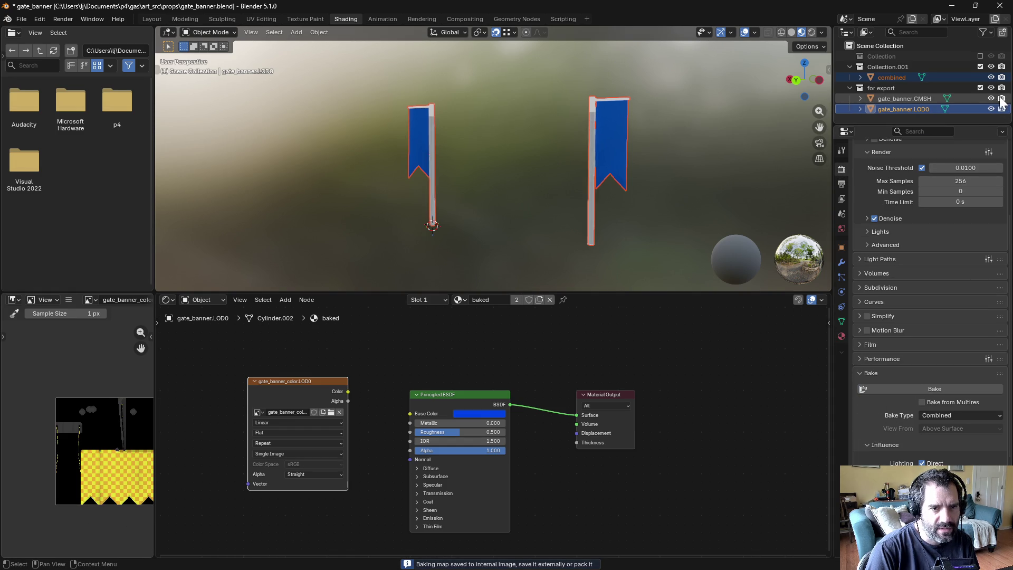
click(945, 391)
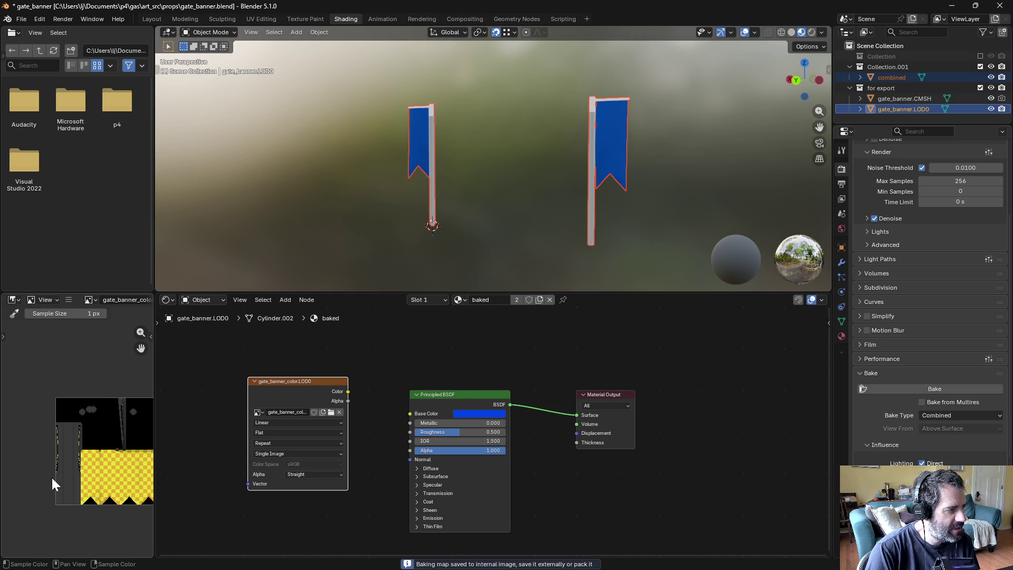
Step: Save the baked texture image and the blend file, then view the banners in Unity
click(68, 299)
mouse_move(90, 323)
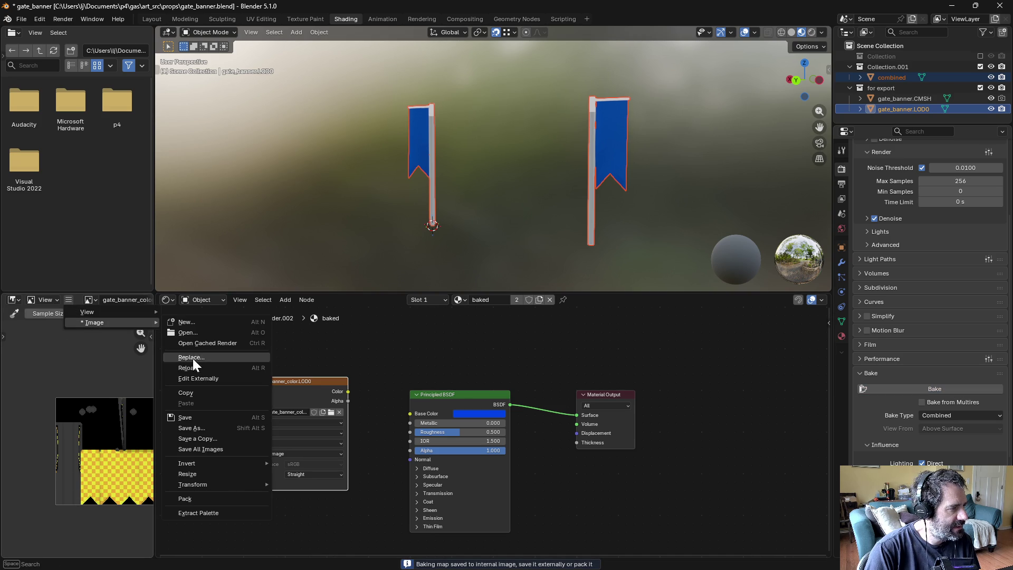
click(202, 417)
key(ctrl+s)
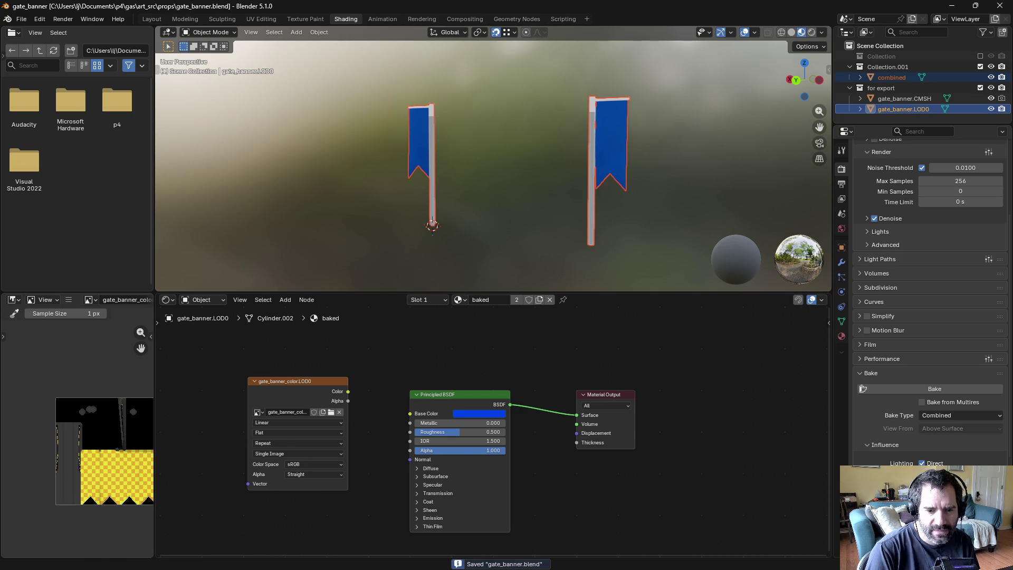
key(alt+Tab)
mouse_move(550, 253)
alt+mouse_down()
mouse_move(470, 261)
mouse_move(732, 239)
mouse_move(472, 252)
mouse_move(212, 228)
mouse_move(269, 213)
mouse_move(692, 213)
mouse_move(552, 279)
mouse_move(744, 274)
mouse_move(553, 334)
mouse_move(188, 242)
mouse_move(176, 219)
mouse_move(768, 236)
mouse_move(670, 265)
mouse_move(249, 251)
mouse_move(707, 251)
mouse_move(318, 229)
mouse_move(460, 227)
alt+mouse_up()
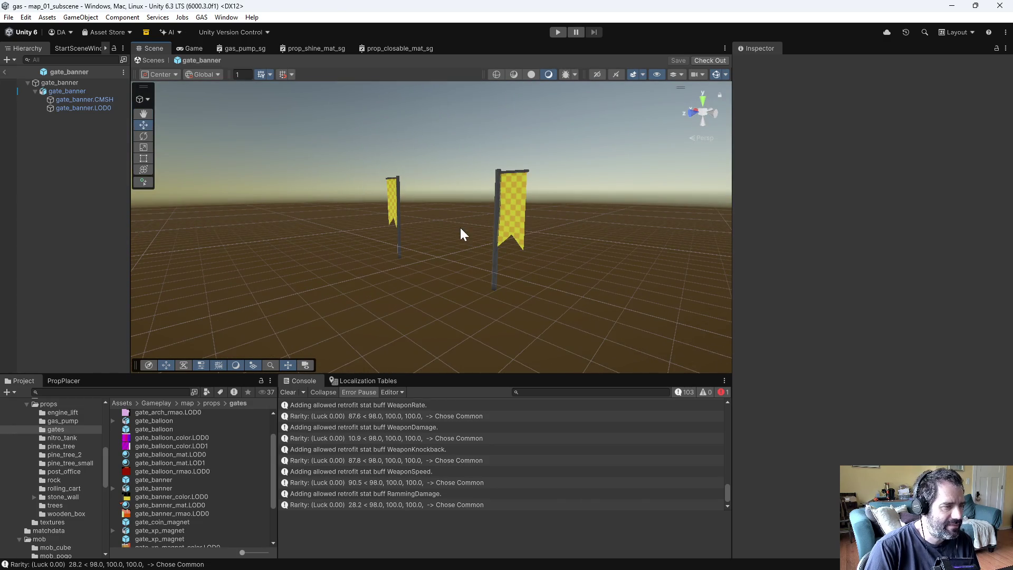
Step: Enter Unity play mode to test the new gate banners
click(556, 31)
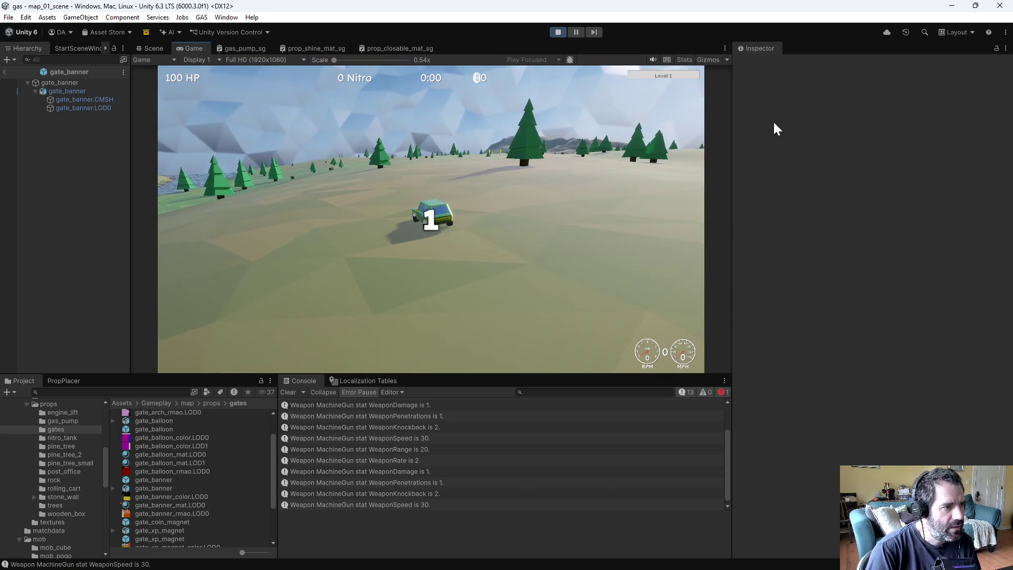
Step: Drive the car along the track toward the banner gates
key(w)
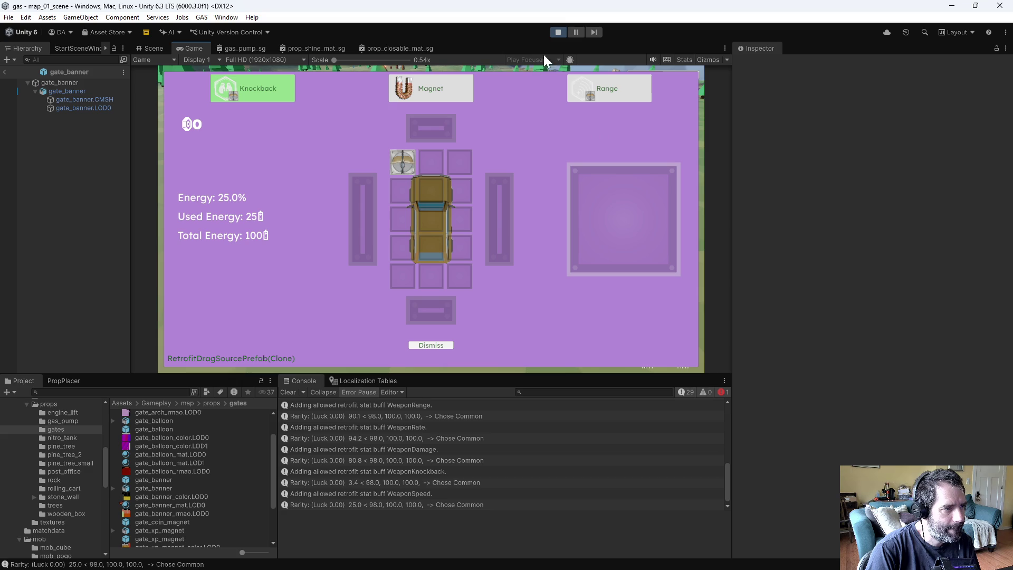
key(Escape)
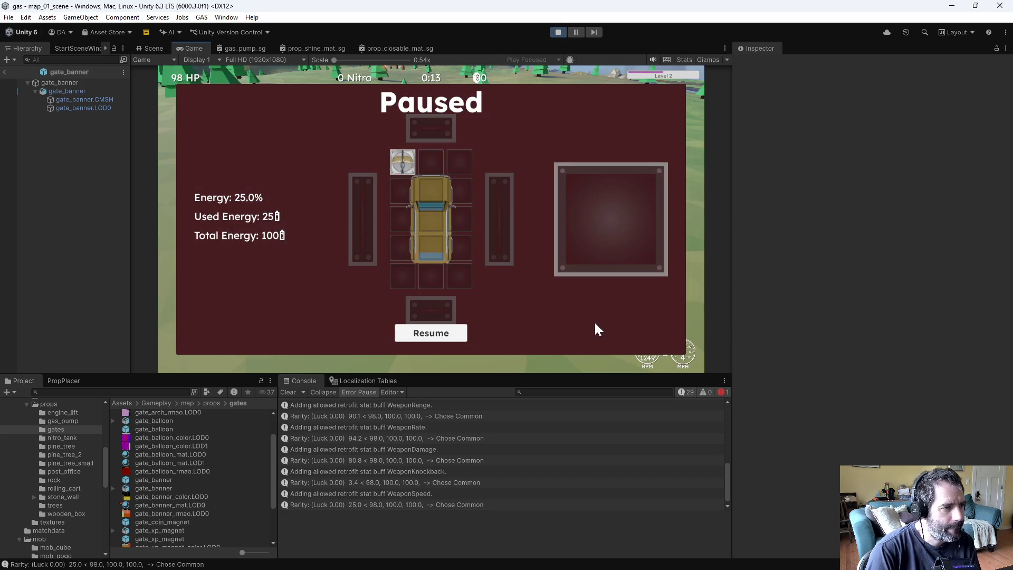
key(Escape)
key(w)
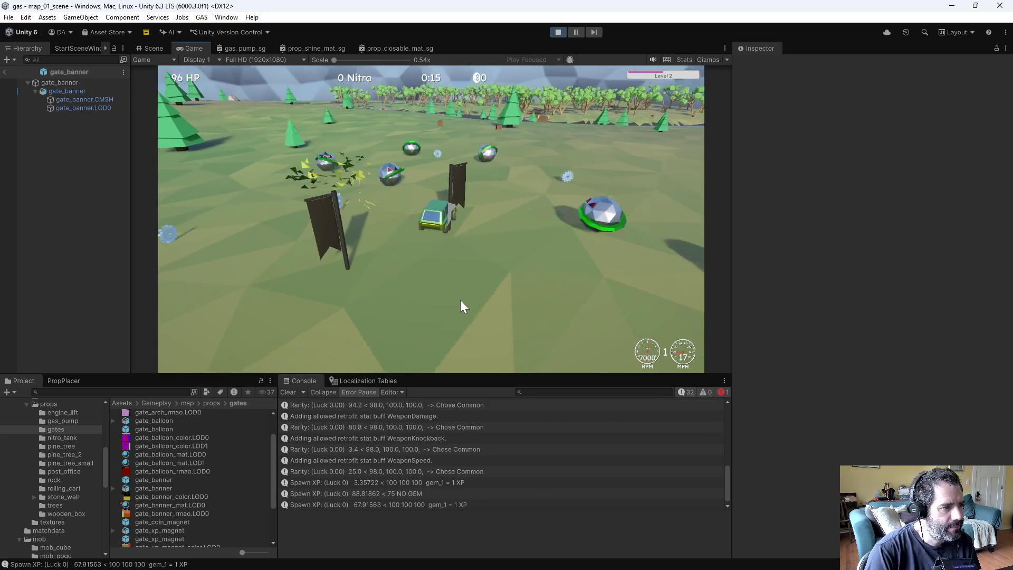
key(a)
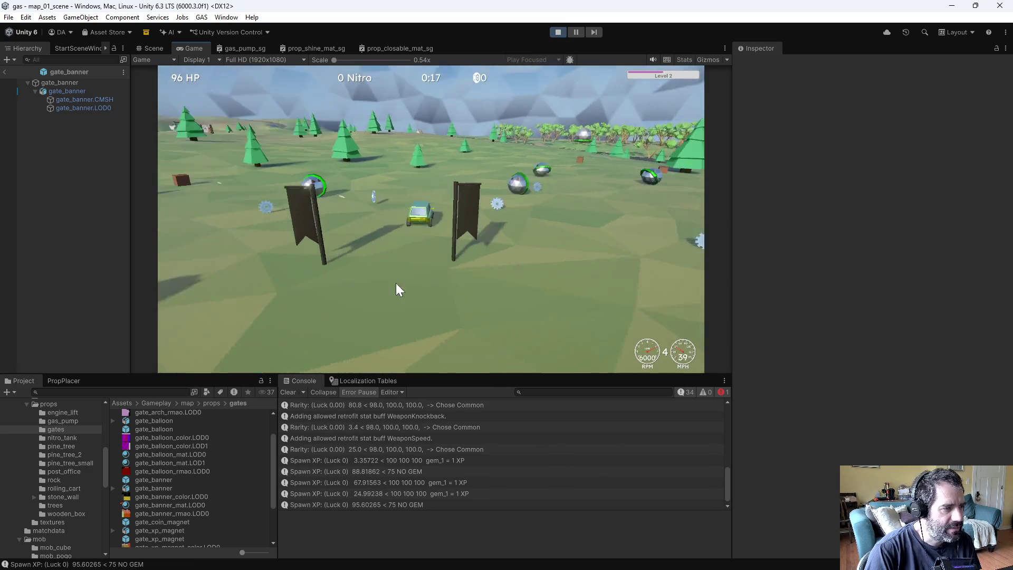
key(w)
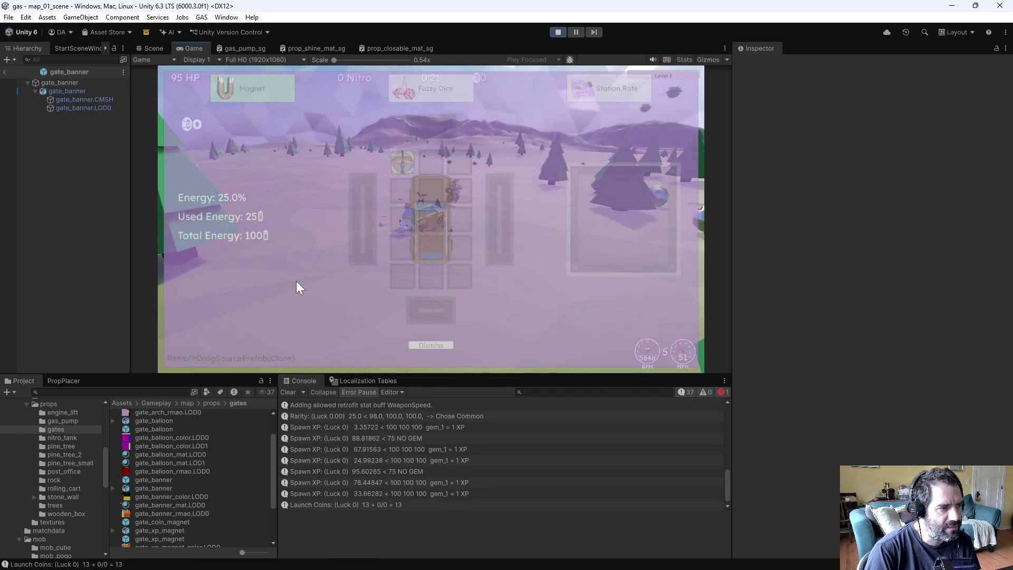
Step: Install the Magnet retrofit, dismiss two retrofit offers, and stop play mode
drag(278, 89, 470, 220)
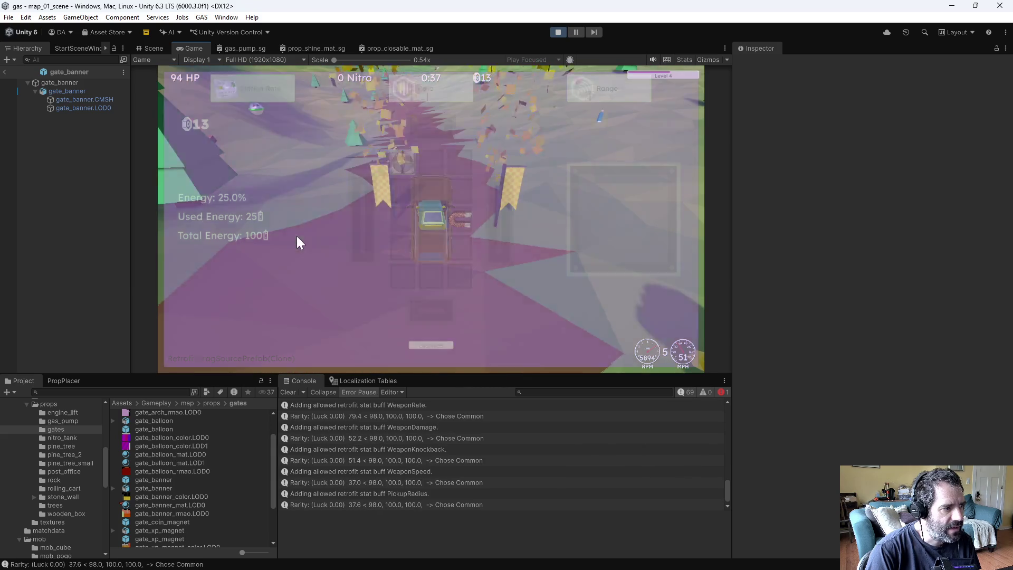
click(445, 345)
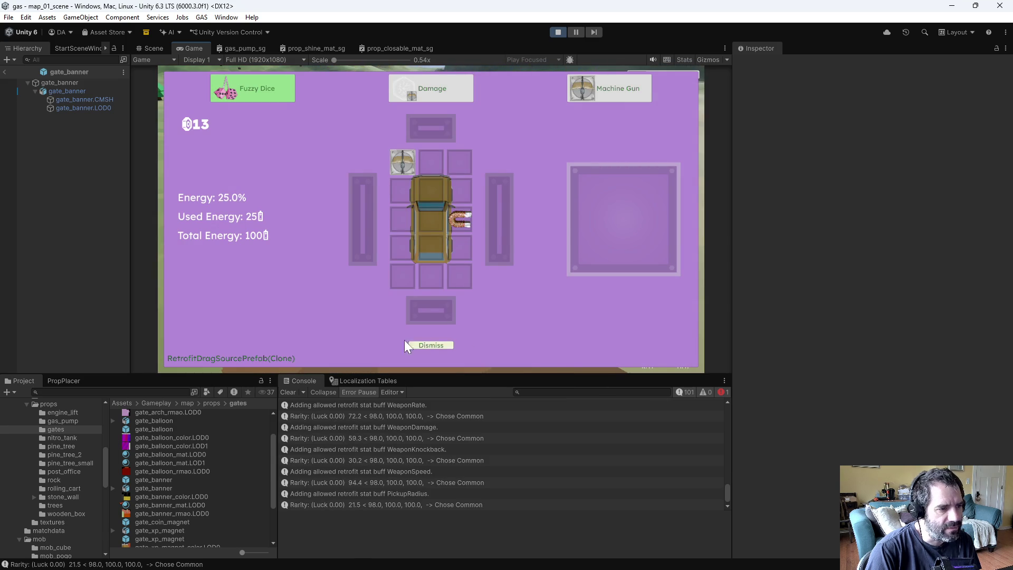
click(423, 347)
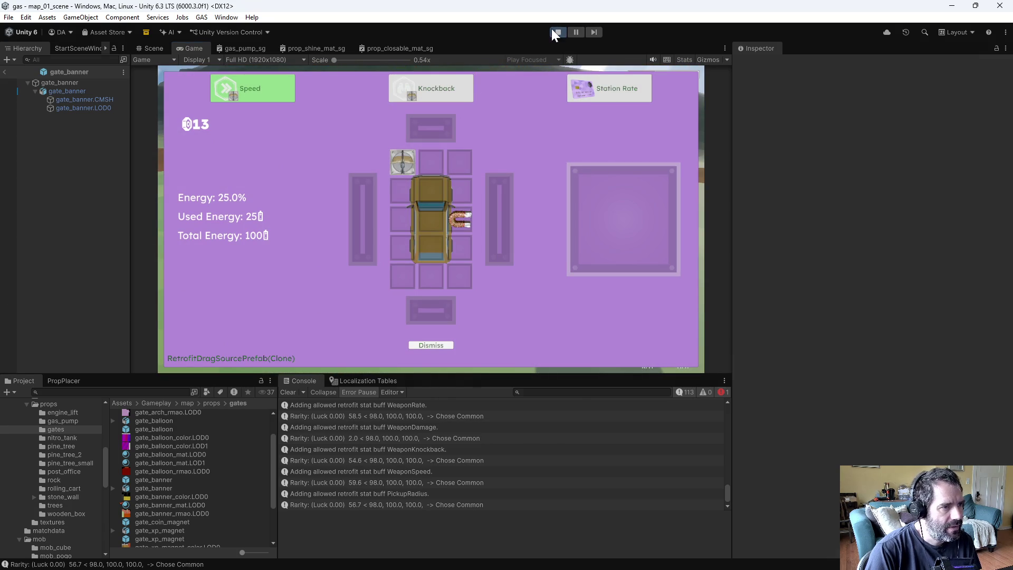
click(556, 33)
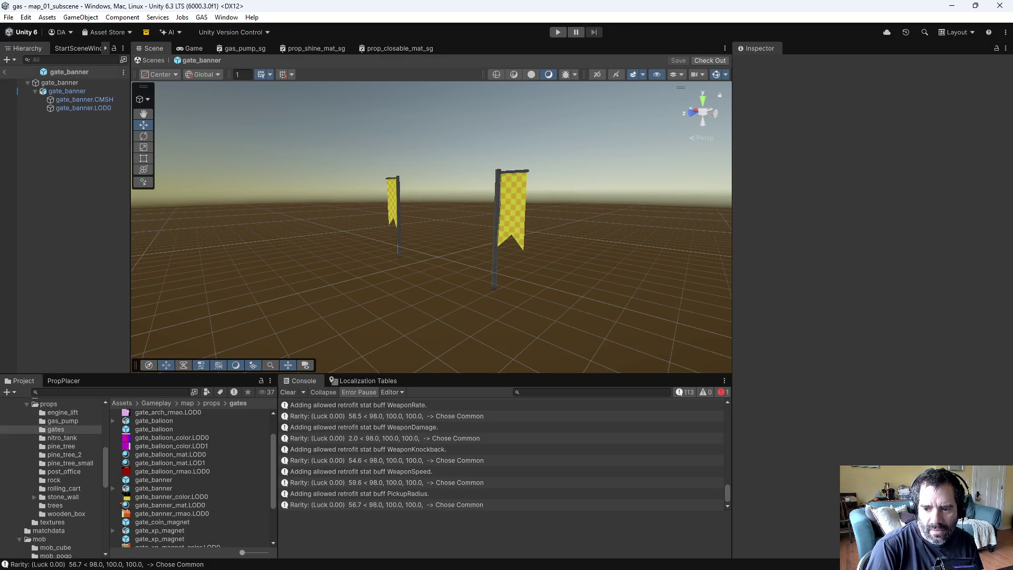
Step: Exclude 'for export', select the combined object, and lower the Value node to 3.4
key(alt+Tab)
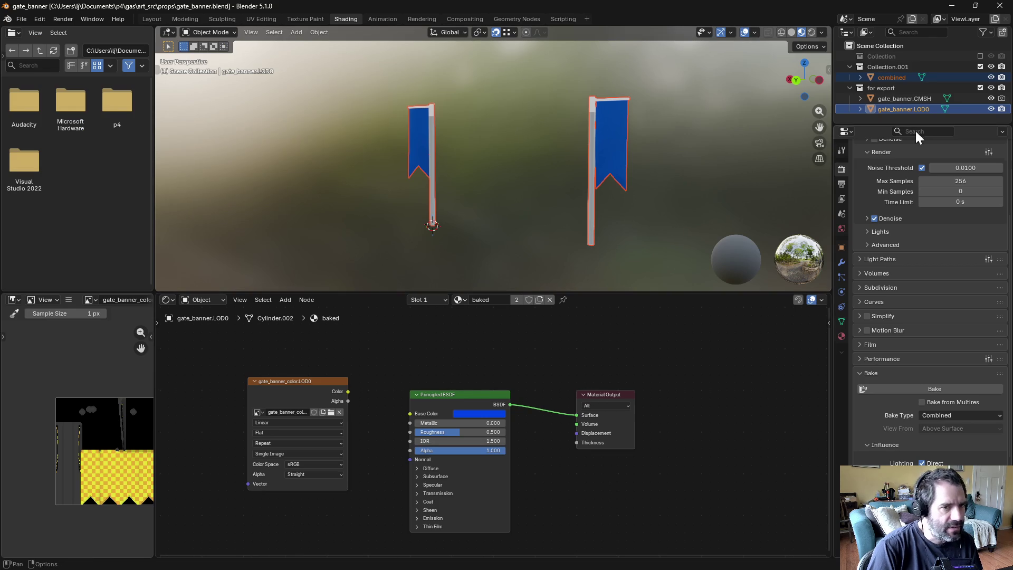
click(981, 87)
click(892, 77)
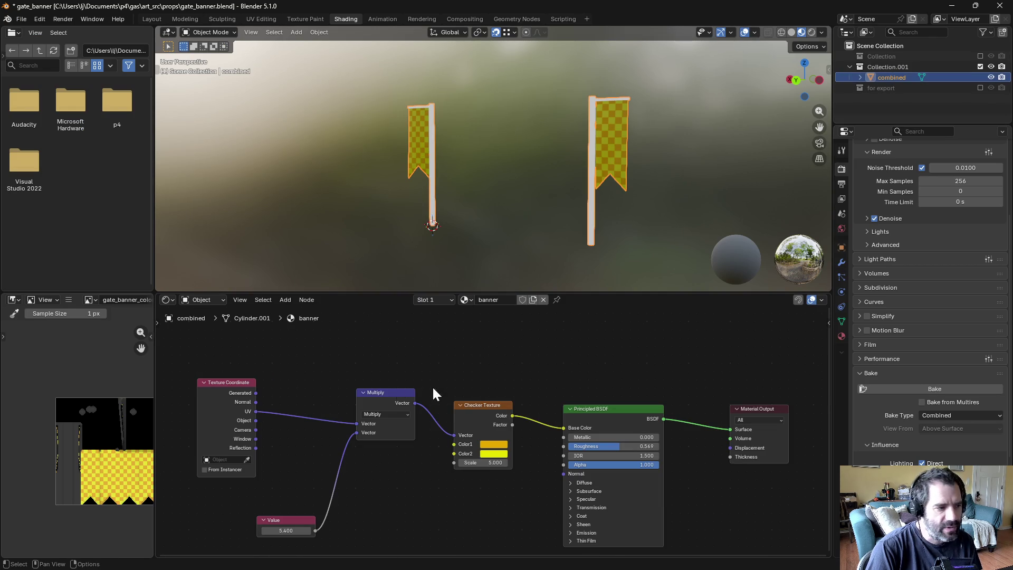
mouse_move(388, 477)
middle_down()
mouse_move(461, 457)
mouse_move(462, 447)
middle_up()
drag(368, 502, 327, 502)
middle_drag(567, 233, 600, 226)
Step: Inspect the larger checker, nudge the Value, and move the Texture Coordinate node left
scroll(612, 211, up, 4)
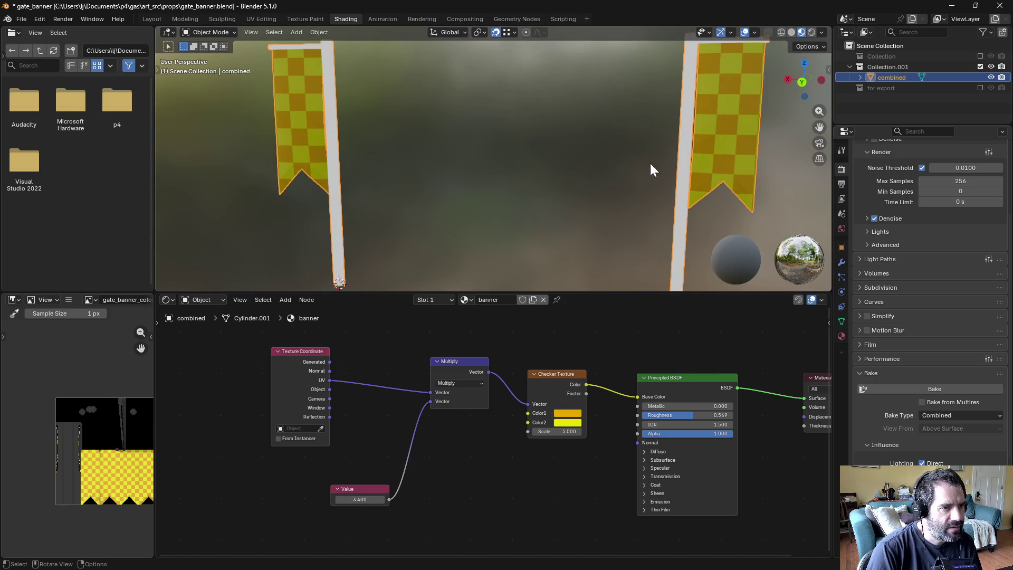
mouse_move(786, 174)
middle_down()
mouse_move(751, 185)
mouse_move(746, 175)
mouse_move(768, 169)
middle_up()
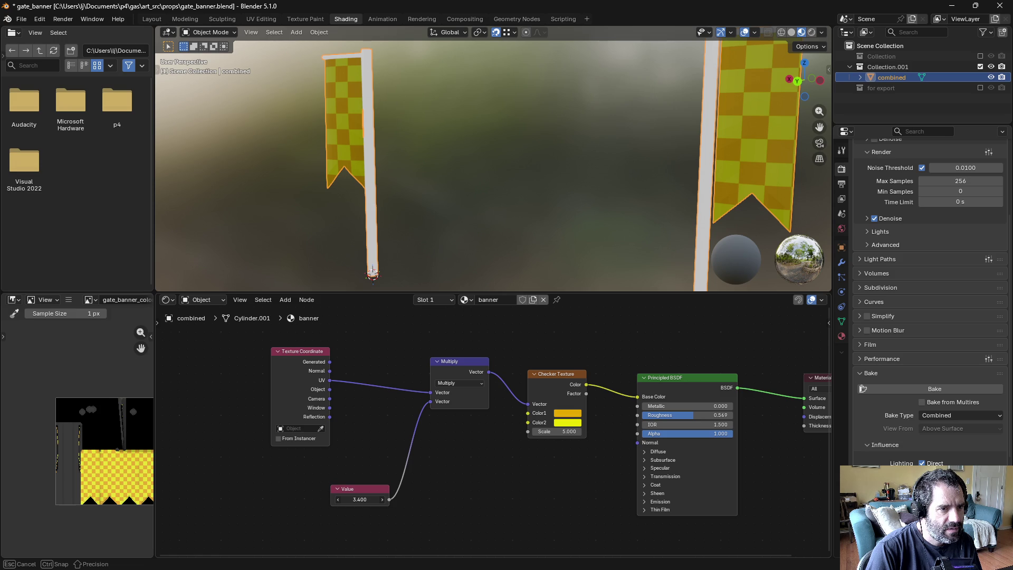
drag(359, 499, 362, 499)
drag(320, 352, 269, 358)
click(288, 299)
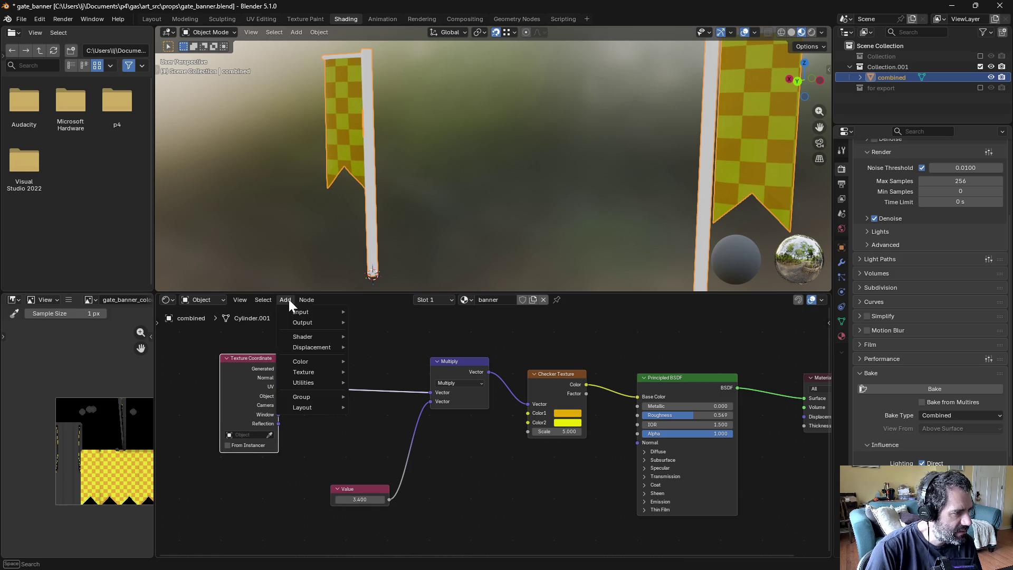
Step: Add a Vector Transform node below Multiply, then delete it
mouse_move(330, 383)
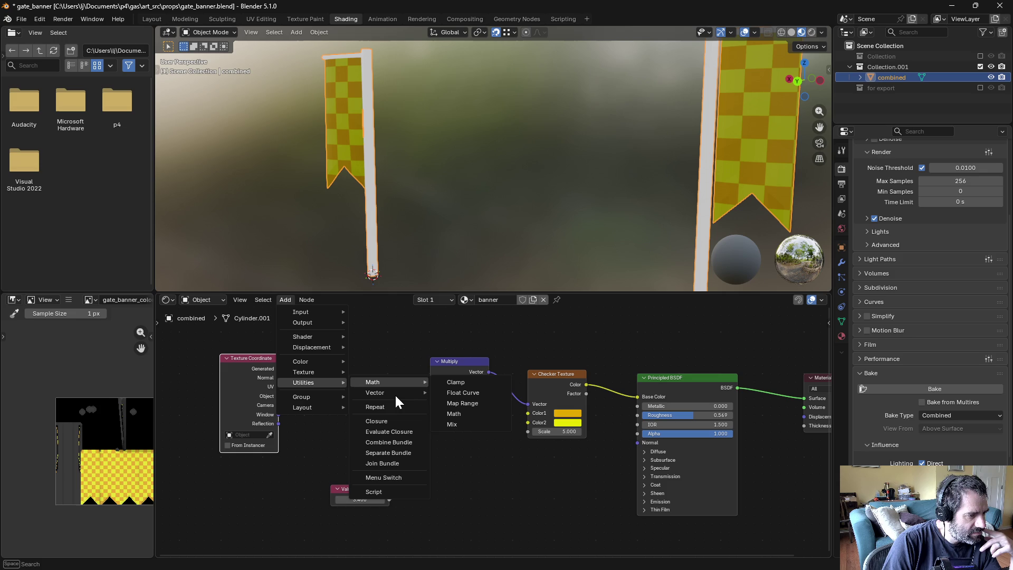
mouse_move(370, 394)
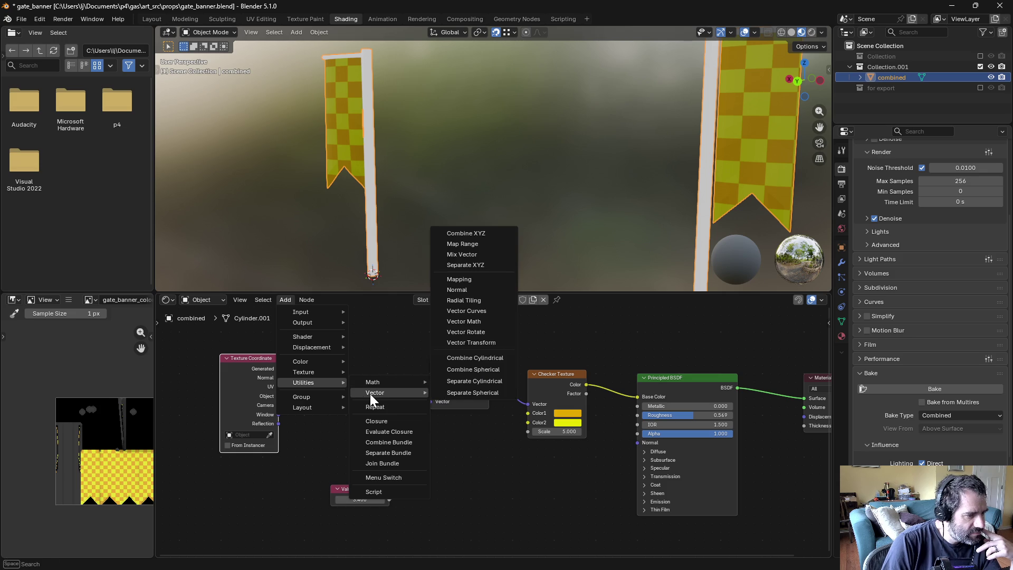
click(477, 342)
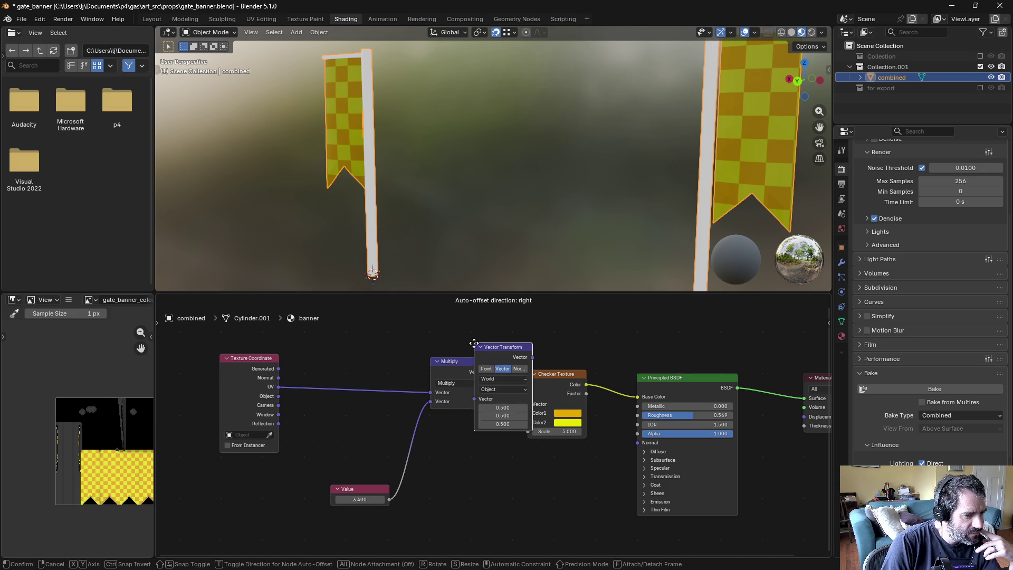
click(446, 448)
key(x)
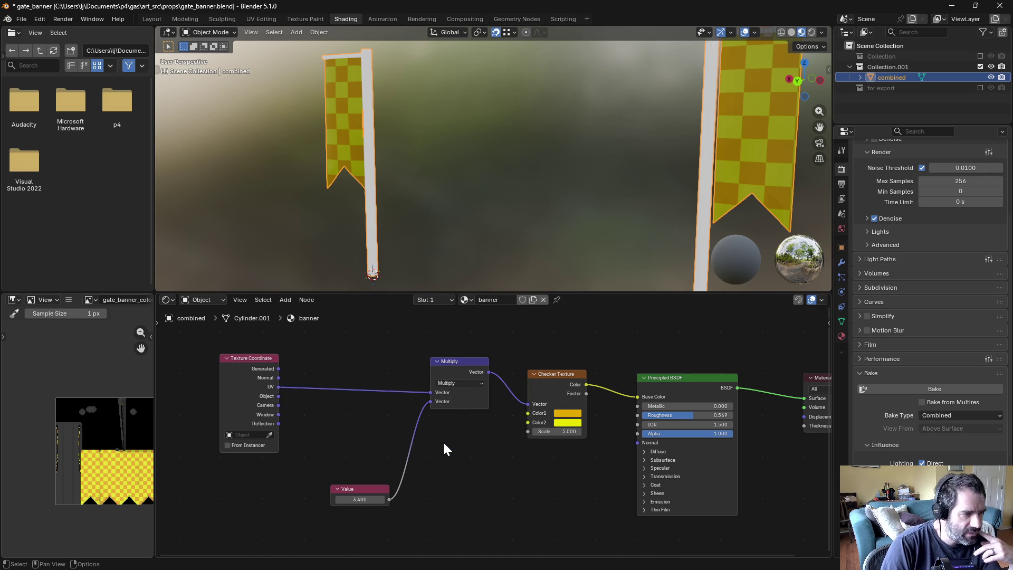
Step: Add a Math node from the Utilities add menu
click(285, 300)
mouse_move(300, 312)
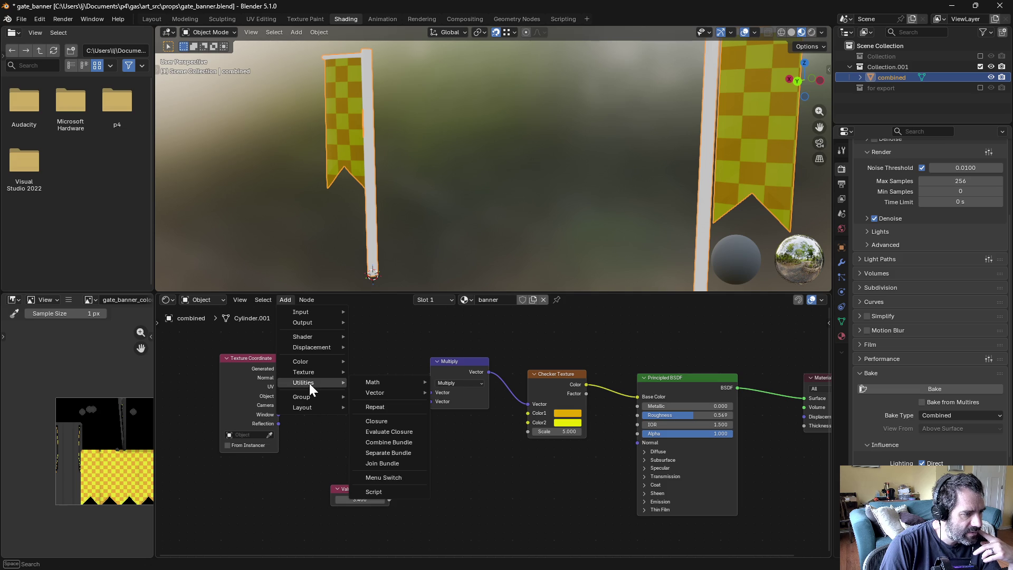
mouse_move(314, 362)
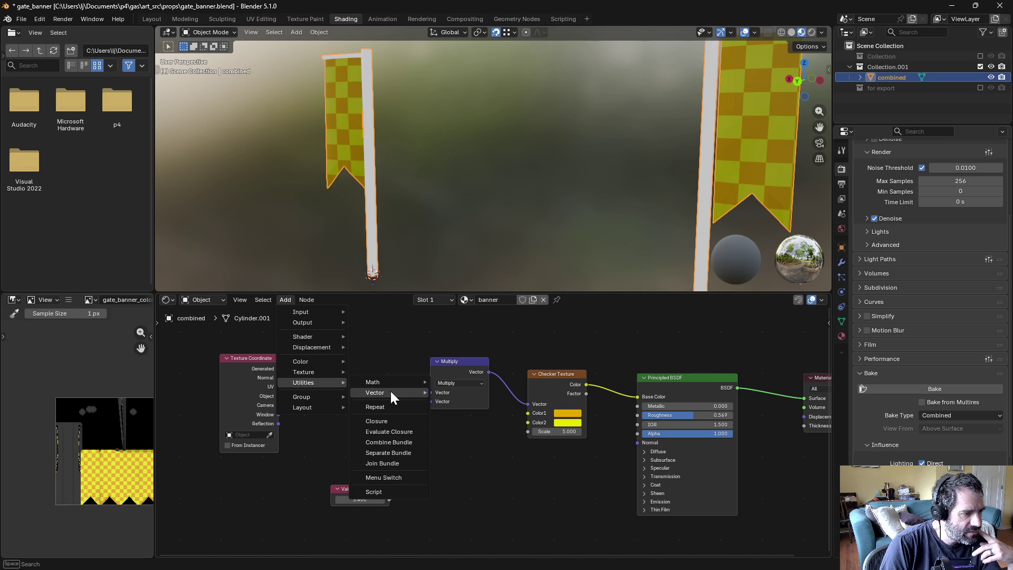
mouse_move(391, 389)
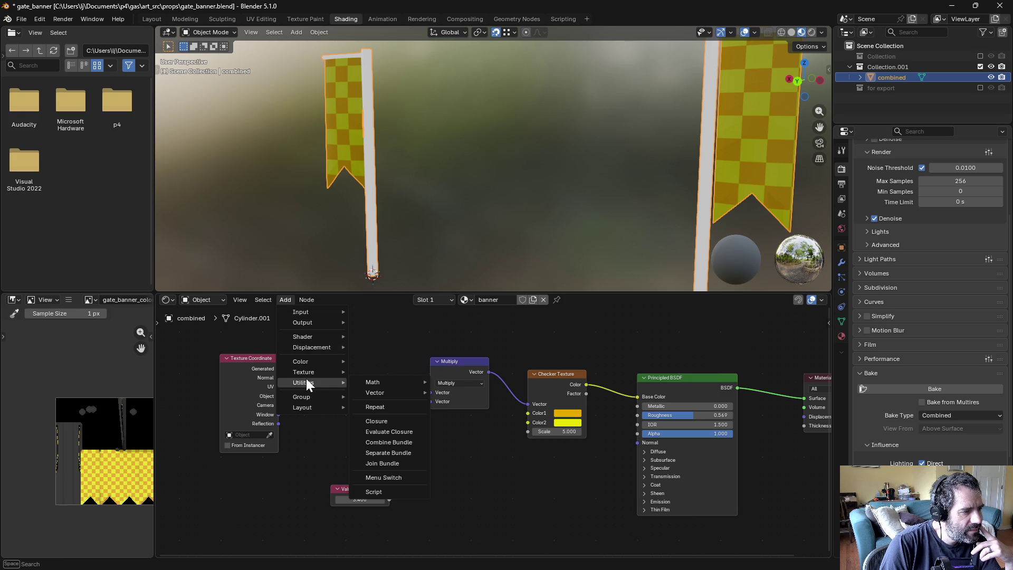
click(477, 413)
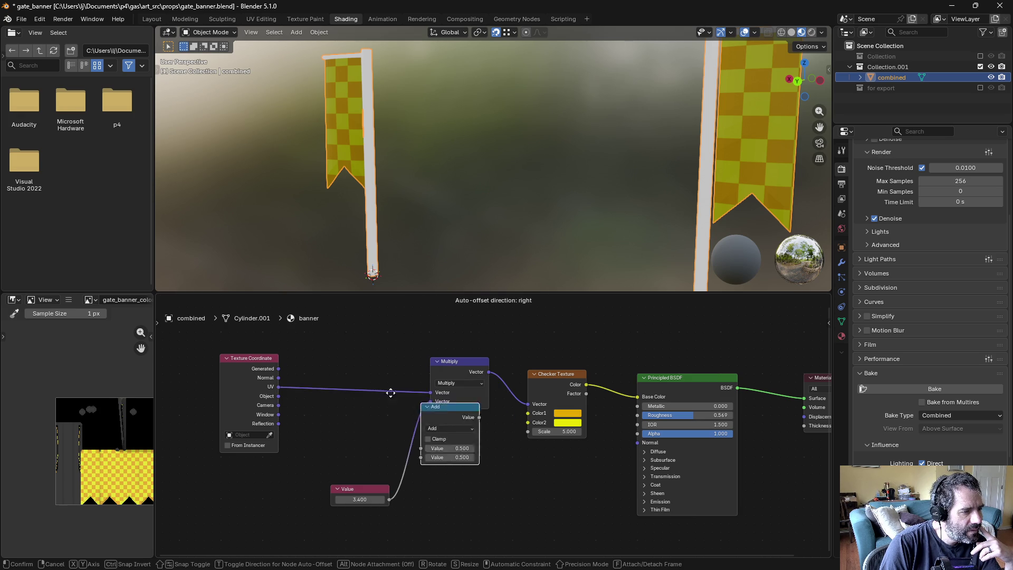
Step: Insert the Math node between UV and Multiply as Multiply Add with multiplier 3.400
click(305, 337)
click(346, 373)
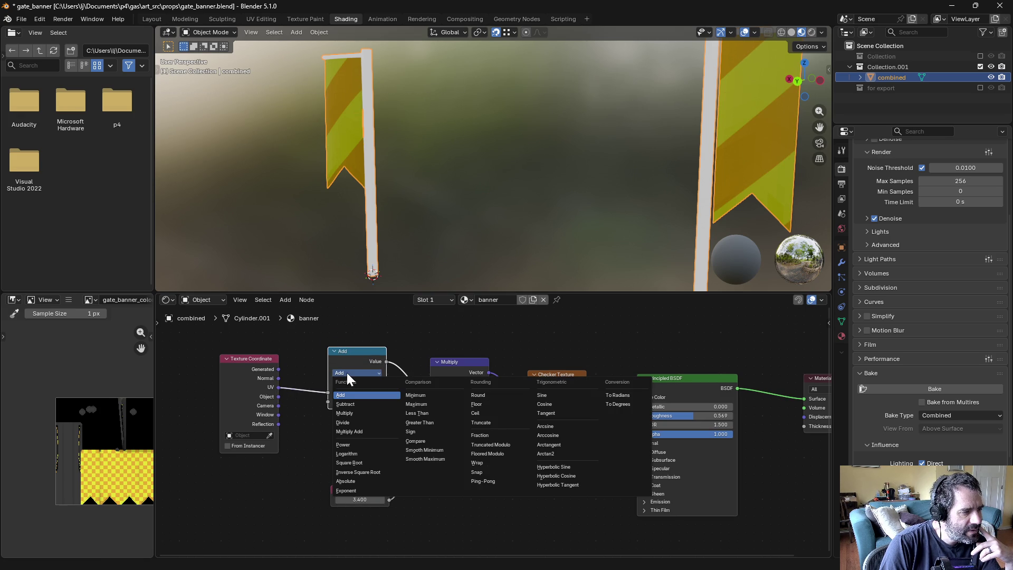
click(359, 432)
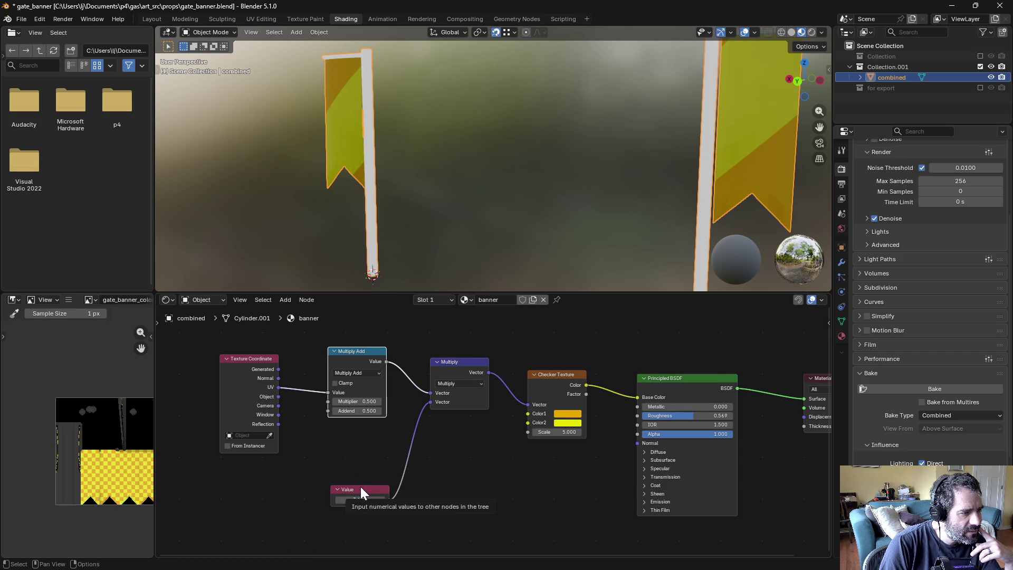
mouse_move(352, 402)
mouse_down()
mouse_move(388, 402)
mouse_move(325, 410)
mouse_move(355, 403)
mouse_up()
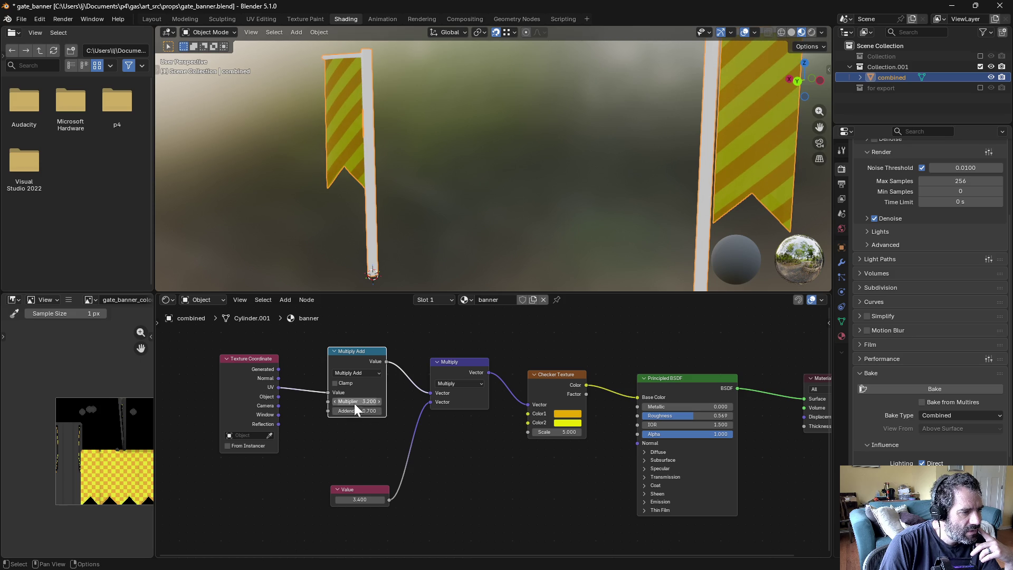
Step: Delete the Multiply Add Math node from the banner material
click(352, 354)
key(x)
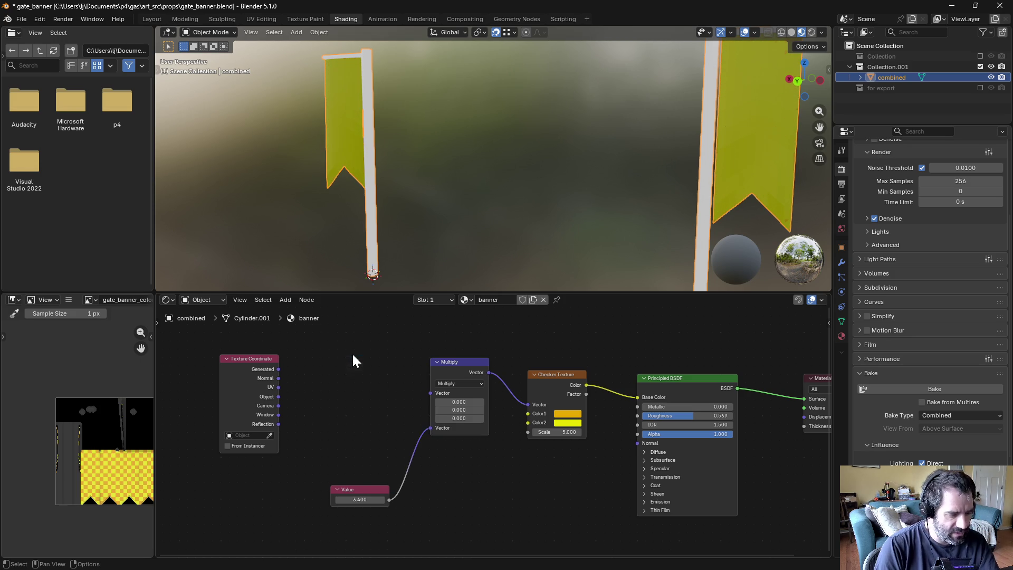
click(286, 300)
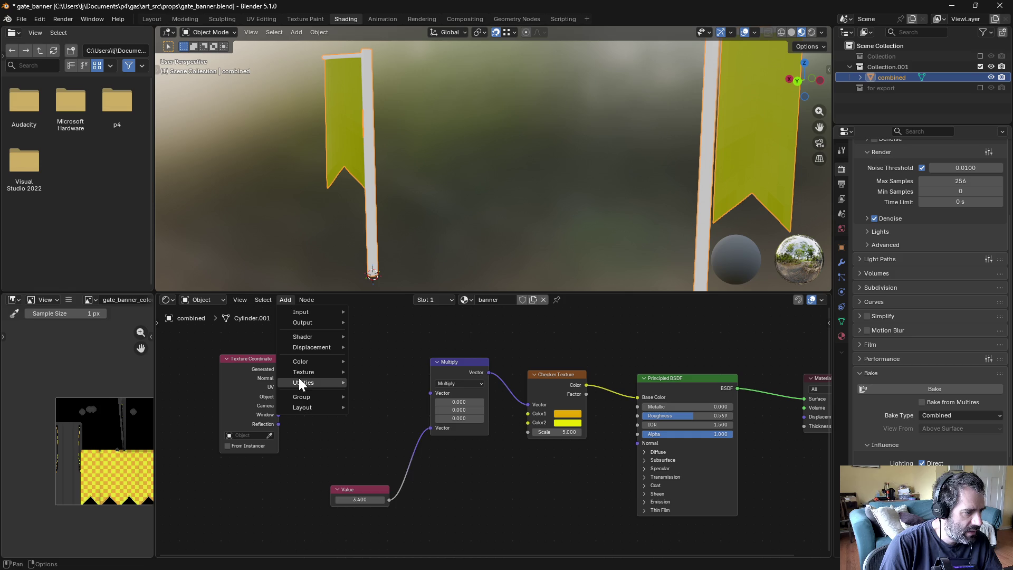
Step: Add a Vector Math node left of Multiply and set it to Multiply Add
mouse_move(349, 384)
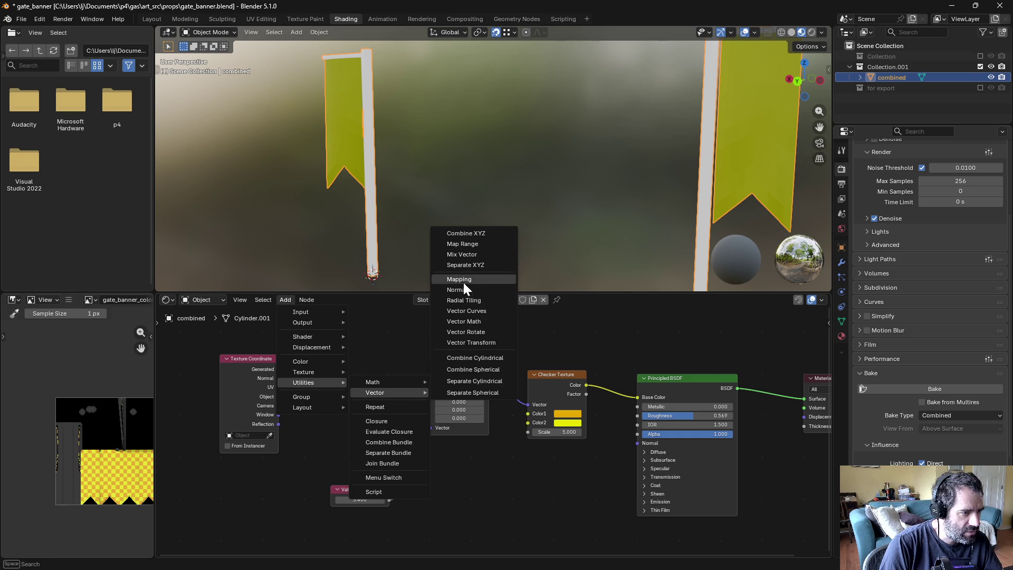
click(487, 321)
click(357, 370)
click(357, 365)
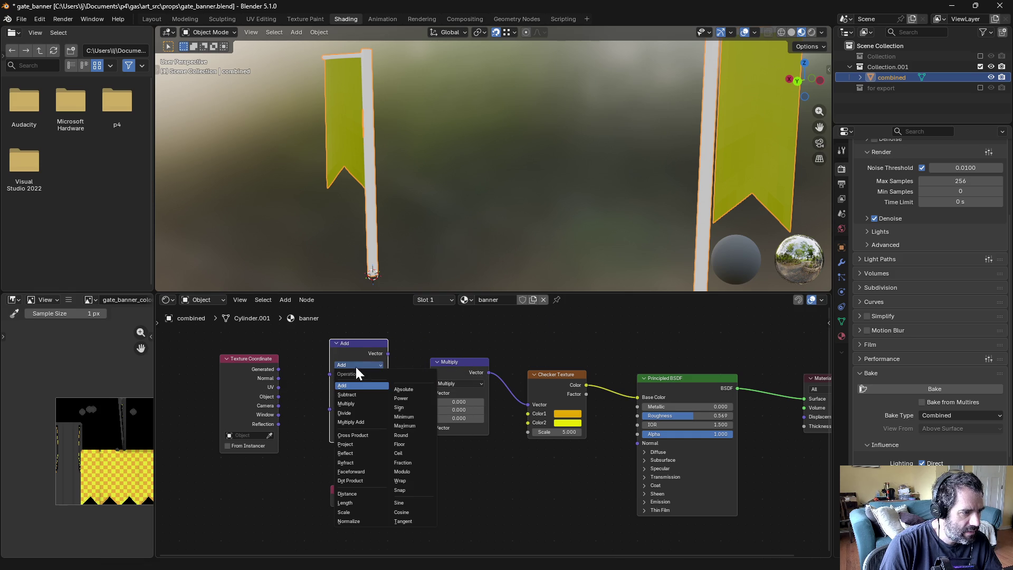
click(361, 422)
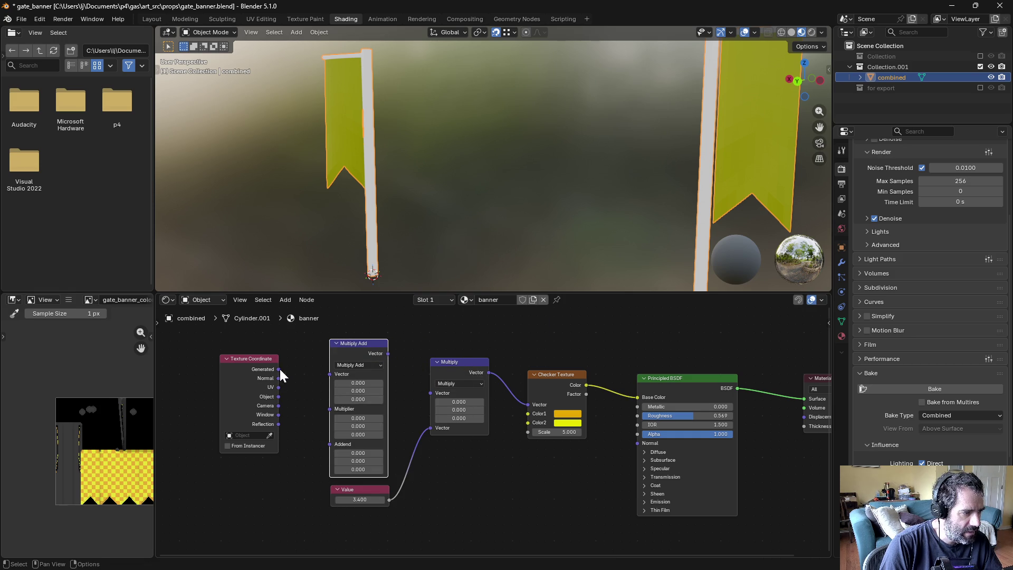
Step: Wire UV into Multiply Add, its output into the Checker, delete Multiply, link Value to Multiplier
drag(279, 387, 332, 373)
drag(388, 354, 431, 393)
drag(389, 353, 528, 403)
click(461, 362)
key(x)
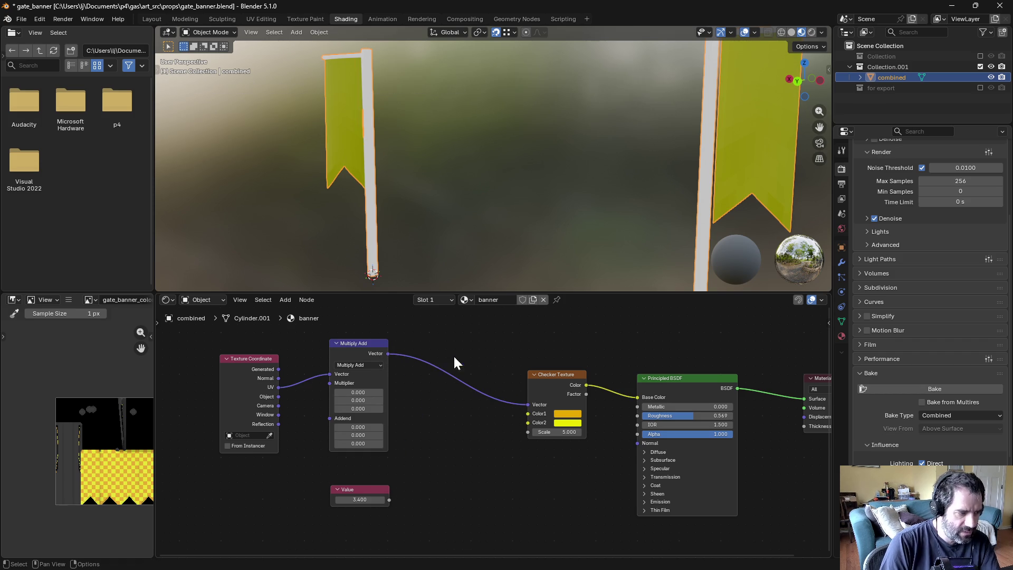
drag(357, 360, 396, 365)
mouse_move(344, 487)
mouse_down()
mouse_move(319, 482)
mouse_move(299, 438)
mouse_move(365, 391)
mouse_up()
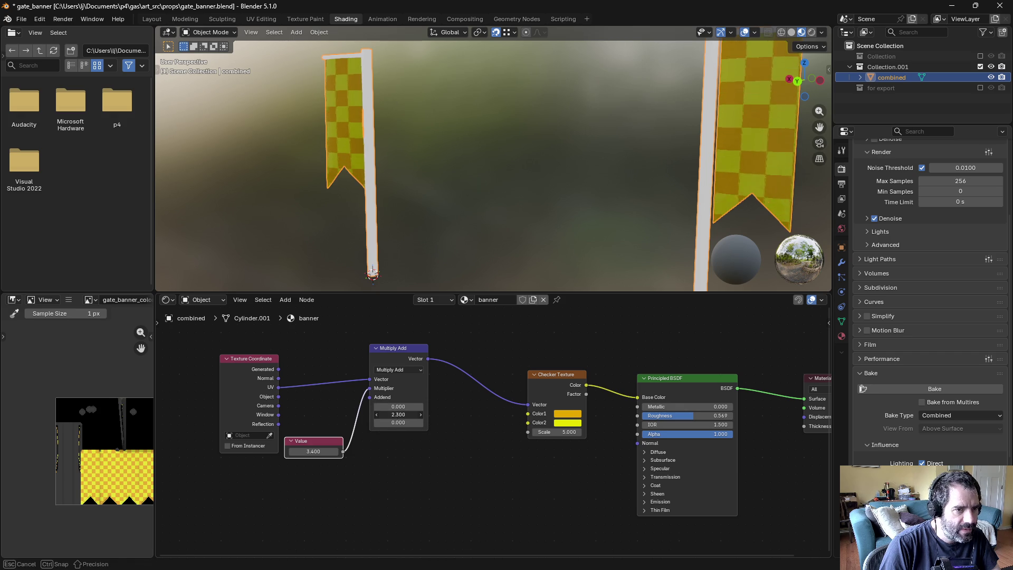
Step: Set the checker's X offset to 0.010 and try Value 3.5 before returning to 3.4
mouse_move(397, 409)
mouse_down()
mouse_move(372, 409)
mouse_move(392, 409)
mouse_up()
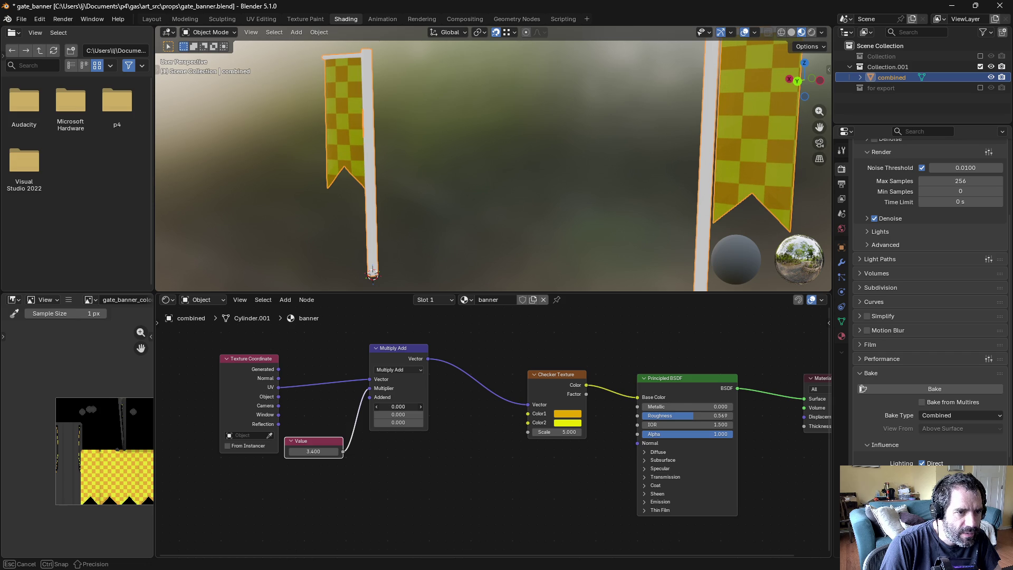
drag(393, 409, 396, 409)
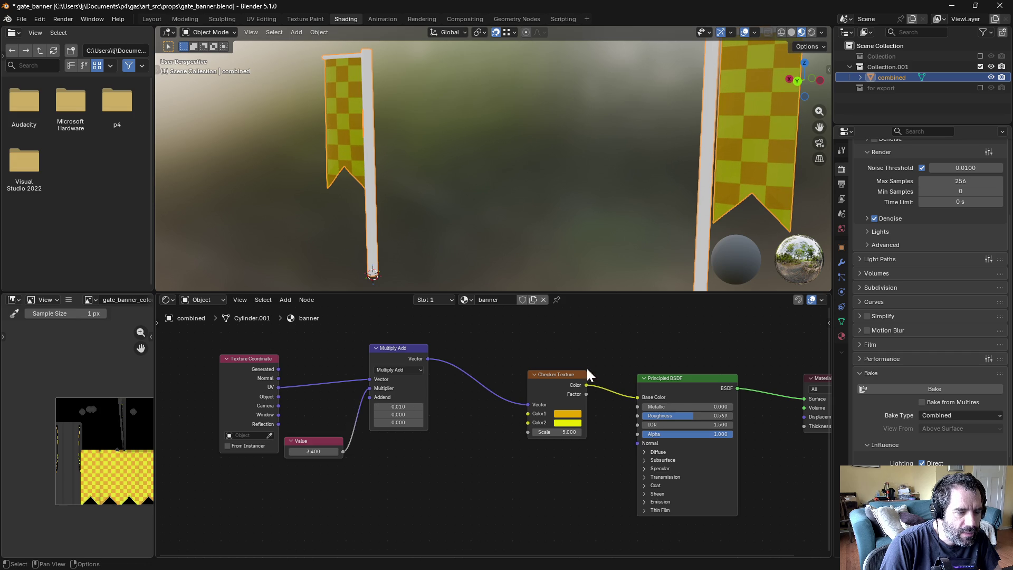
click(609, 275)
middle_drag(817, 139, 628, 153)
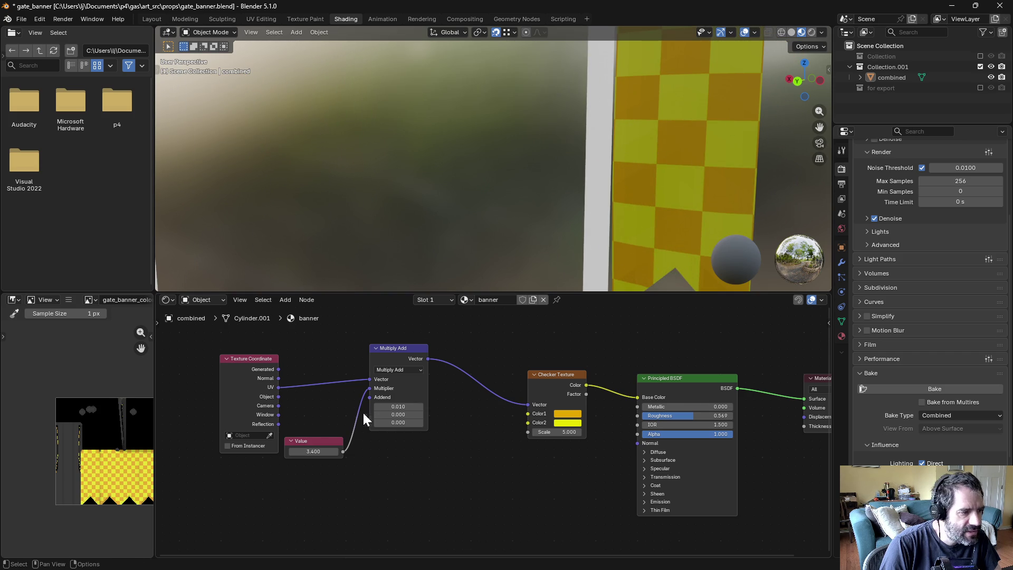
click(336, 451)
click(291, 450)
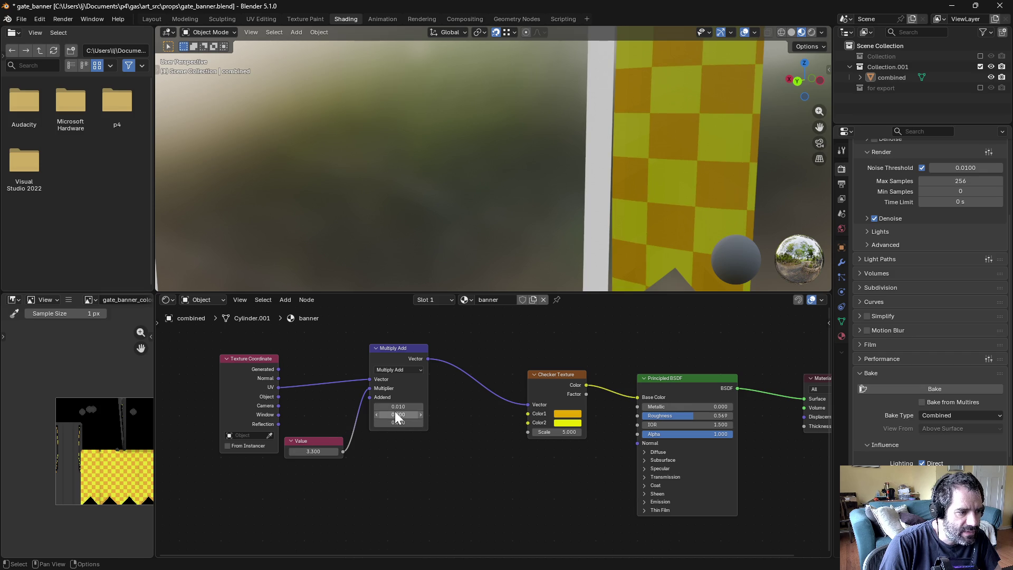
Step: Set the Multiply Add offsets to X 0.040 and Y -0.140
mouse_move(397, 407)
mouse_down()
mouse_move(425, 407)
mouse_move(414, 408)
mouse_up()
scroll(655, 196, down, 5)
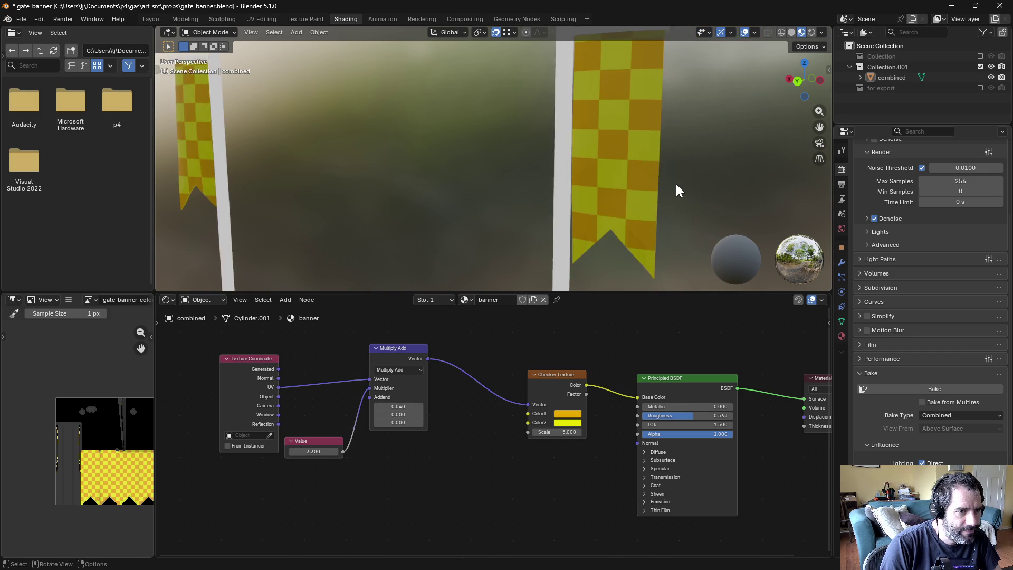
middle_drag(515, 157, 483, 249)
mouse_move(391, 412)
mouse_down()
mouse_move(378, 415)
mouse_move(398, 414)
mouse_up()
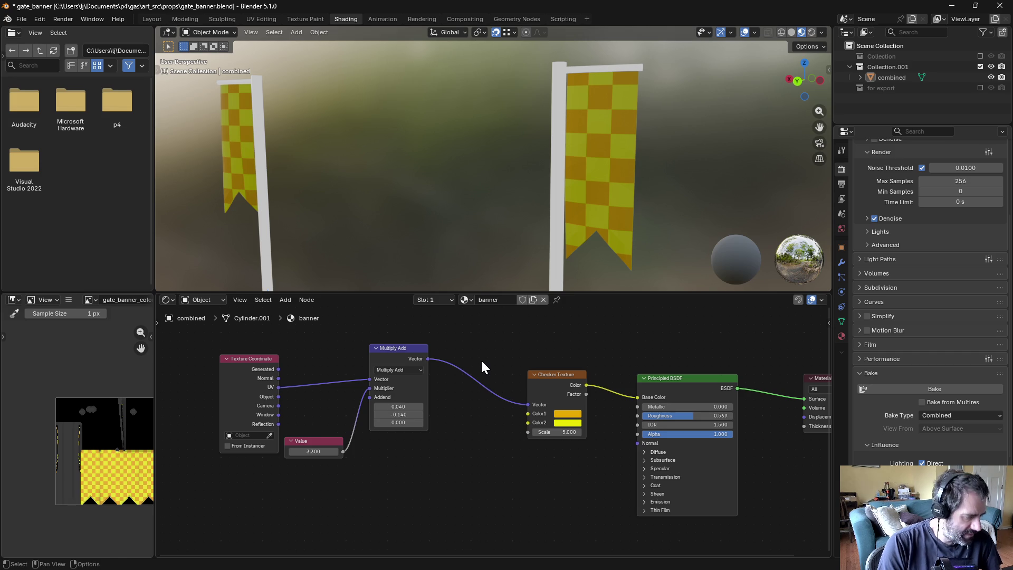
Step: Show the export banners and rebake the offset checker onto the gate_banner.LOD0 texture
key(ctrl+s)
click(980, 87)
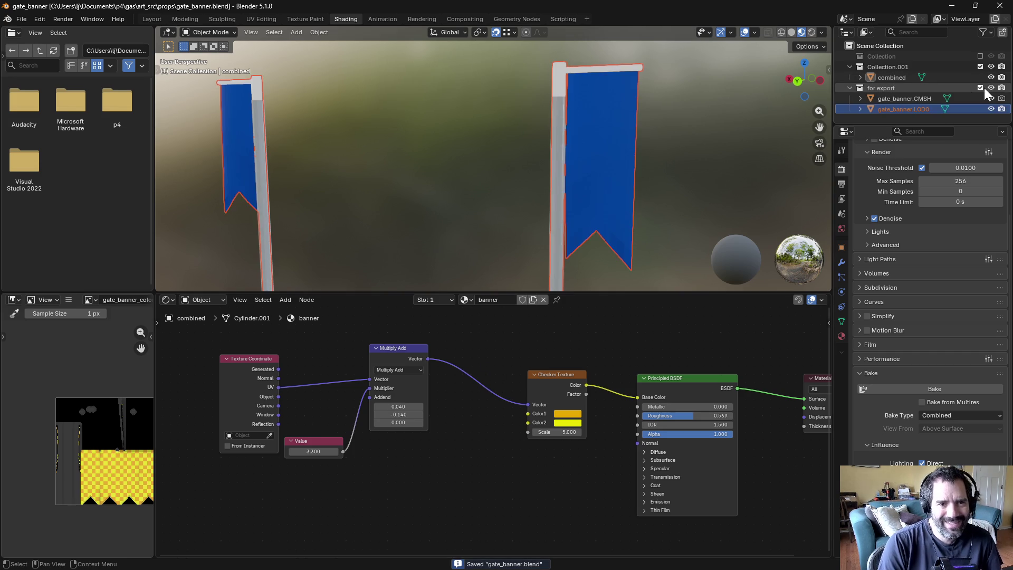
click(900, 79)
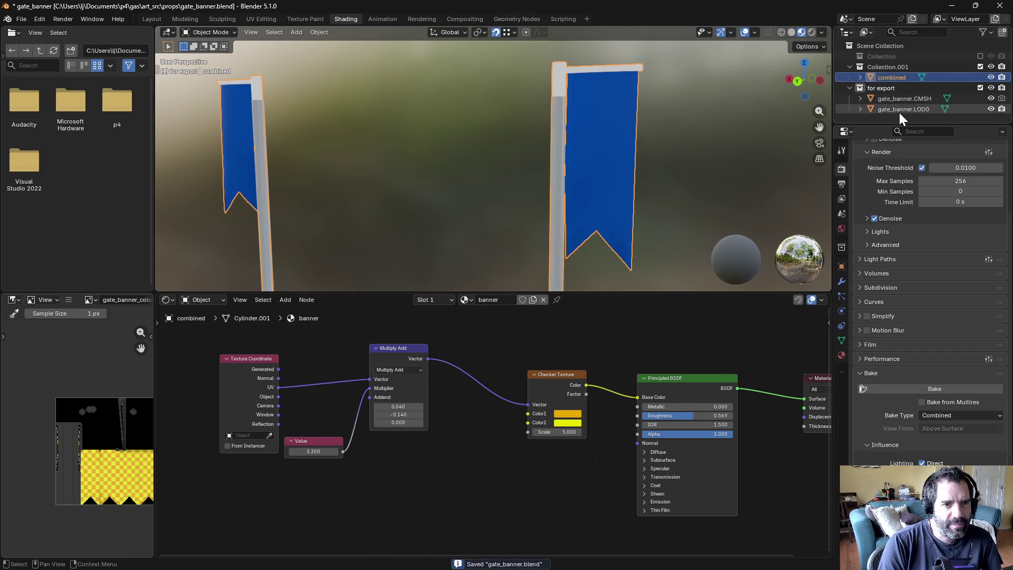
ctrl+click(900, 109)
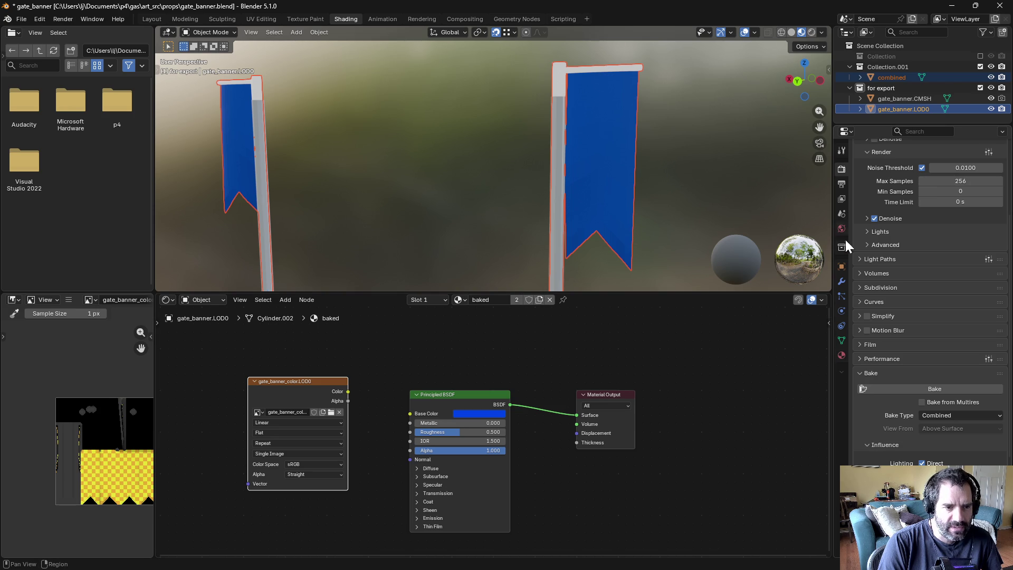
click(907, 392)
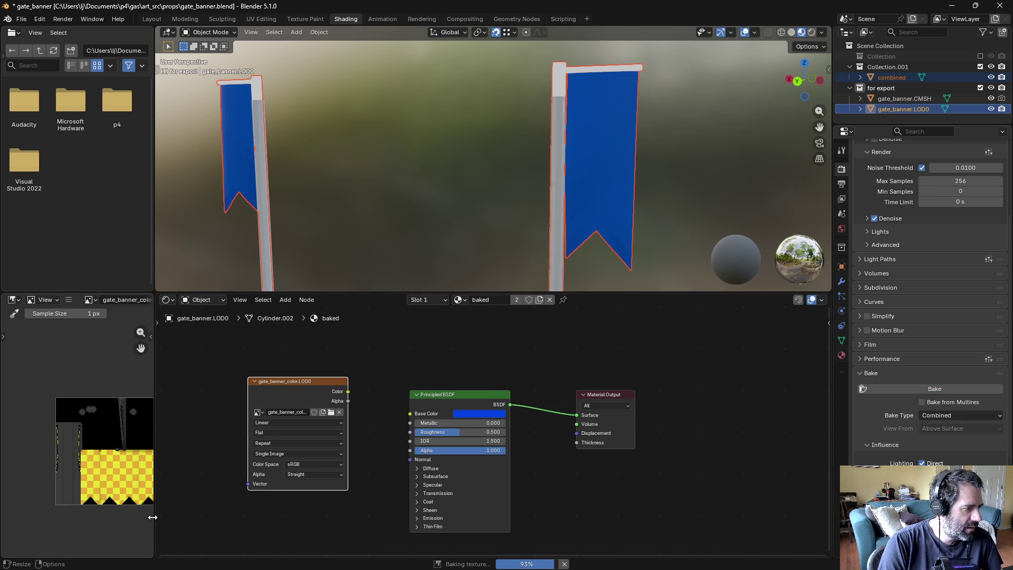
Step: Save the baked LOD0 image and gate_banner.blend, then inspect both banners in Unity
click(69, 300)
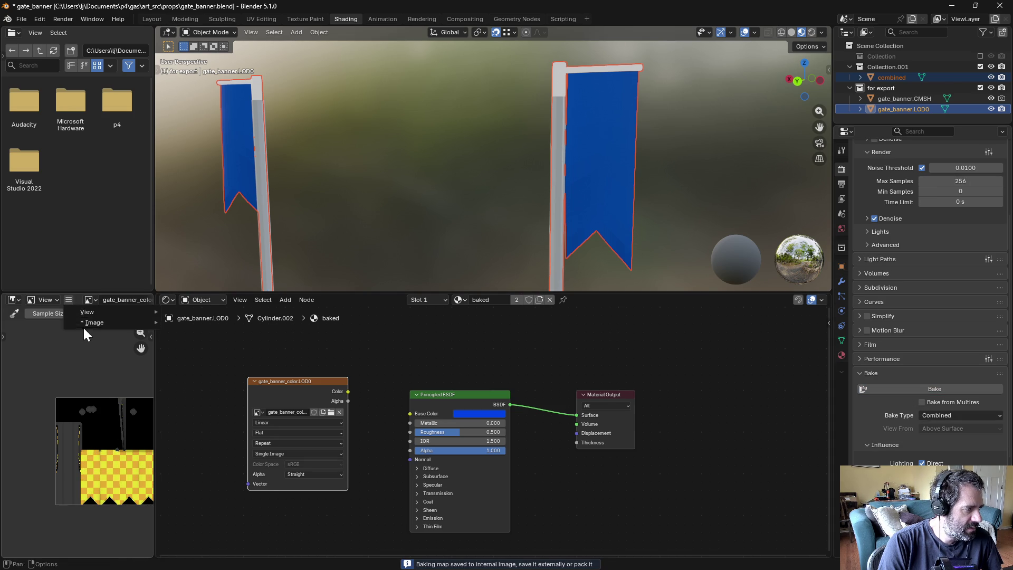
mouse_move(95, 323)
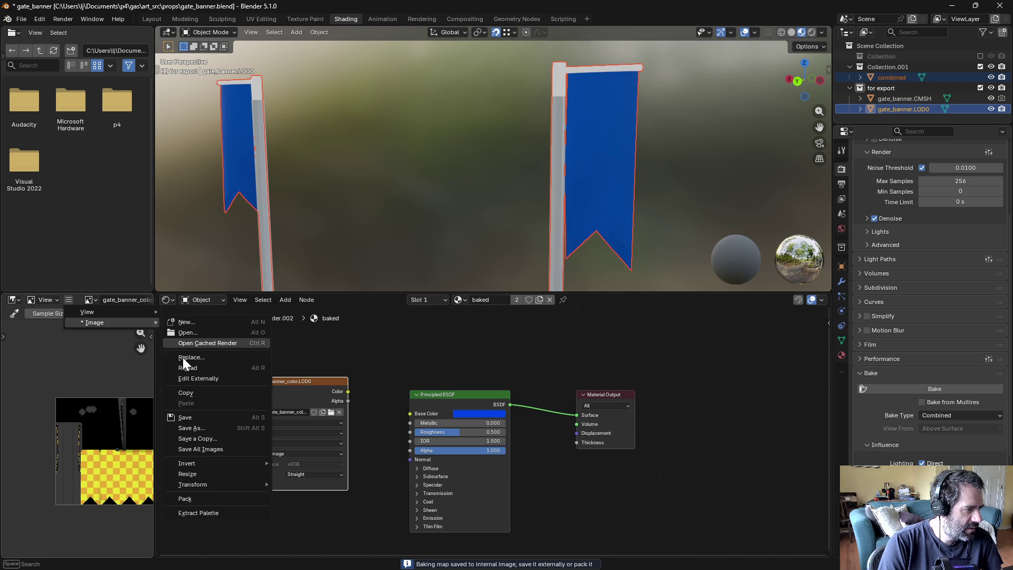
click(188, 418)
key(ctrl+s)
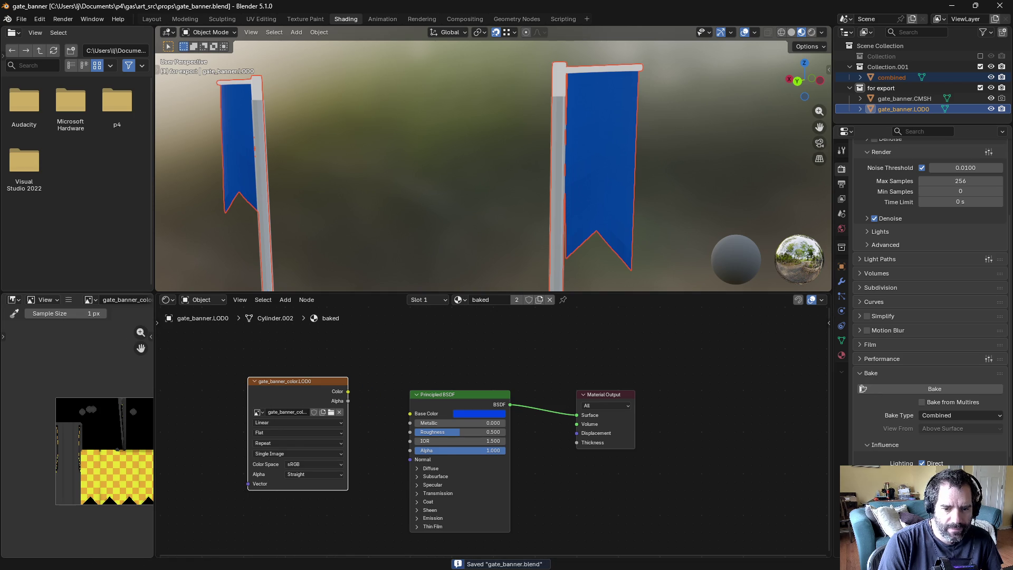
key(alt+Tab)
mouse_move(352, 196)
alt+mouse_down()
mouse_move(496, 239)
mouse_move(629, 234)
mouse_move(420, 201)
mouse_move(37, 183)
mouse_move(955, 178)
mouse_move(825, 168)
alt+mouse_up()
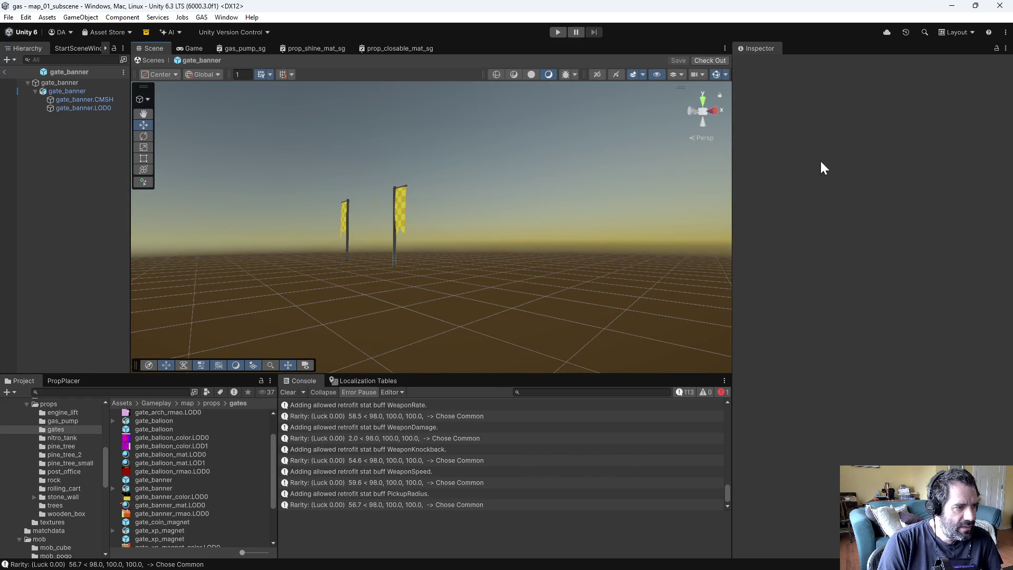
click(558, 33)
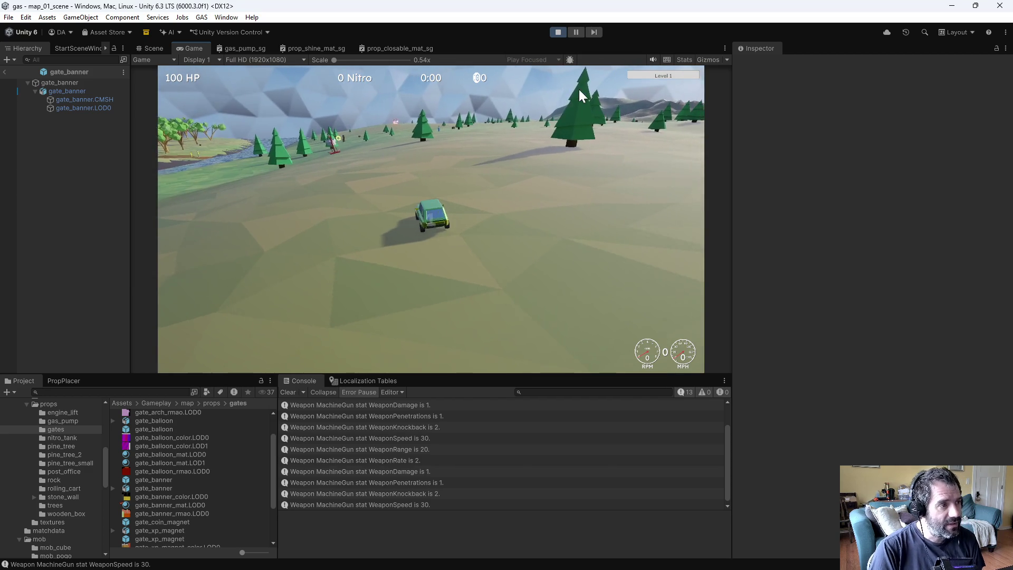
key(w)
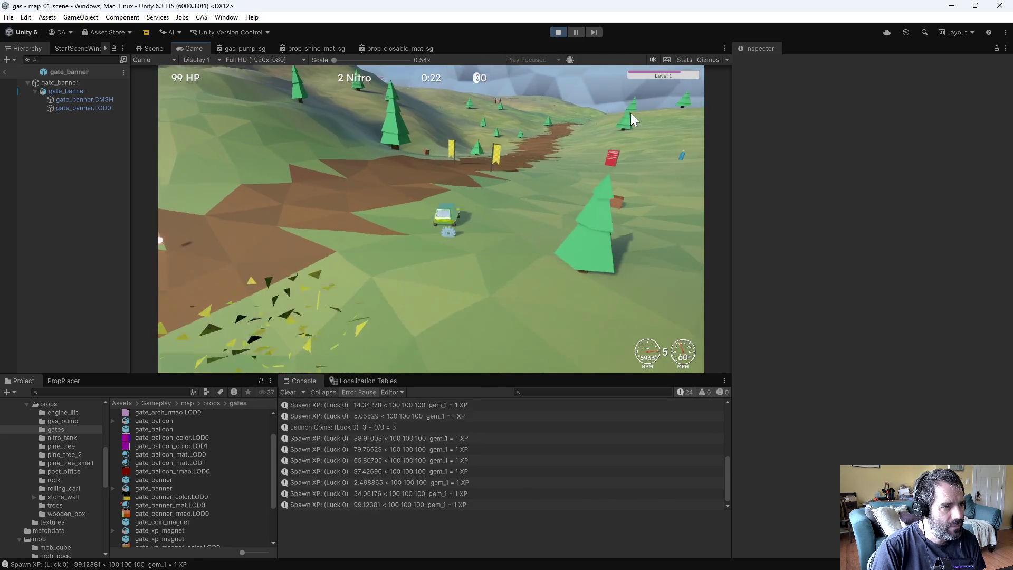
drag(607, 90, 431, 182)
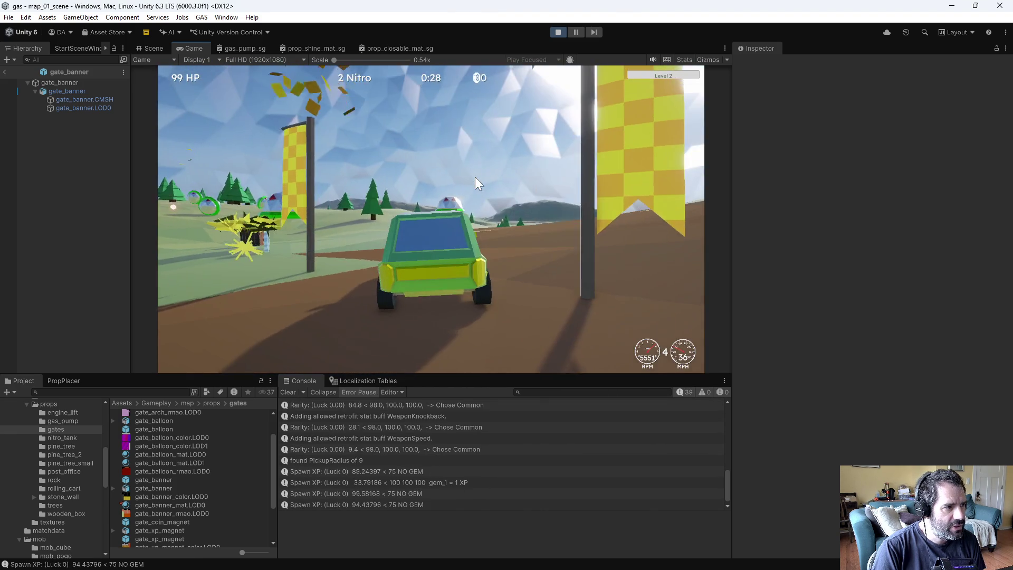
click(556, 30)
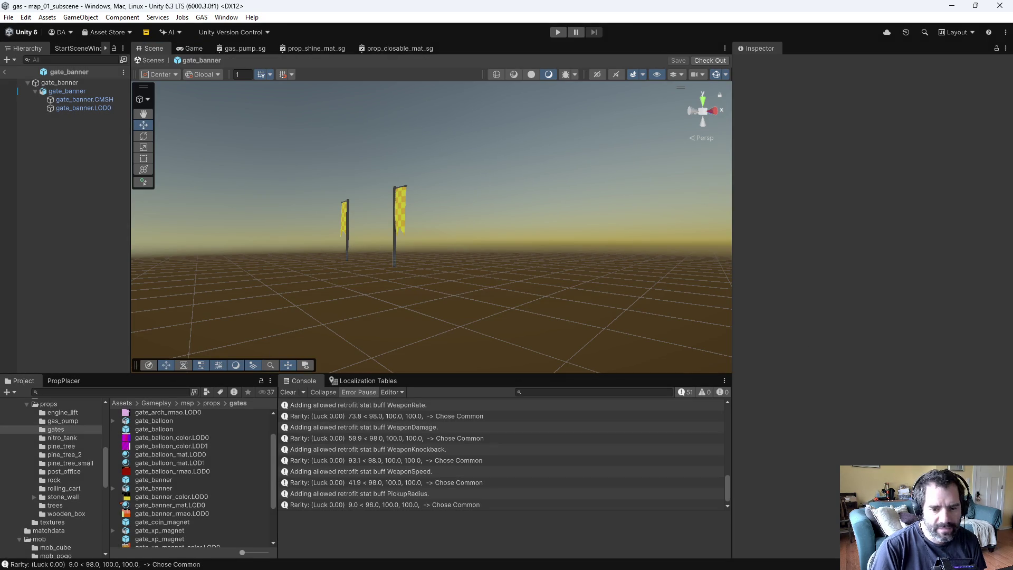
key(alt+Tab)
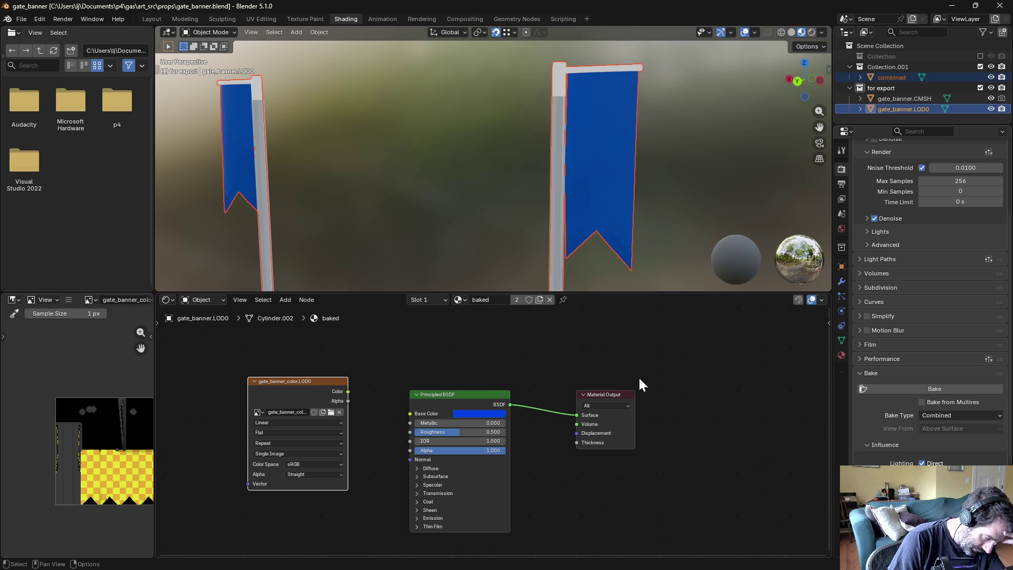
Step: Run Reconcile Offline Work on the workspace root, saving gate_banner.blend in Blender meanwhile
key(alt+Tab)
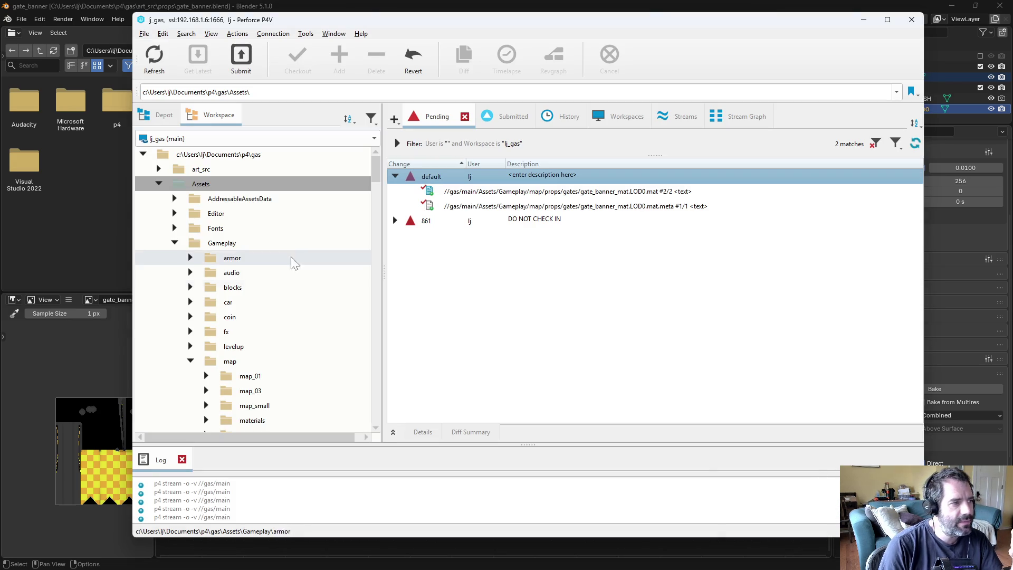
right_click(220, 159)
click(253, 142)
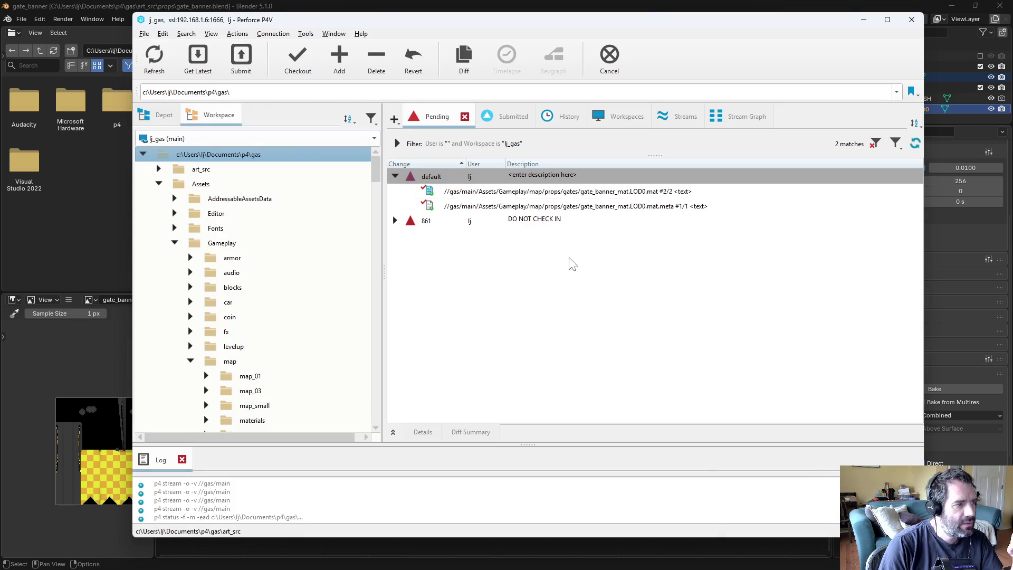
key(alt+Tab)
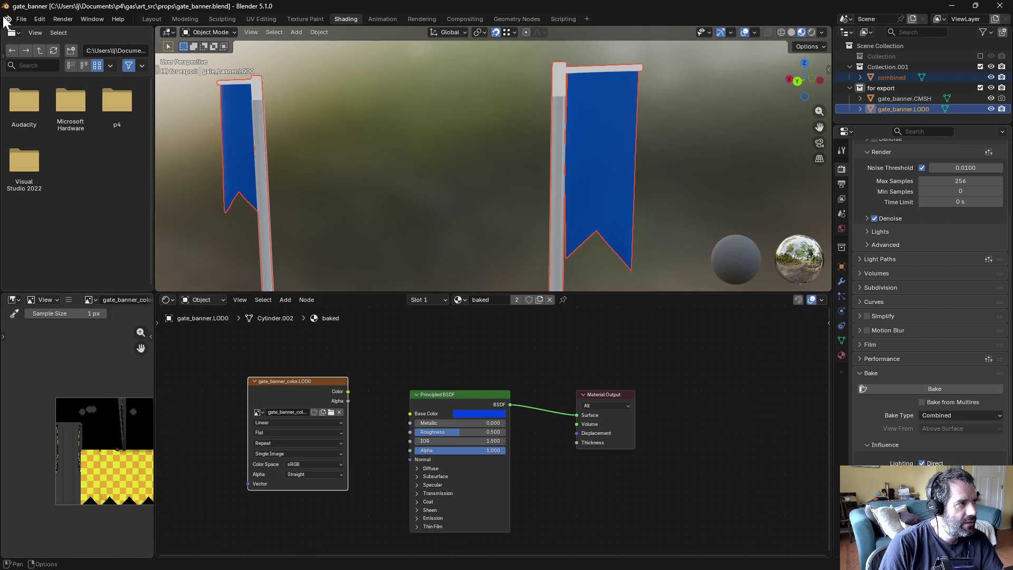
key(ctrl+s)
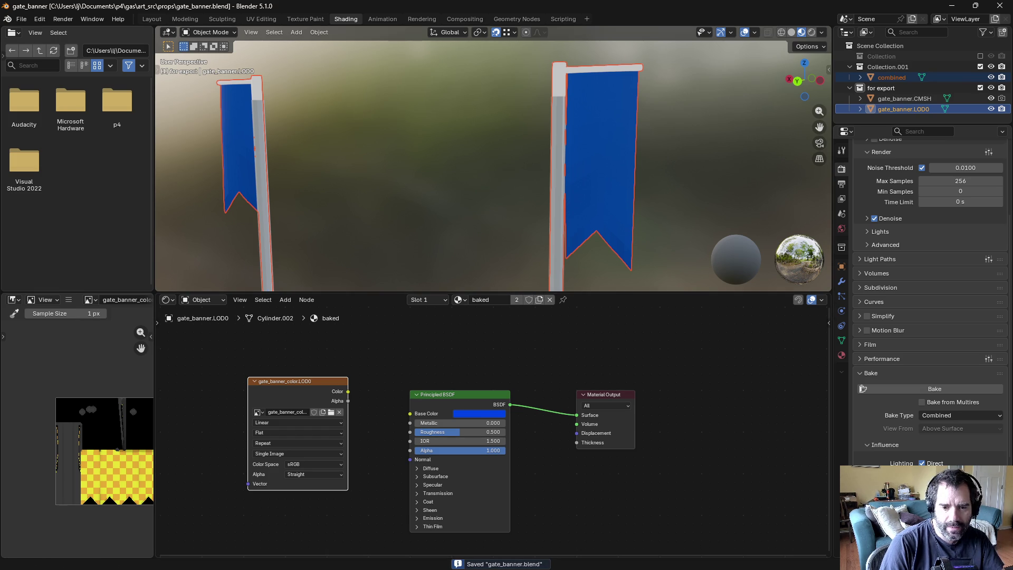
key(alt+Tab)
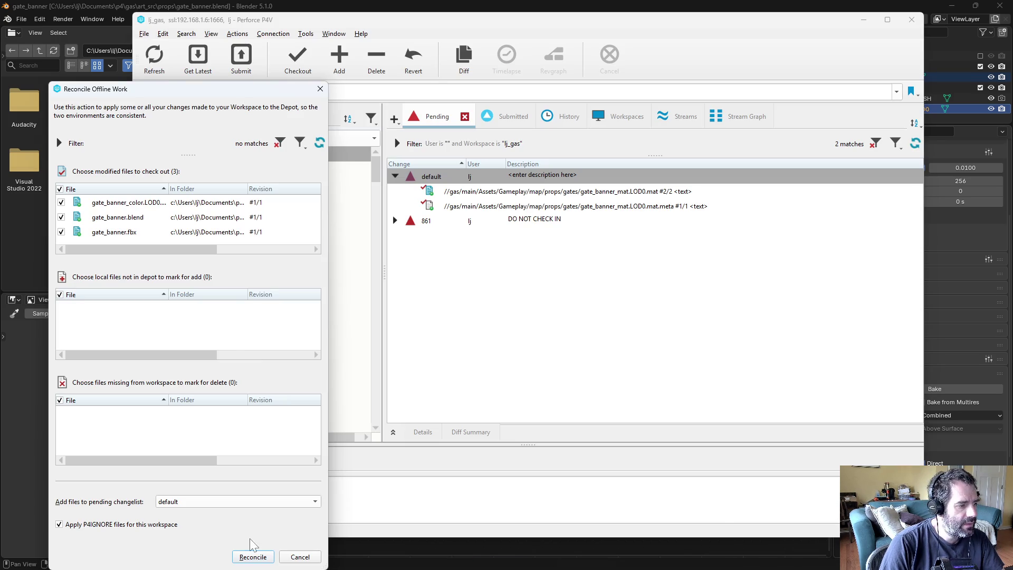
Step: Add the changed blend, png and fbx files to the default changelist
click(253, 558)
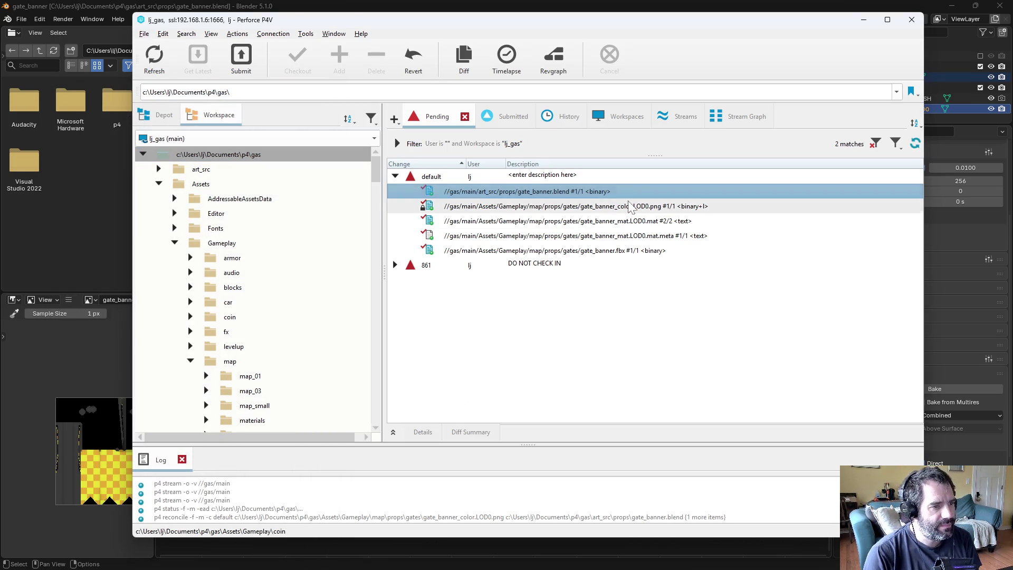
click(586, 221)
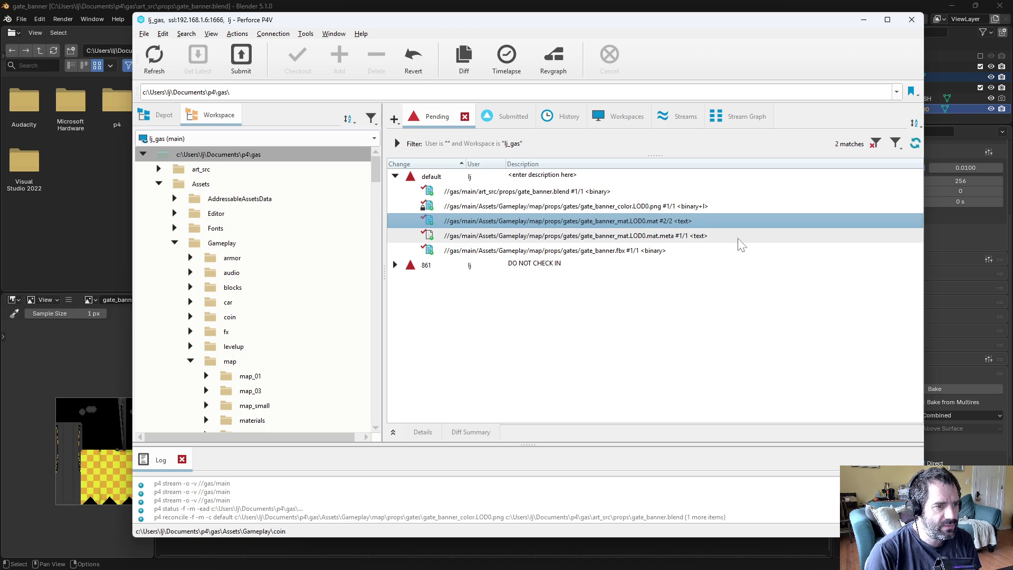
click(585, 336)
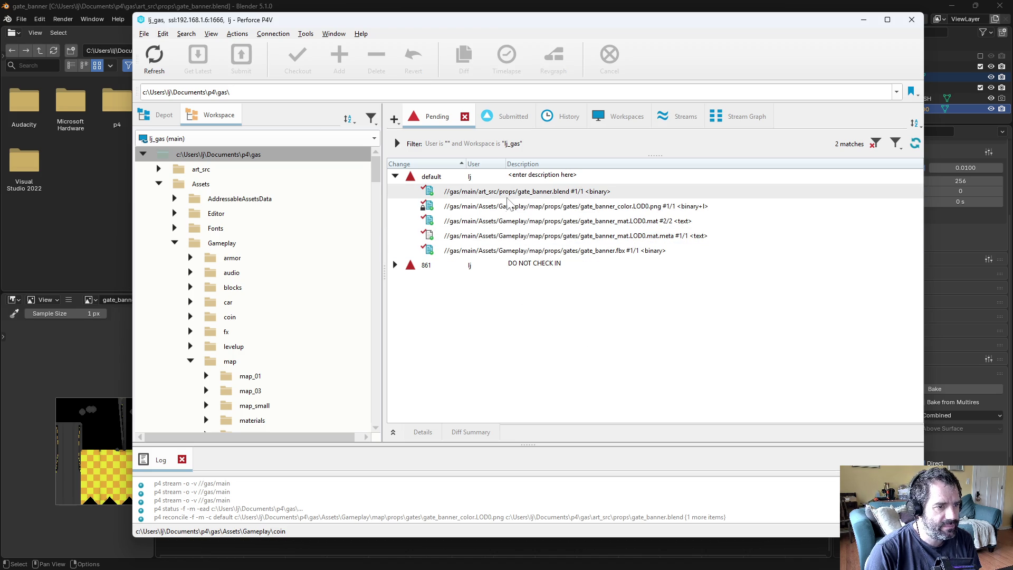
click(501, 221)
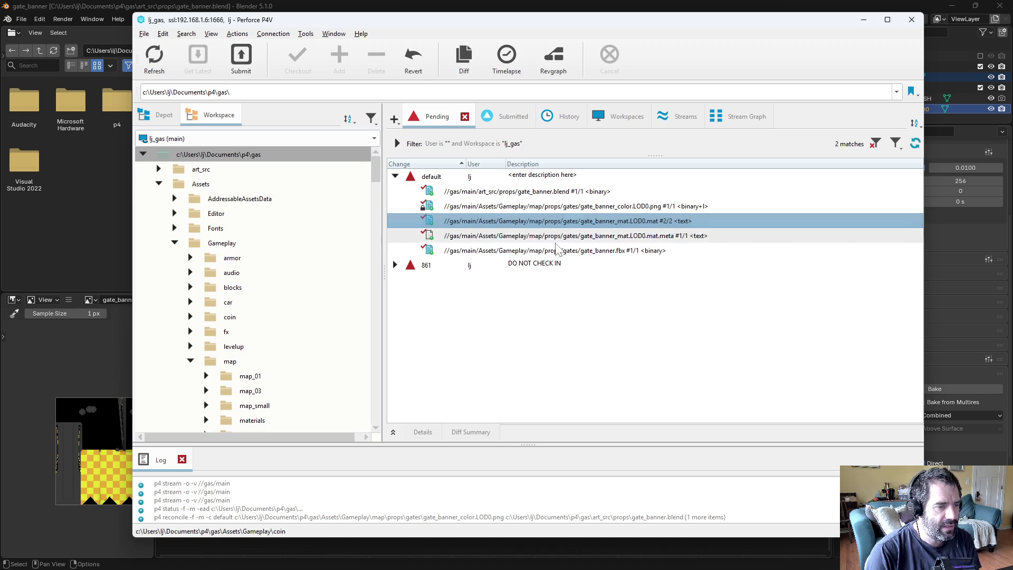
click(396, 265)
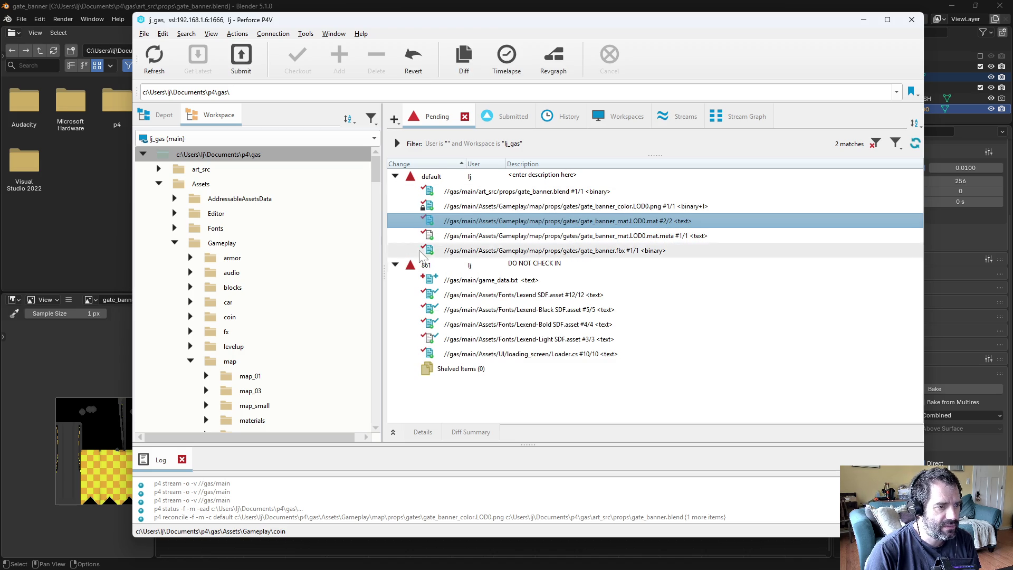
Step: Start submitting the default changelist with a description beginning 'tweaked gate'
right_click(485, 179)
click(506, 186)
text(tw)
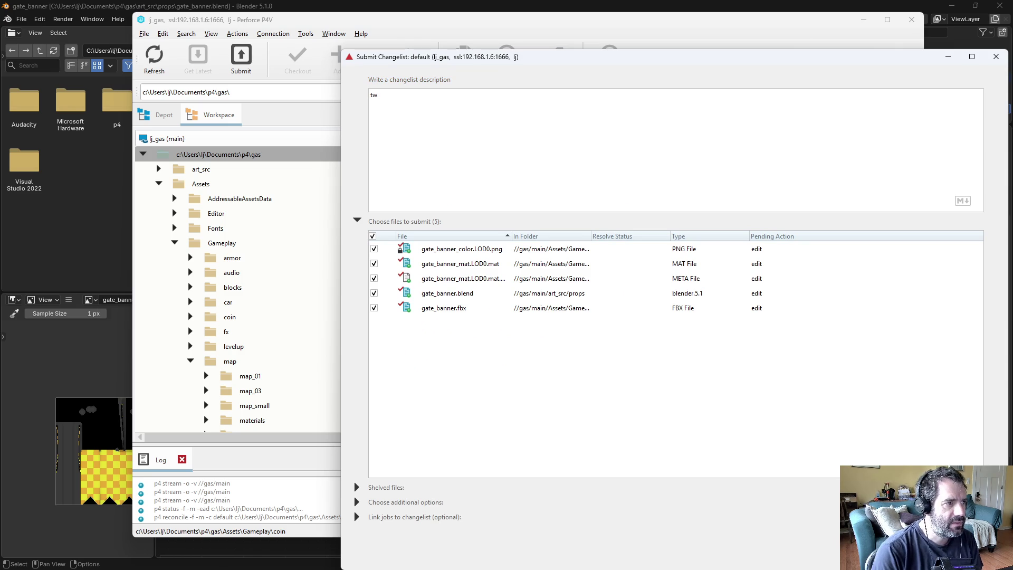
text(eaked gate )
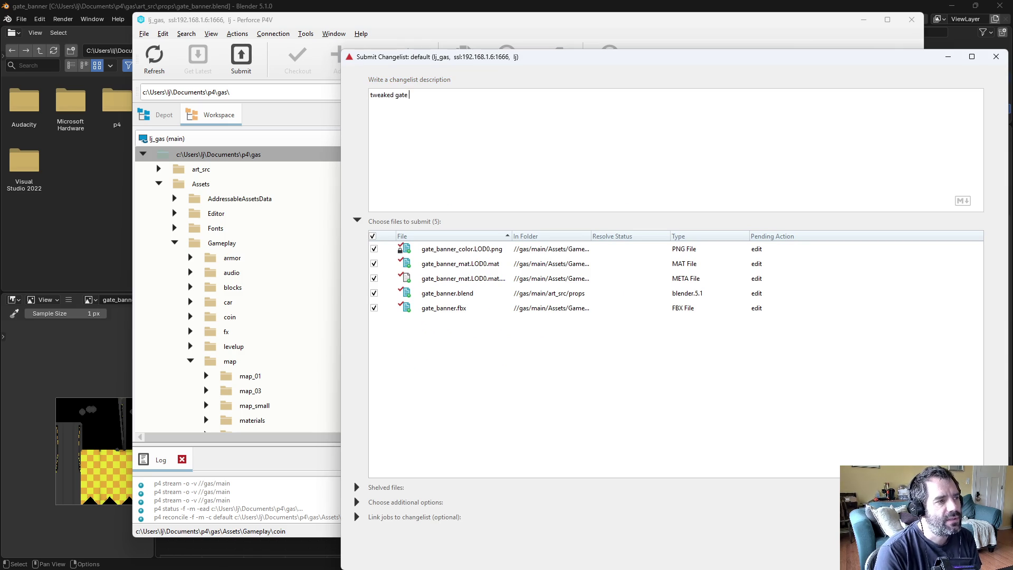
Step: Describe the change as texture, simpler collision and emissive-for-visibility tweaks, and submit it
key(BackSpace)
key(BackSpace)
key(BackSpace)
key(BackSpace)
key(BackSpace)
text(banner gate t)
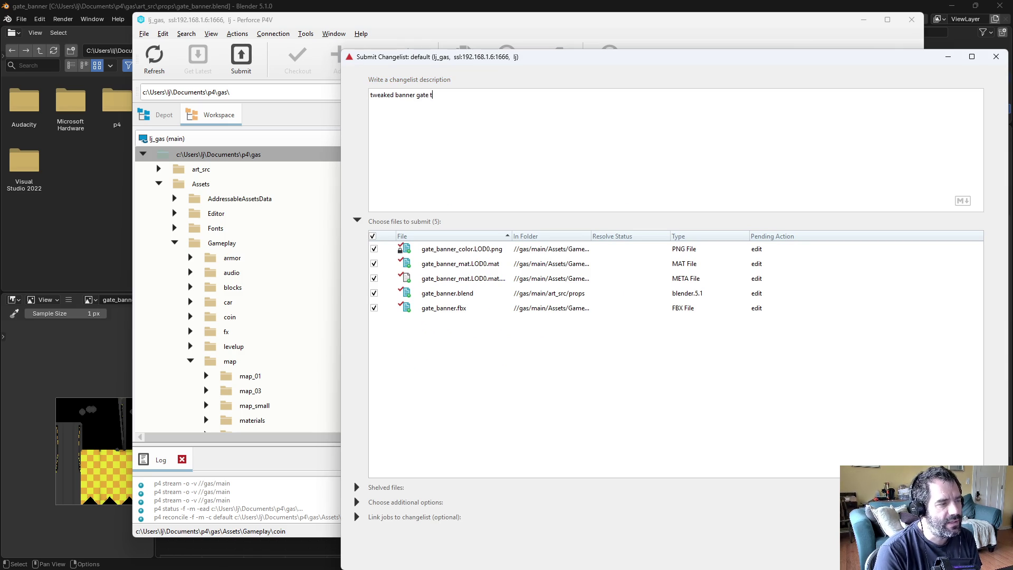
text(o have a little texture,)
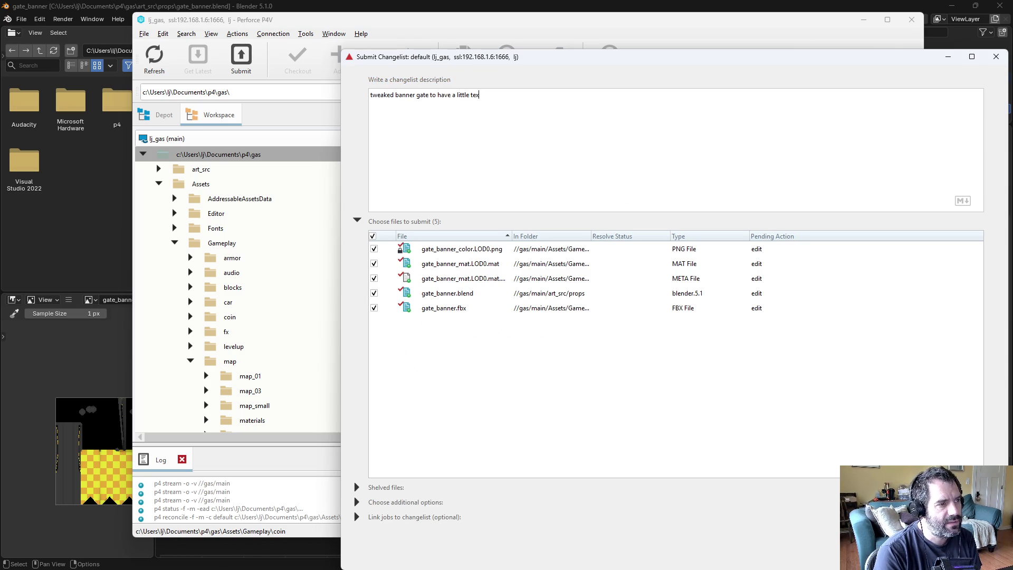
key(BackSpace)
key(BackSpace)
text(sio)
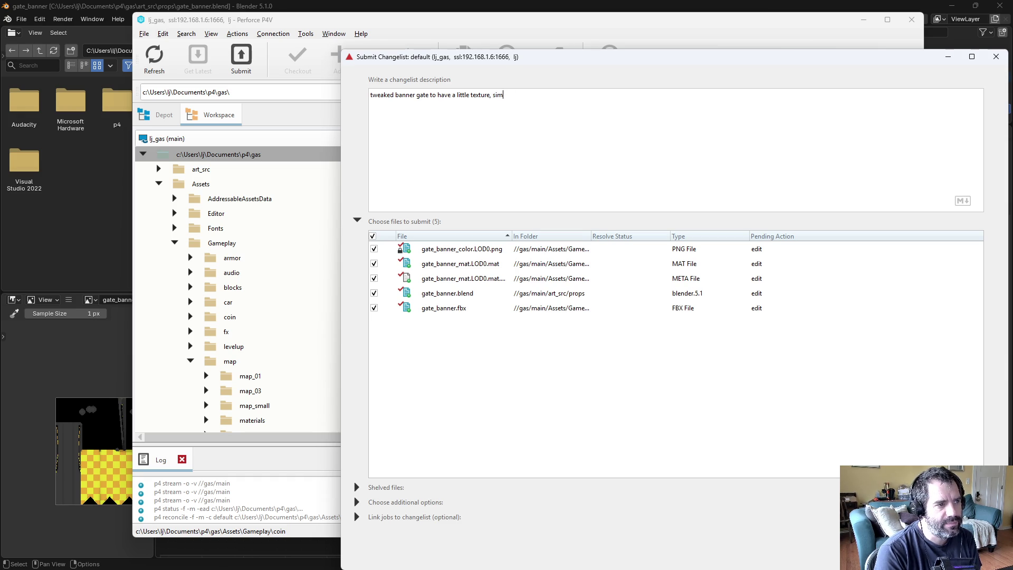
text(p)
text(ler co)
text(llisio)
text(and added)
key(BackSpace)
key(BackSpace)
key(BackSpace)
text(made it emissive for v)
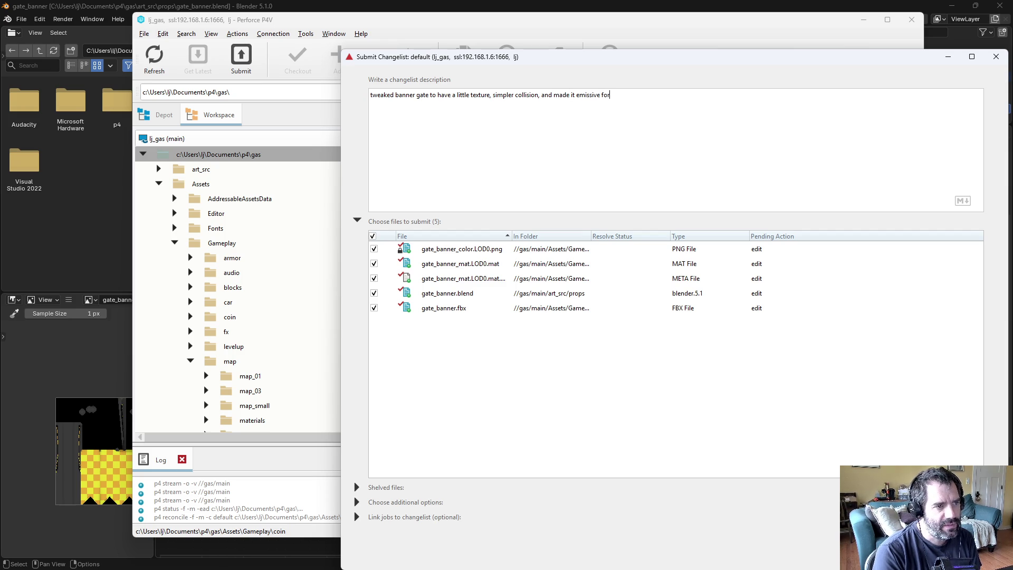
text(isibility)
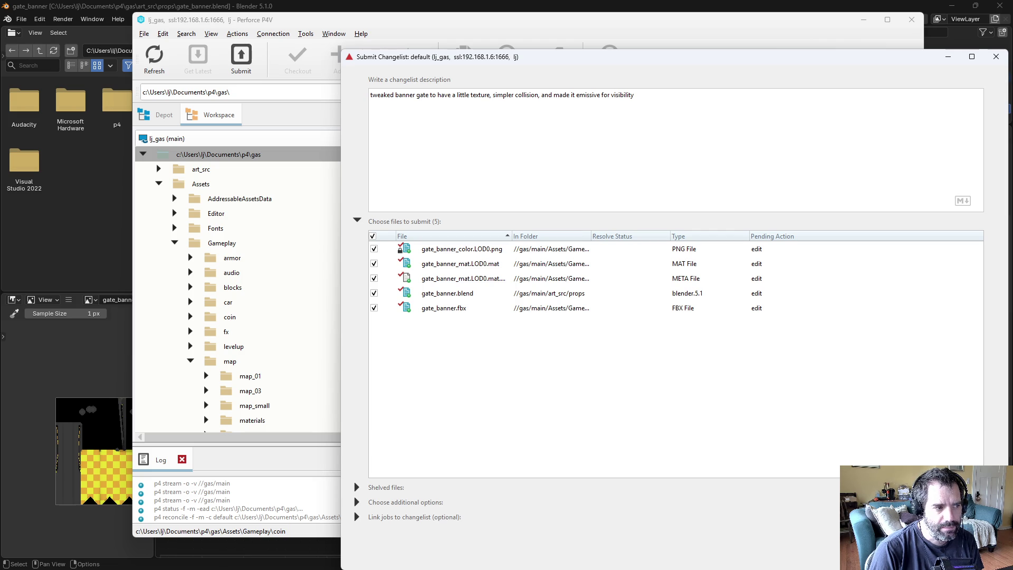
click(912, 554)
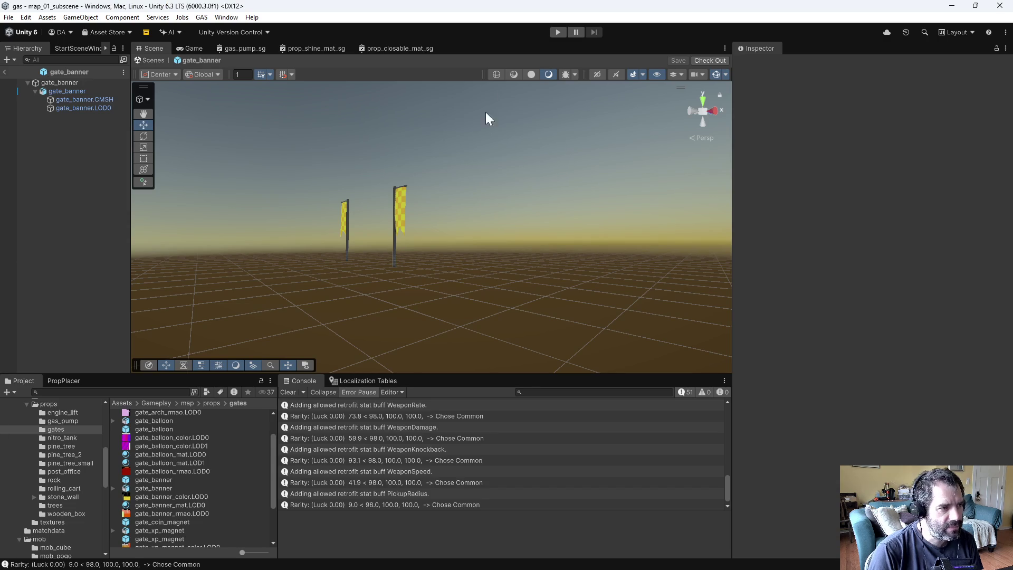
Step: Play the Unity game again and drive the car forward with W
click(562, 31)
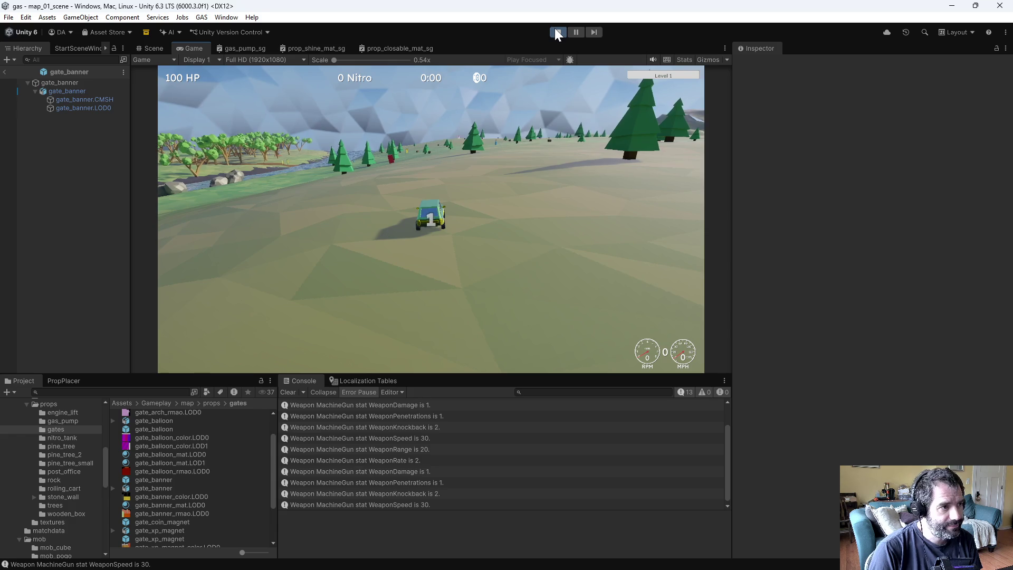
key(w)
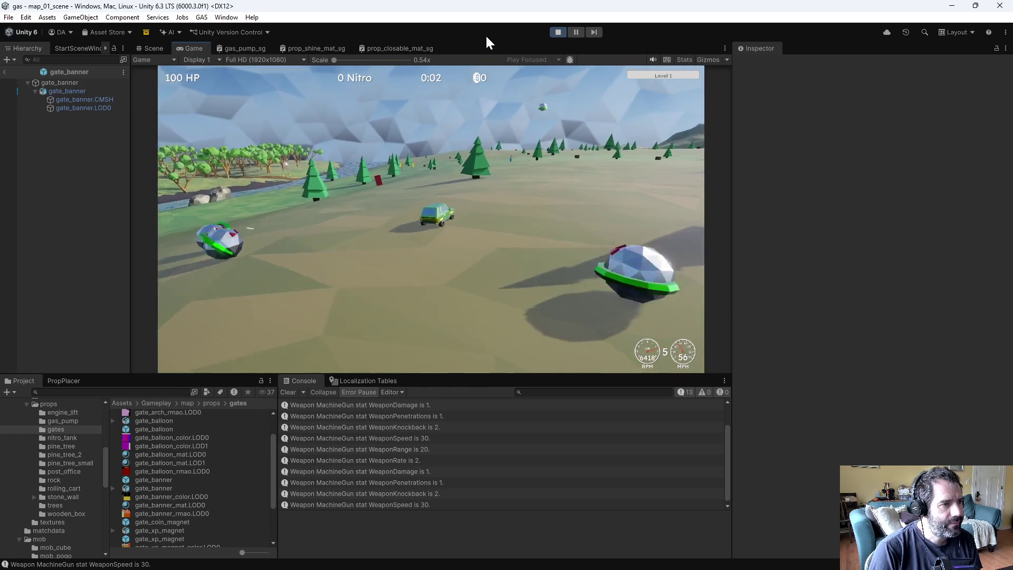
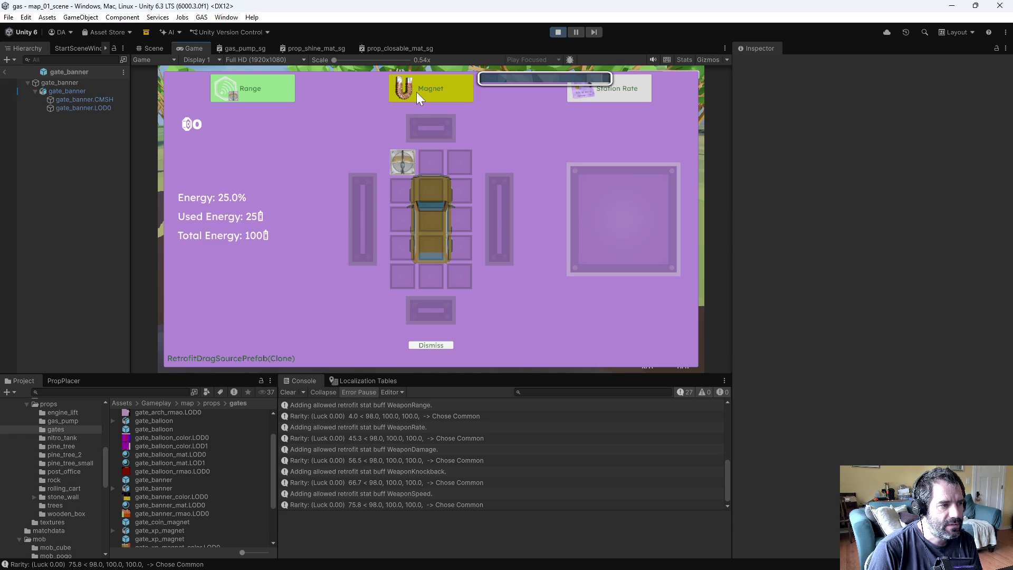
Step: Exit Play mode in Unity, briefly check UITransitionFade.cs in Emacs, then return
click(558, 31)
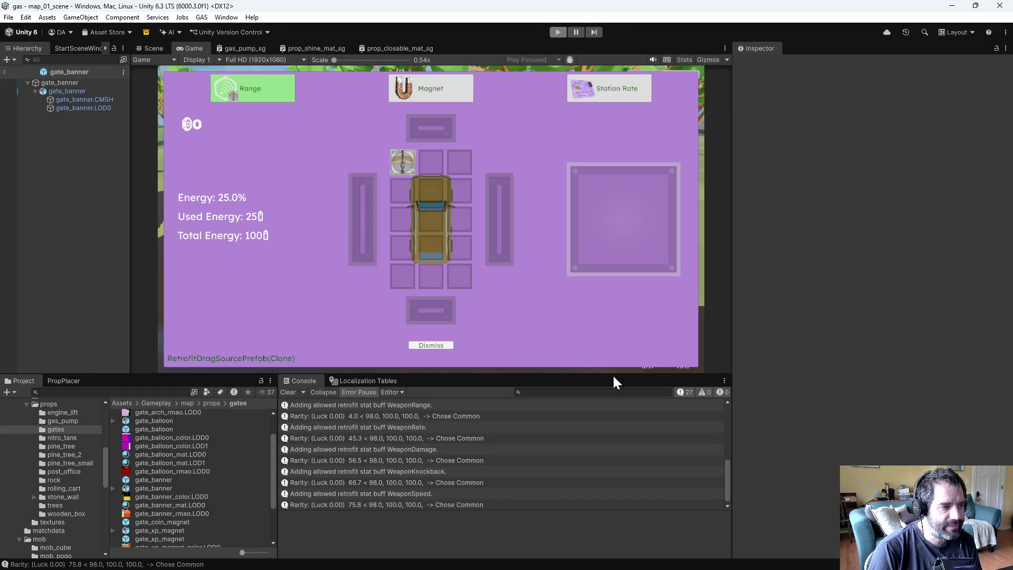
key(alt+Tab)
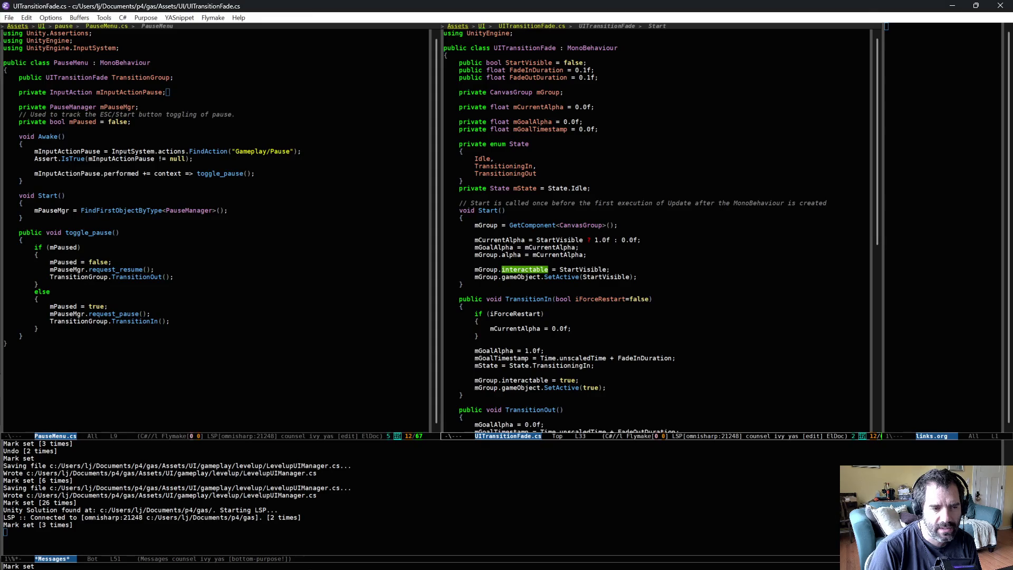
click(714, 295)
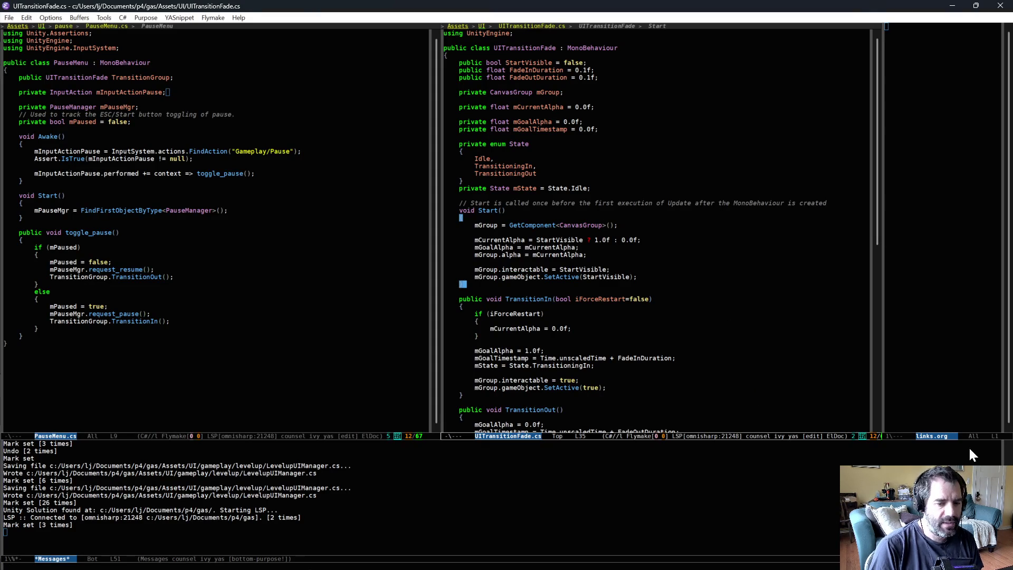
key(alt+Tab)
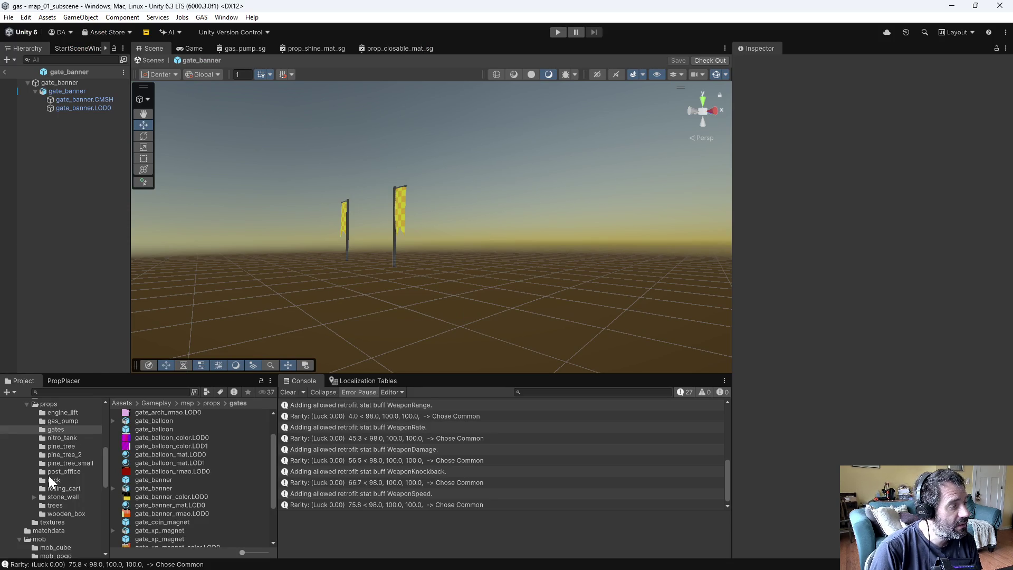
Step: Glance at the code editor, then open the UI tooltip_generators folder in the Project window
scroll(49, 476, up, 3)
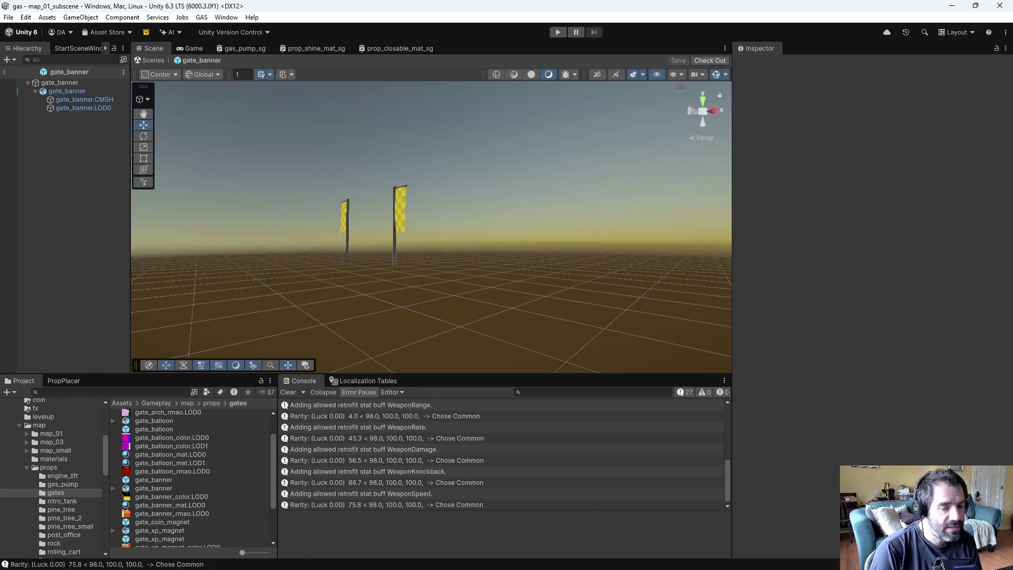
key(alt+Tab)
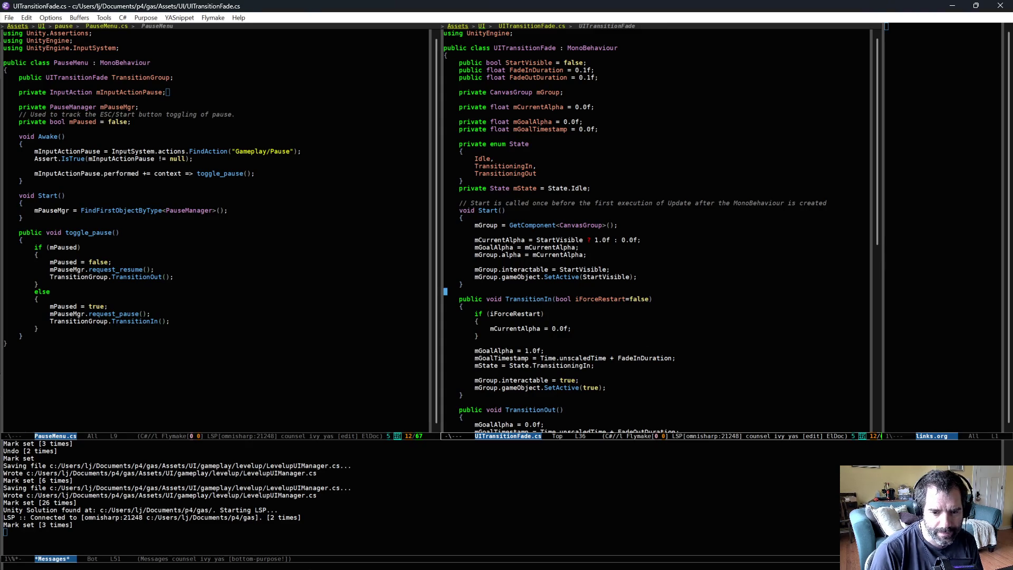
key(alt+Tab)
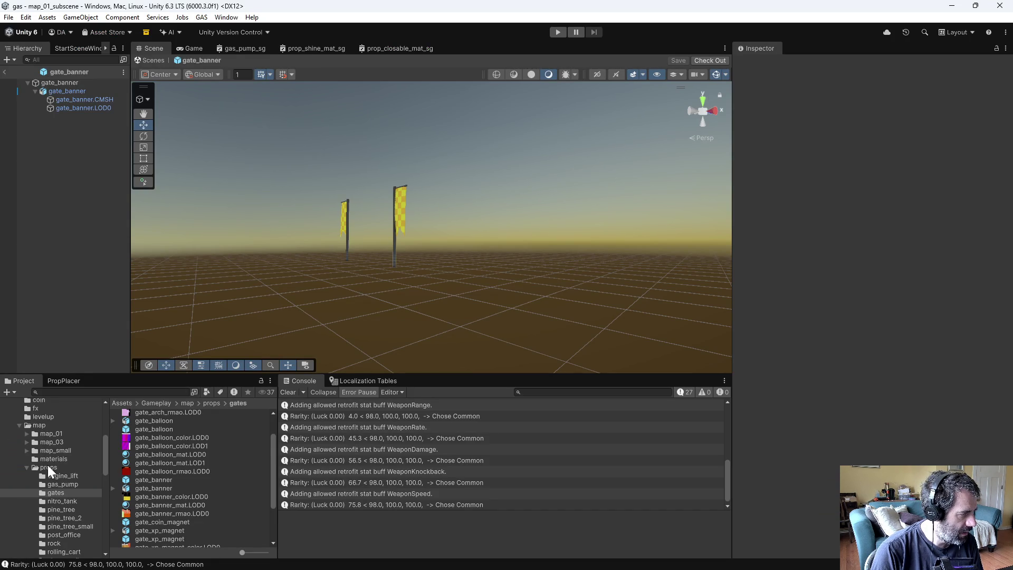
scroll(48, 464, down, 10)
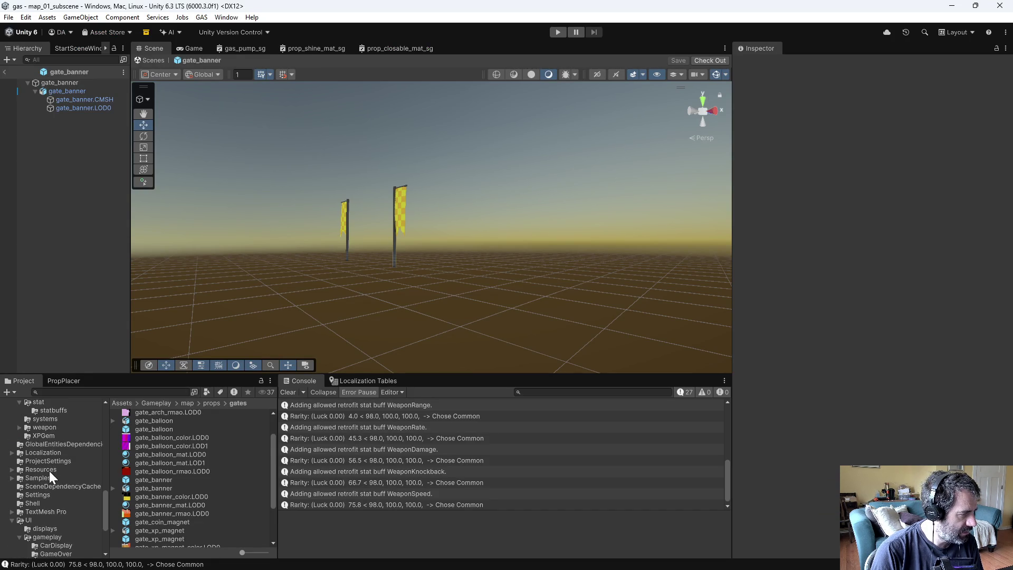
click(61, 548)
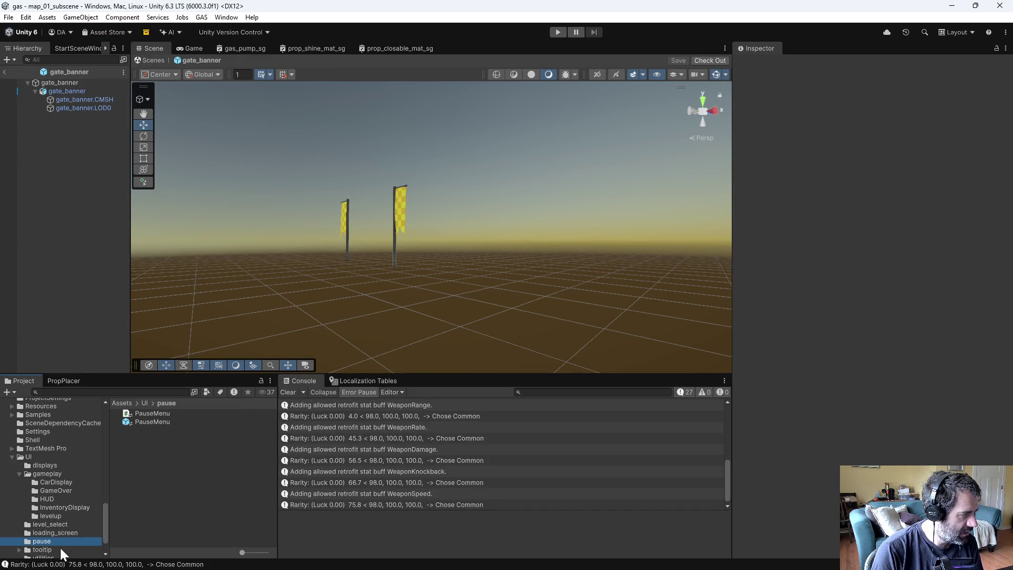
double_click(151, 414)
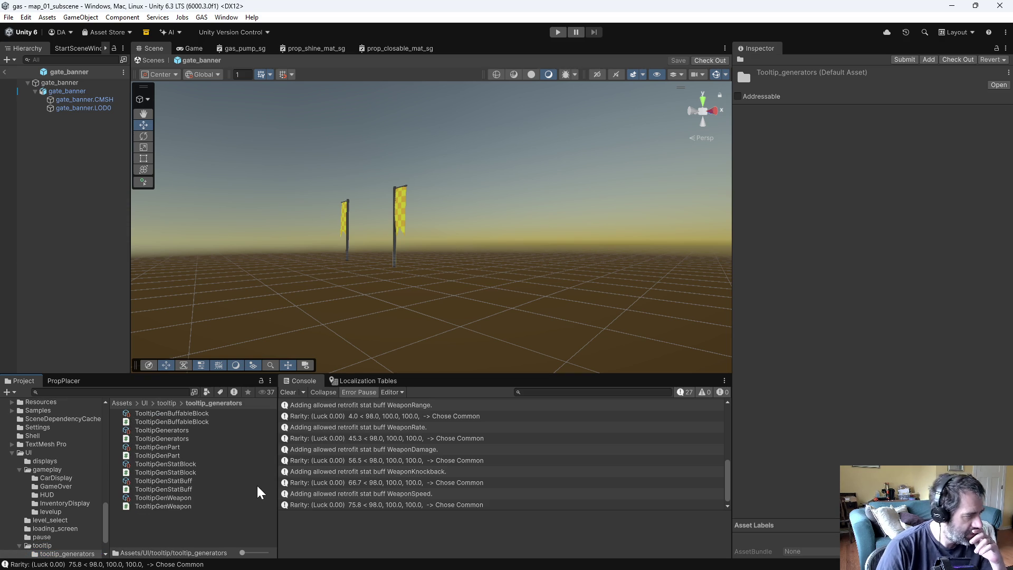
Step: Inspect the TooltipGenWeapon, StatBuff, StatBlock, Part and BuffableBlock generator assets
click(178, 498)
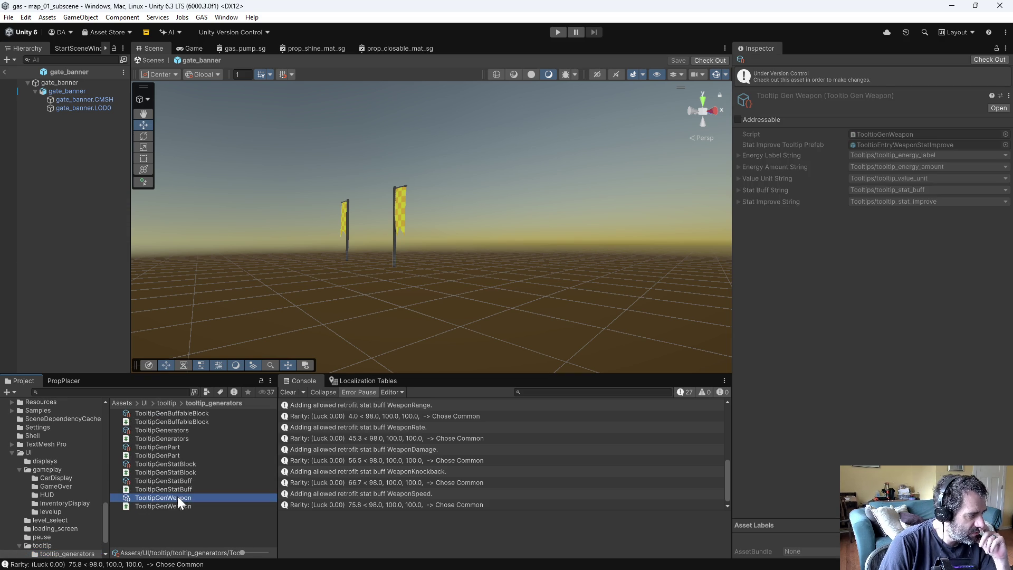
click(183, 481)
click(182, 464)
click(178, 450)
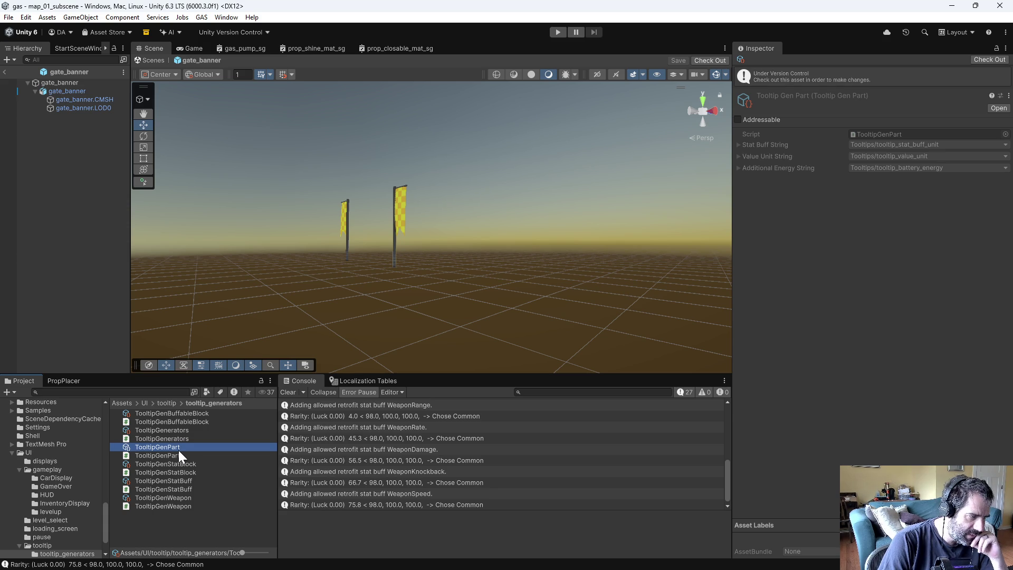
click(188, 413)
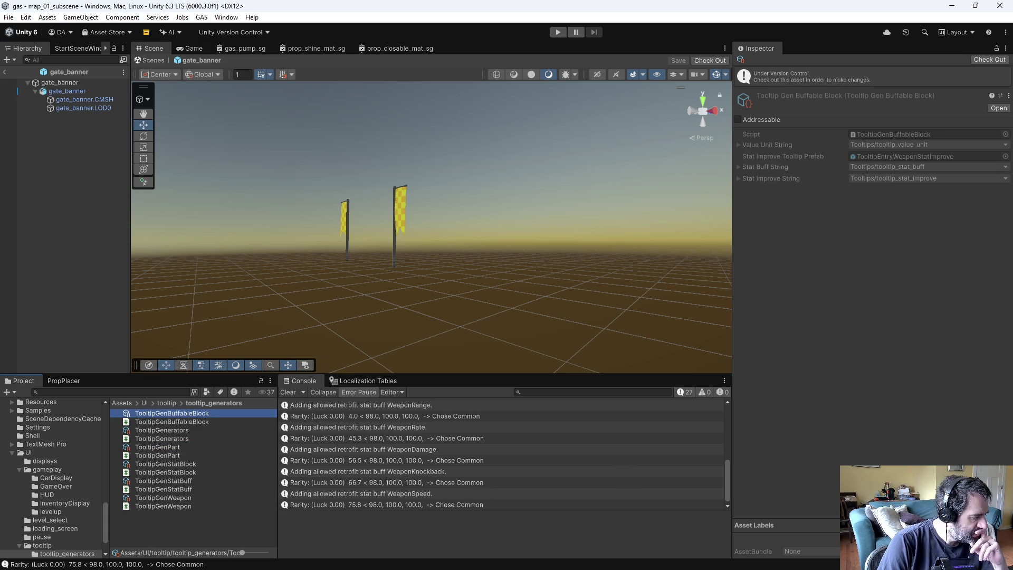
key(alt+Tab)
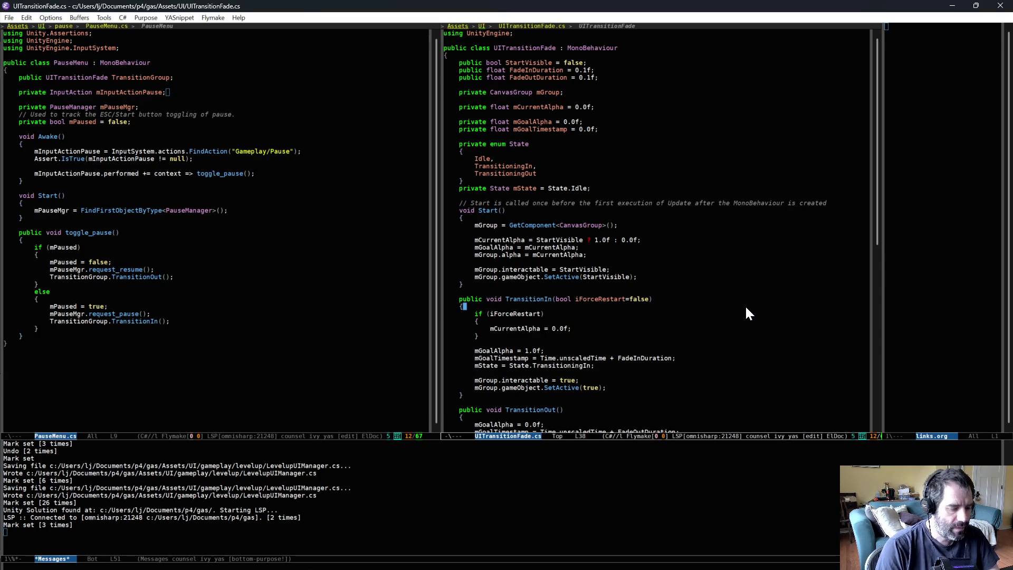
Step: Open TooltipGenBuffableBlock.cs via the file finder, read its generate_tooltip code, and return to Unity
key(ctrl+x)
key(ctrl+f)
text(tooltipgenbuffable)
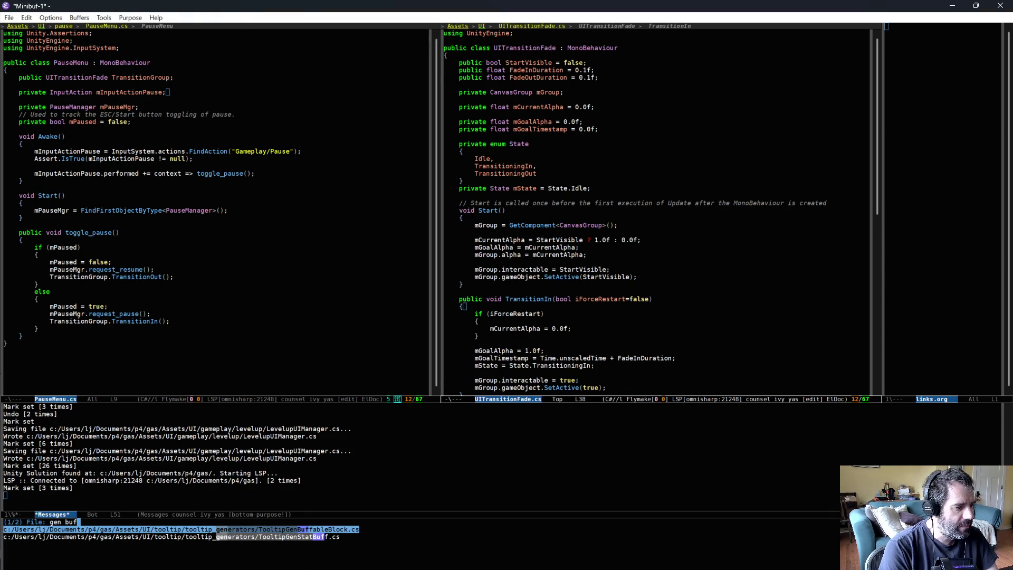
key(Return)
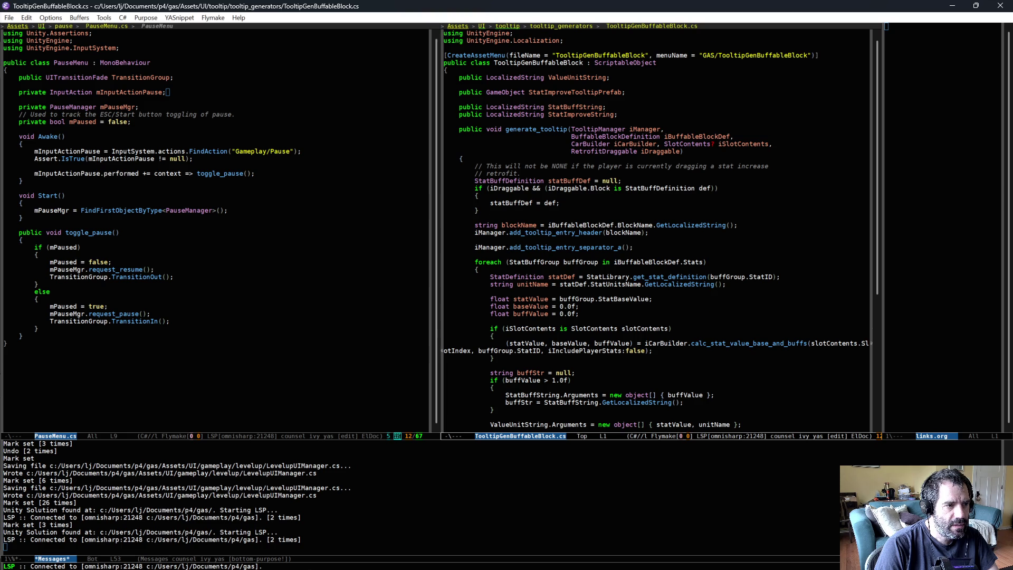
scroll(594, 216, down, 1)
scroll(593, 221, down, 1)
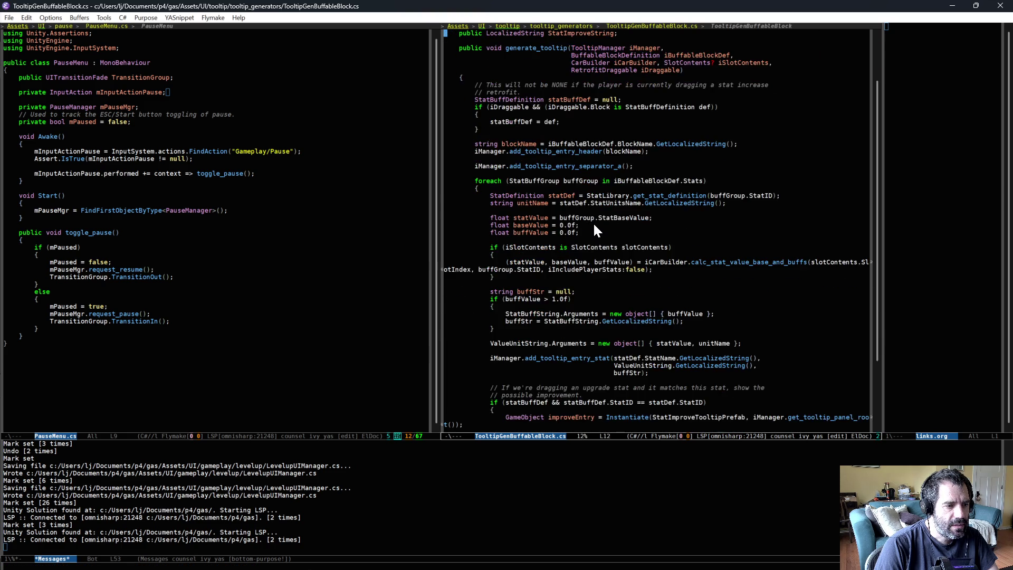
scroll(593, 222, down, 3)
key(alt+Tab)
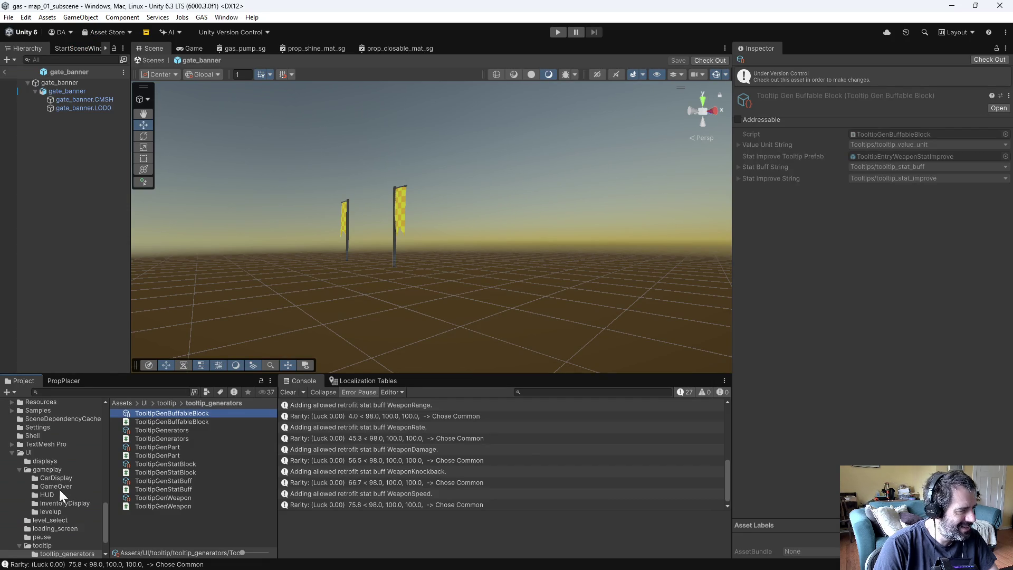
scroll(59, 464, up, 3)
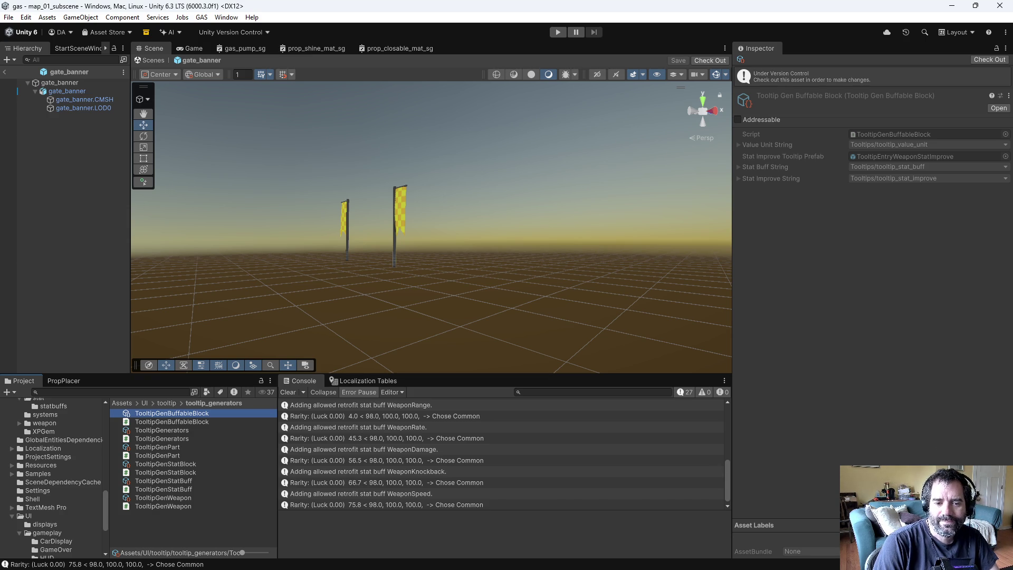
Step: Clear the selection and collapse the map, audio and car folders in the Project tree
click(68, 248)
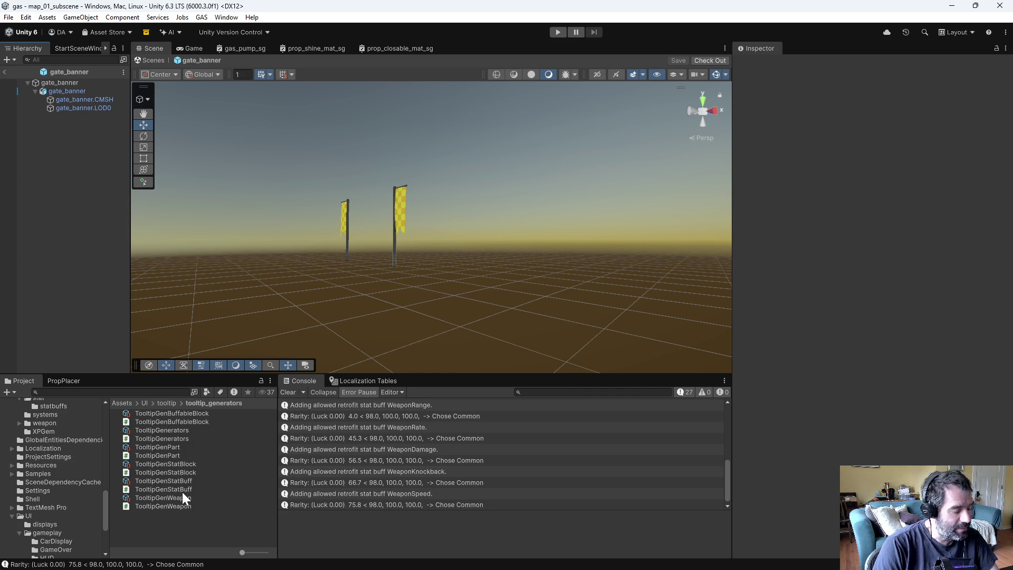
scroll(80, 489, up, 10)
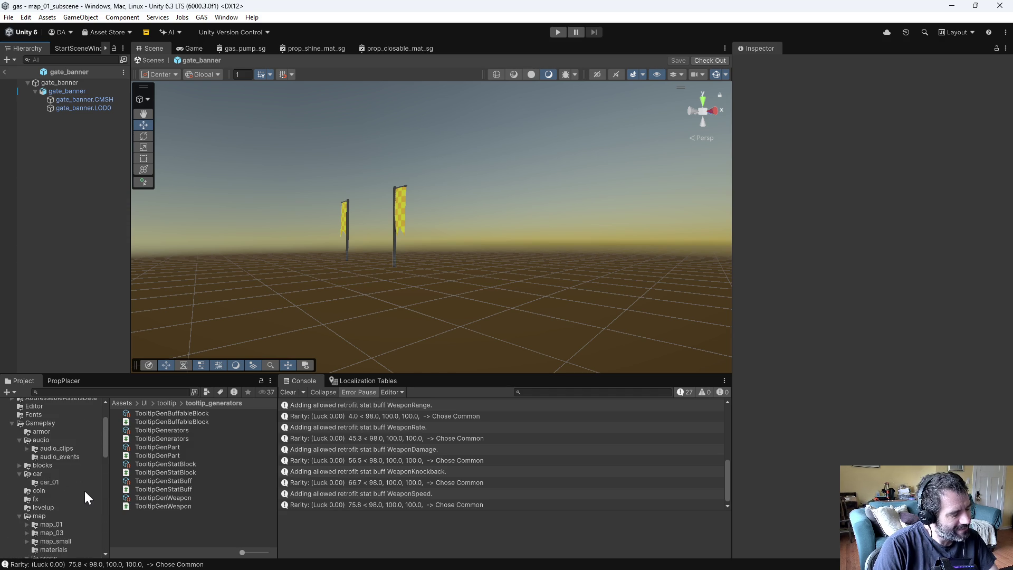
click(18, 515)
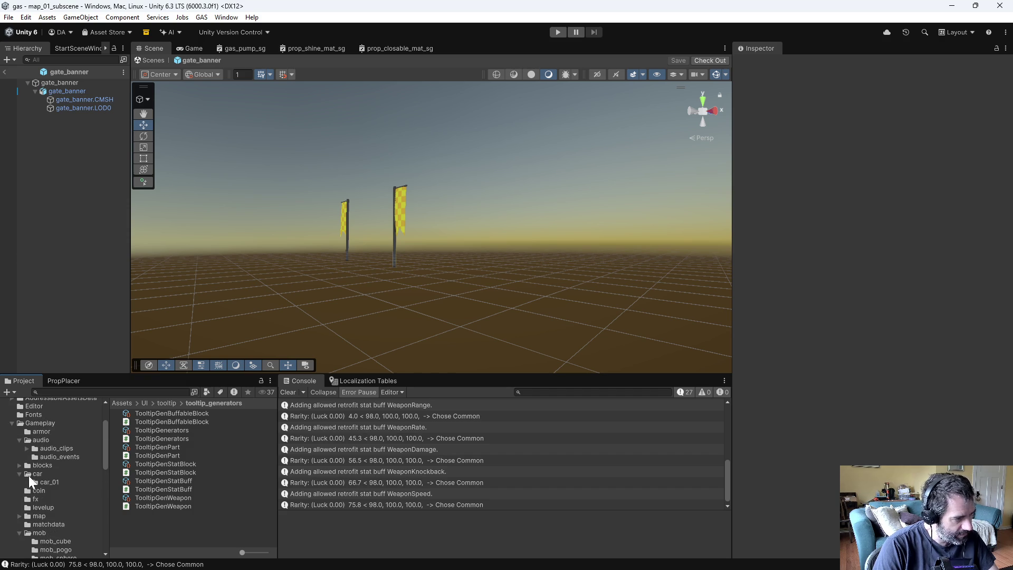
click(15, 439)
click(17, 439)
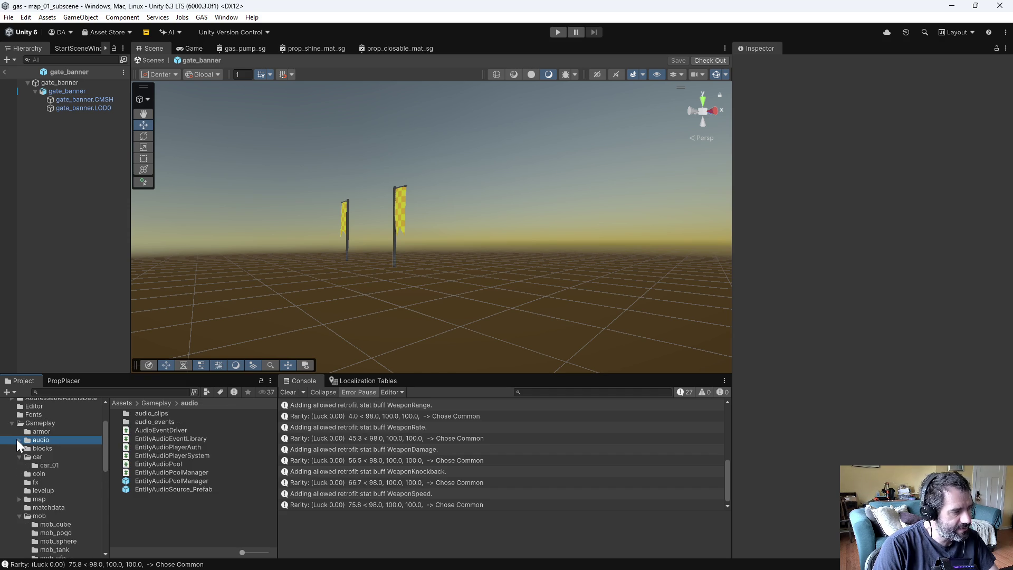
click(20, 456)
scroll(45, 504, down, 5)
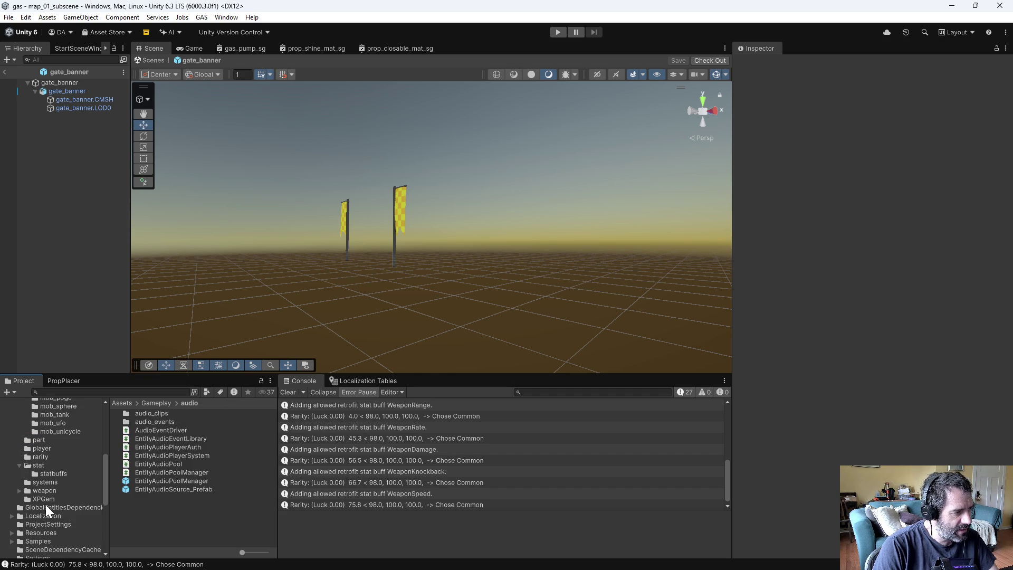
scroll(46, 485, up, 5)
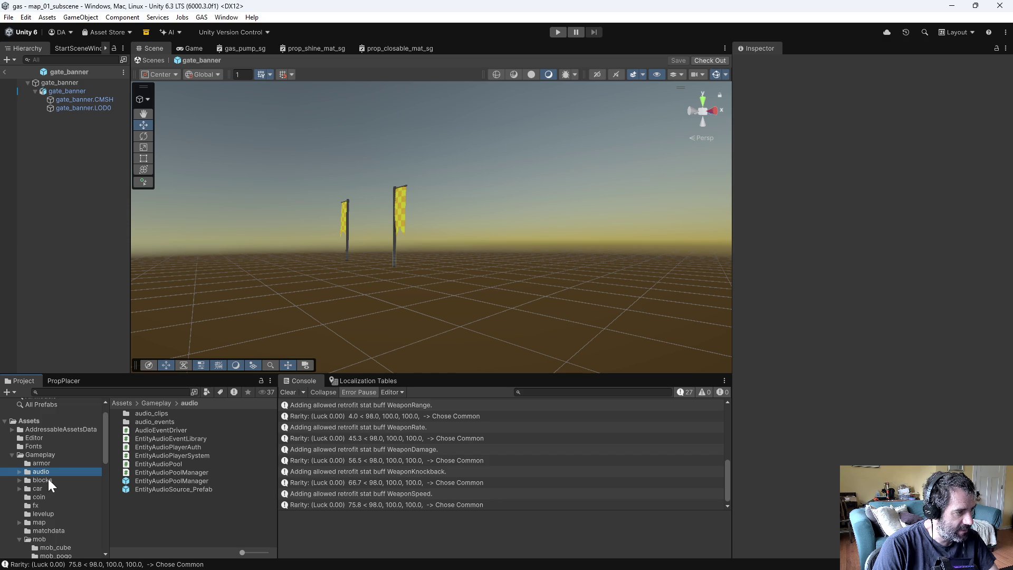
Step: Open Gameplay > blocks and inspect BuffableBlockDefinition_Magnet's Pickup Radius stat
click(41, 480)
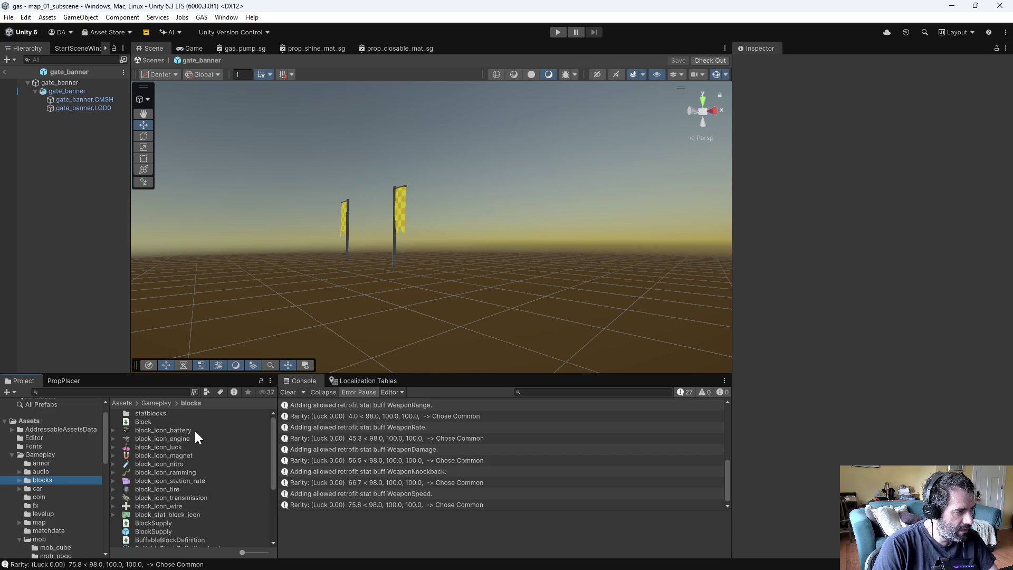
scroll(179, 513, down, 3)
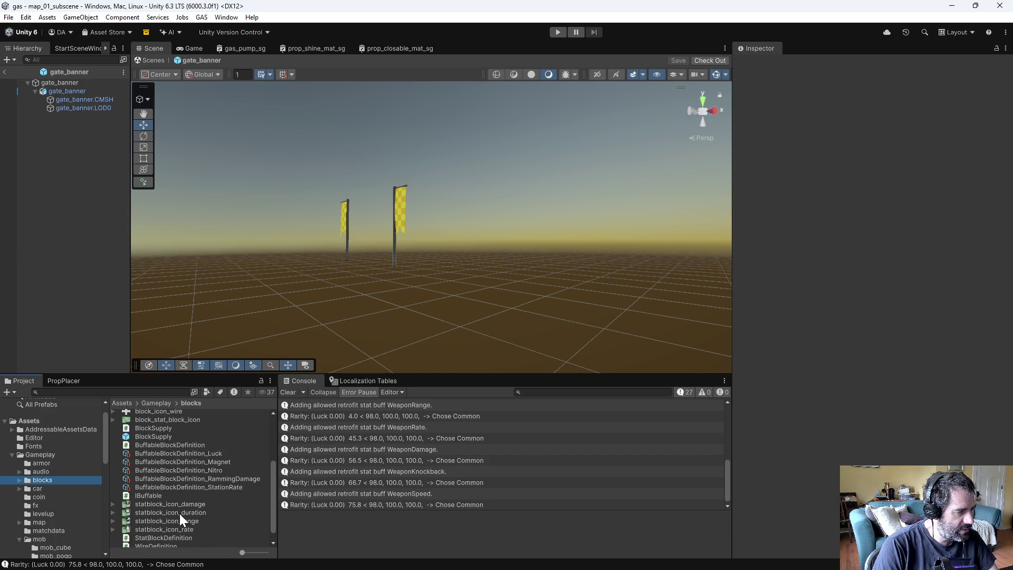
click(191, 461)
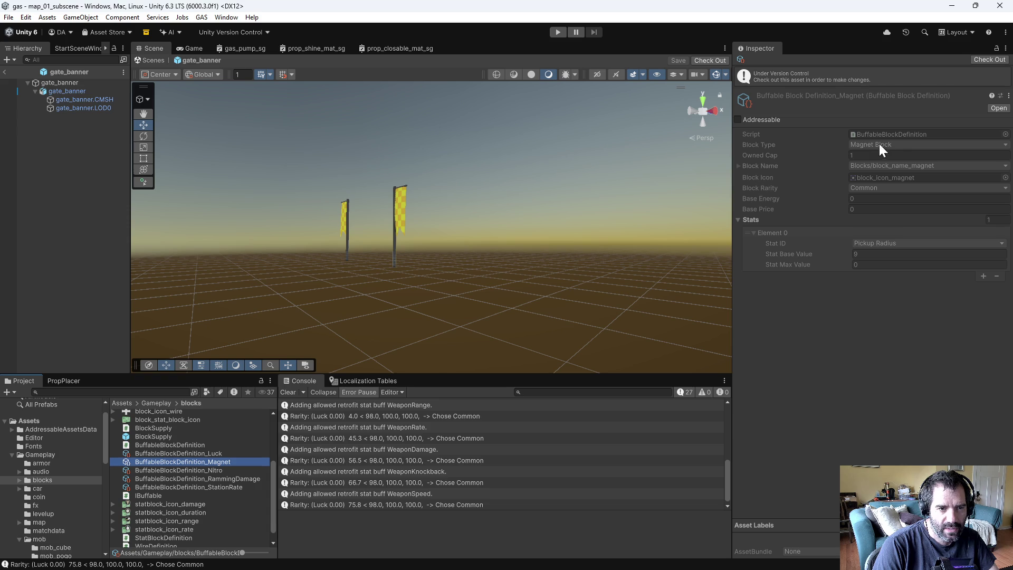
key(alt+Tab)
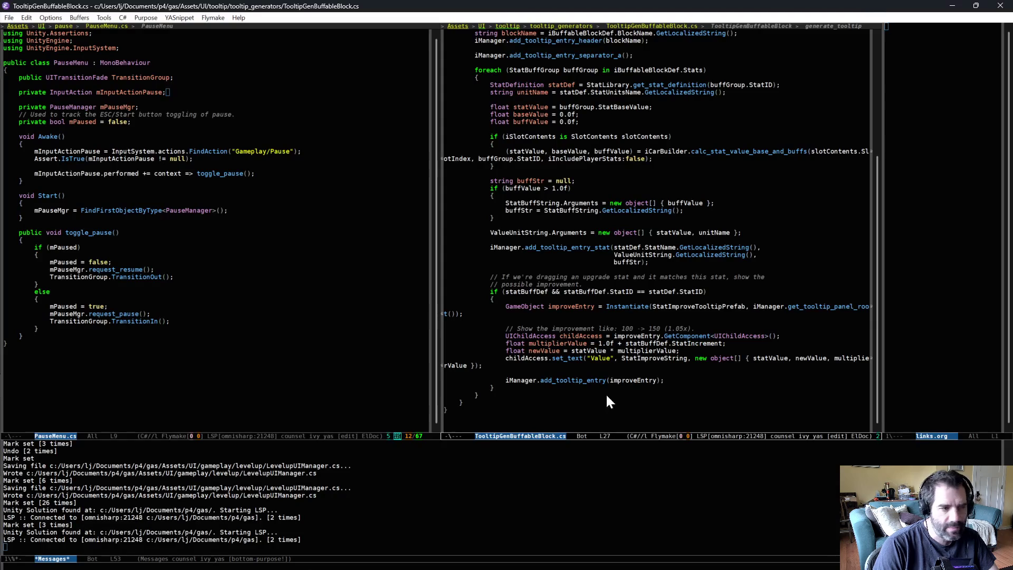
Step: Open TooltipManager.cs and page through it, ending back at the Update method
key(ctrl+x)
key(ctrl+f)
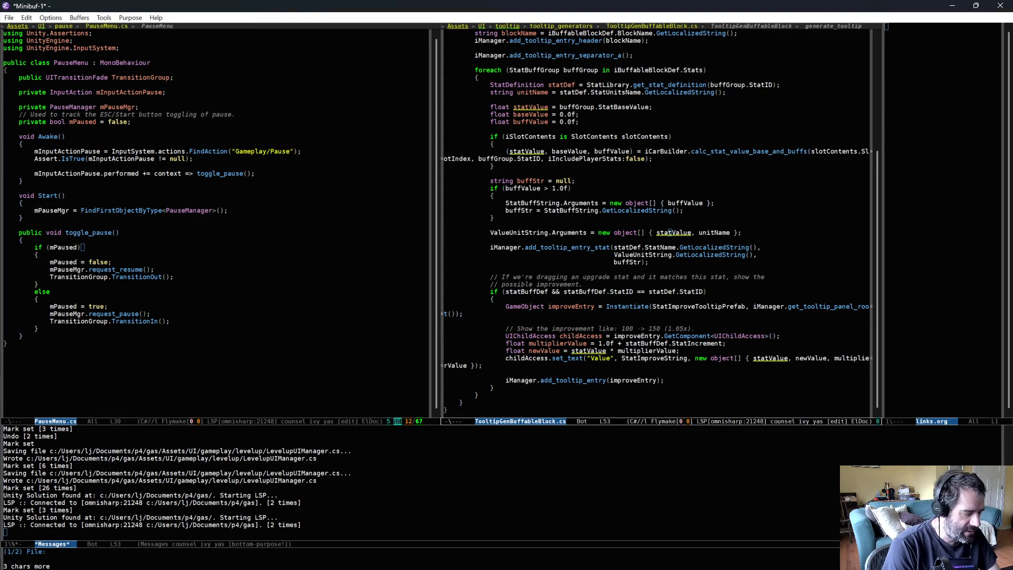
text(toolti)
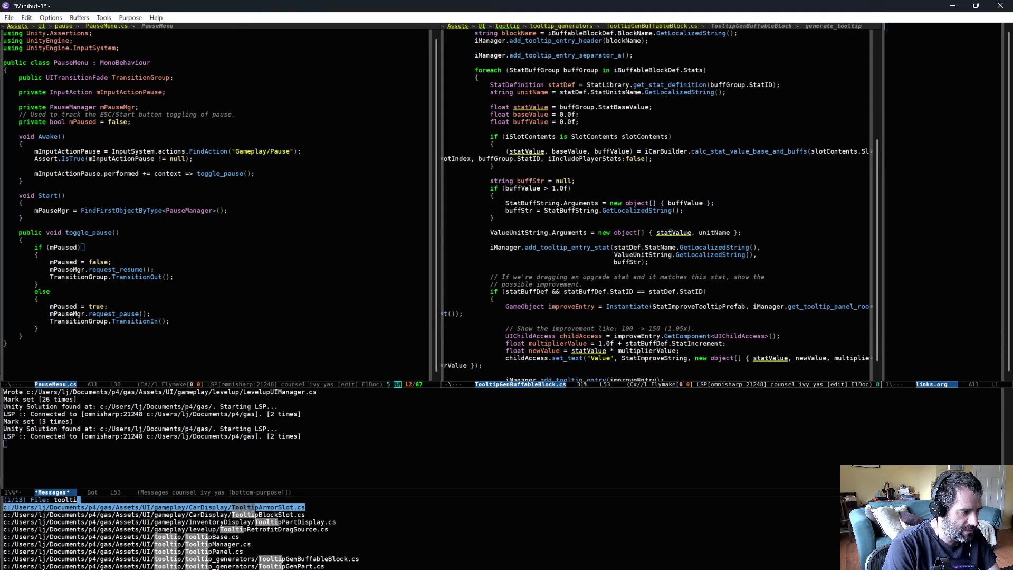
text(pman)
key(Return)
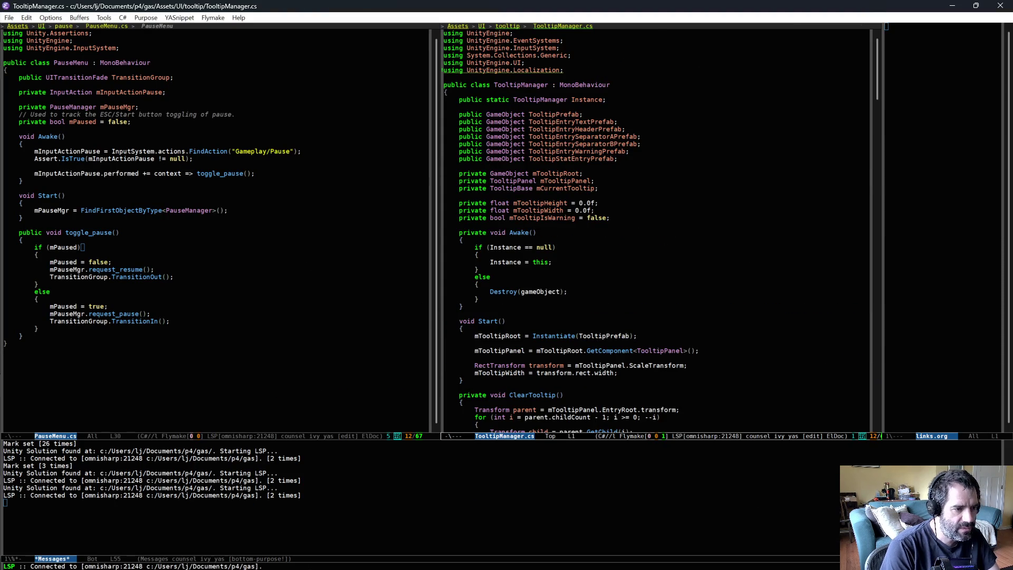
key(ctrl+v)
key(ctrl+v)
key(ctrl+v)
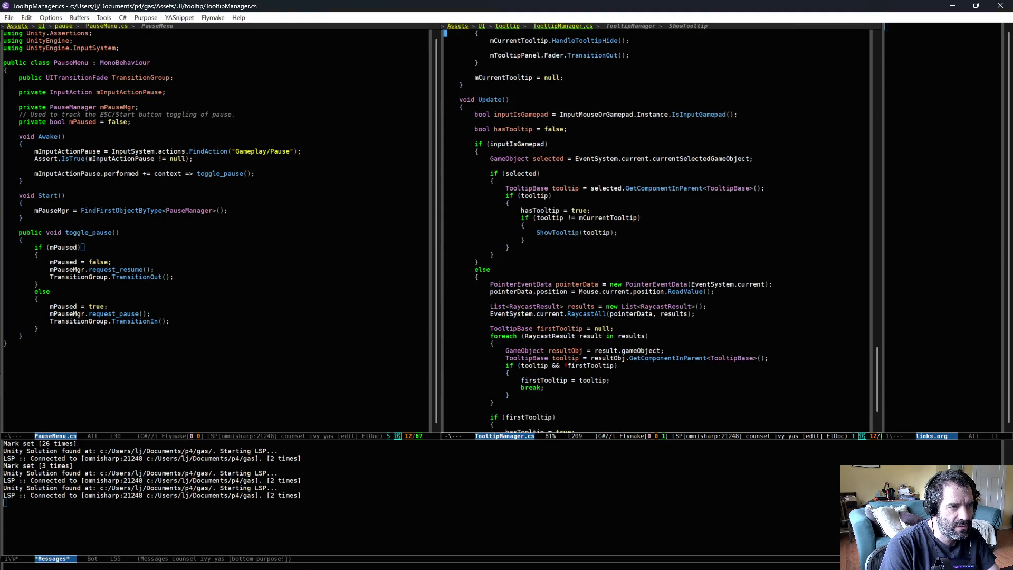
key(ctrl+v)
key(alt+v)
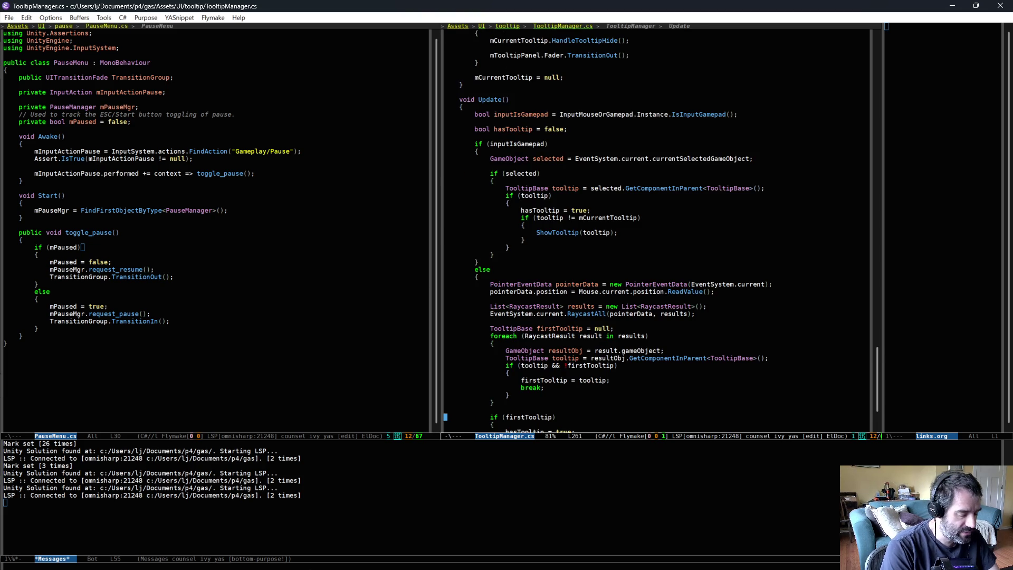
Step: Open TooltipBase.cs with the file finder
key(ctrl+x)
key(ctrl+f)
text(tooltipbase)
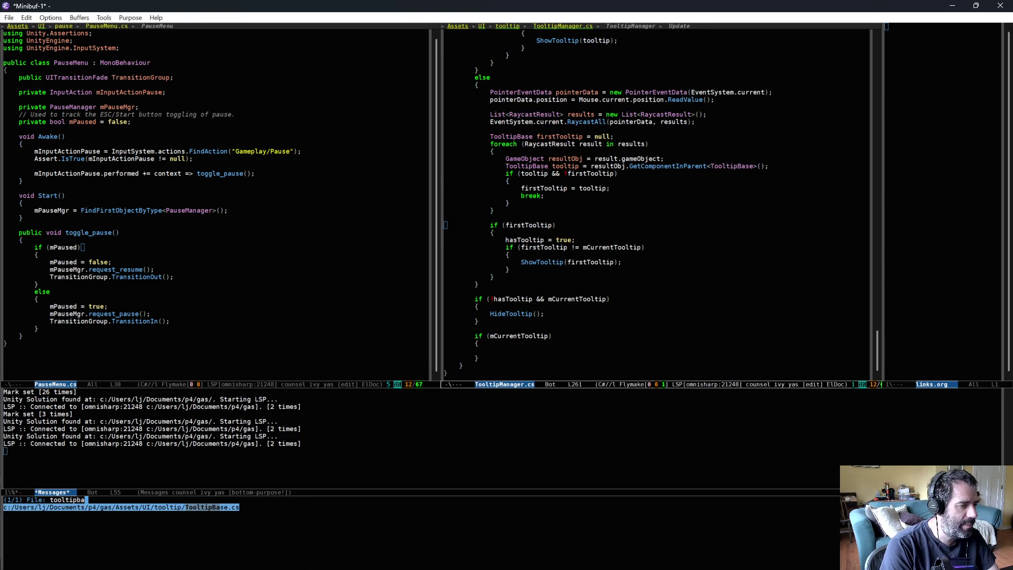
key(Return)
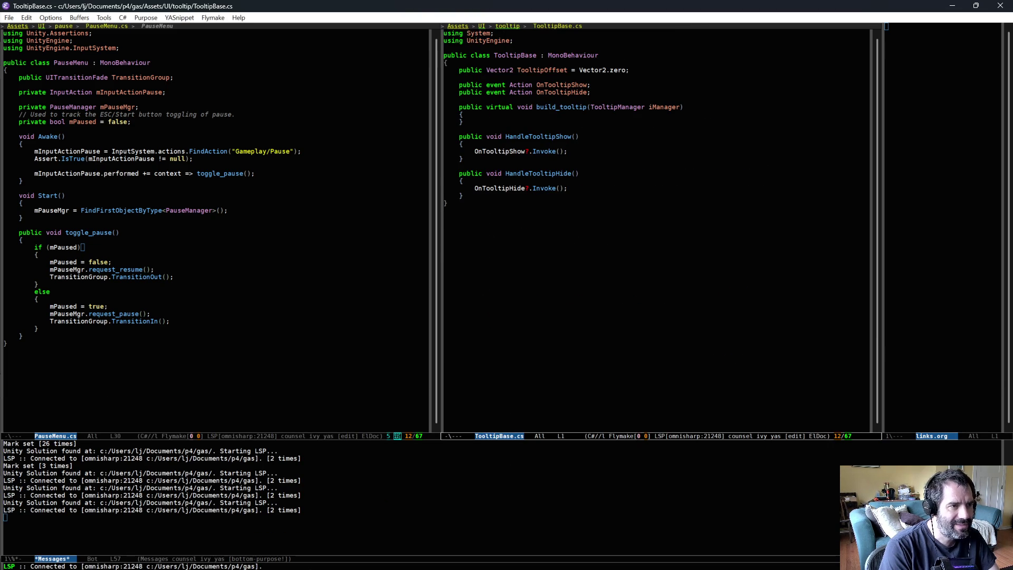
Step: Search the project for 'pftooltip' and open TooltipRetrofitDragSource.cs
key(ctrl+x)
text(pftooltip)
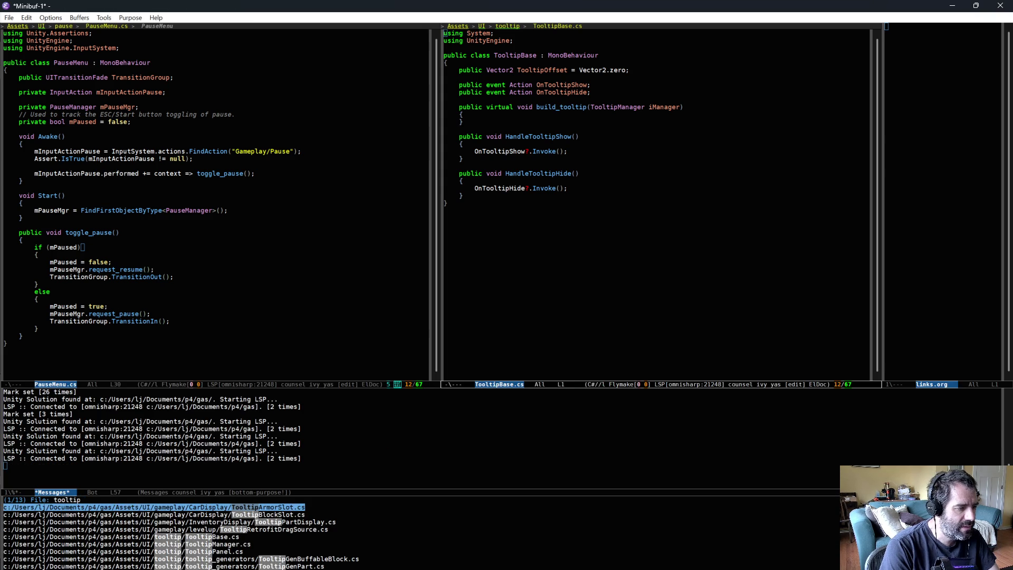
key(Down)
key(Down)
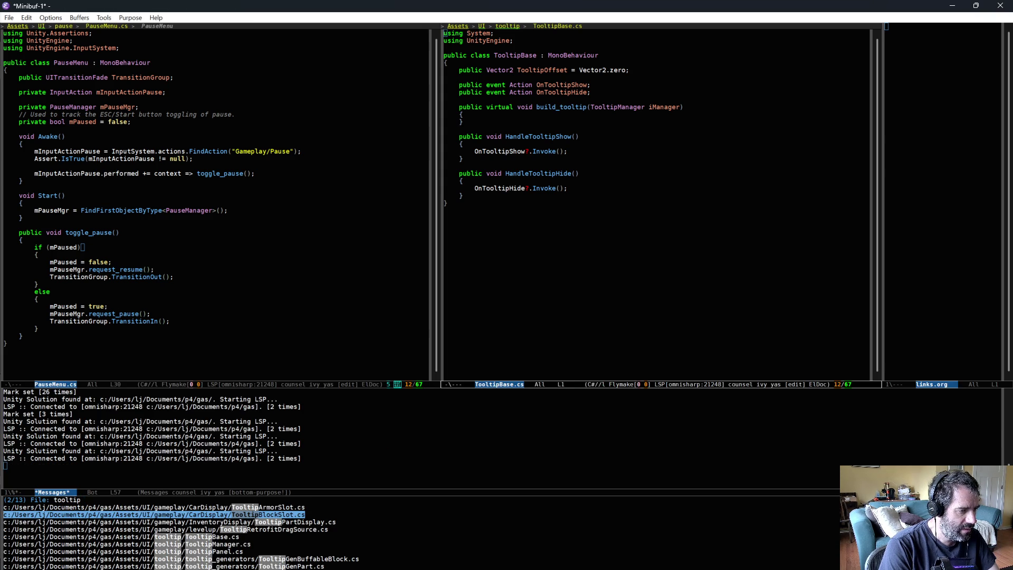
key(Down)
key(Return)
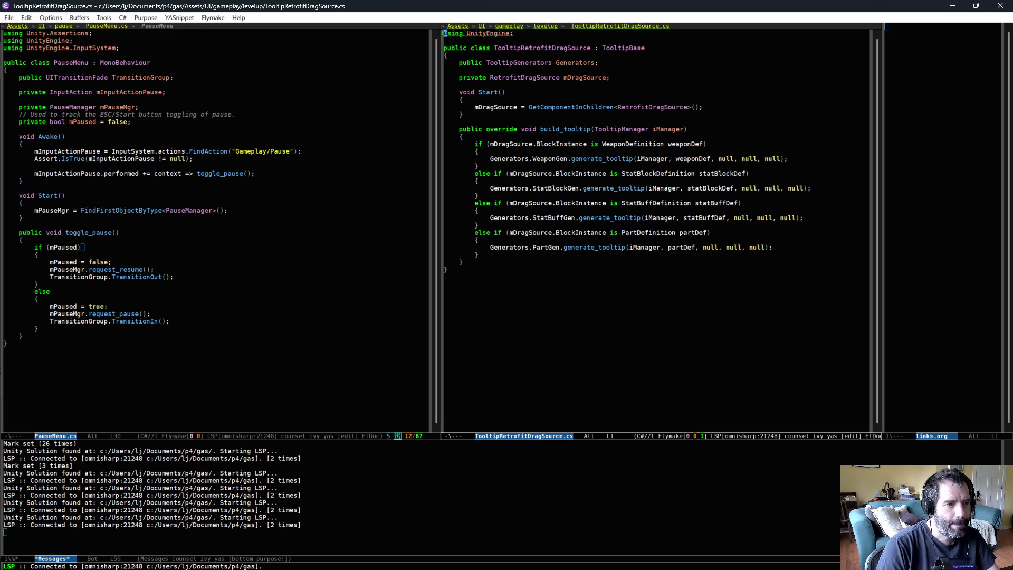
Step: Review the WeaponDefinition, StatBlockDefinition, StatBuffDefinition and PartDefinition branches of build_tooltip
click(627, 145)
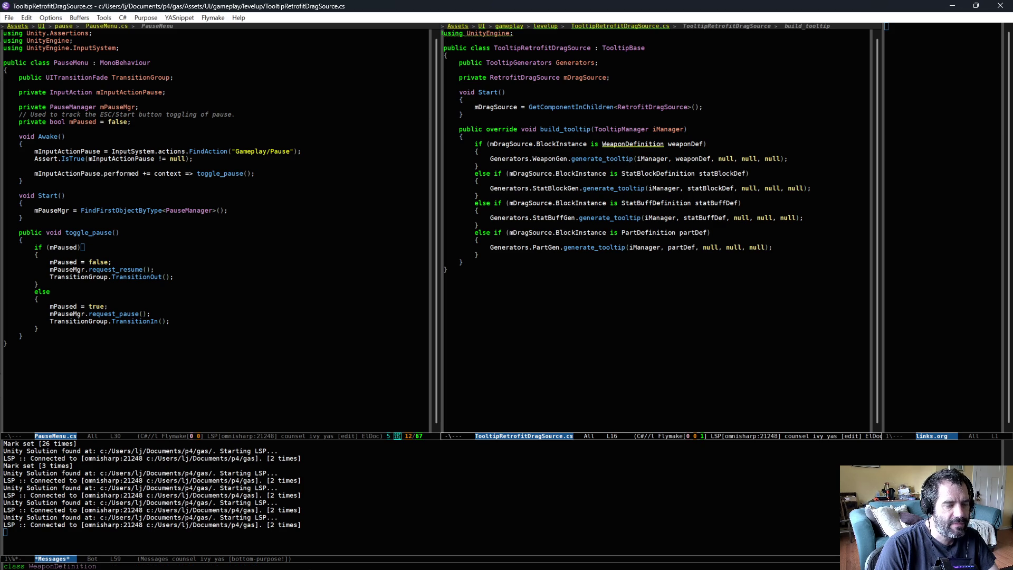
drag(622, 174, 698, 174)
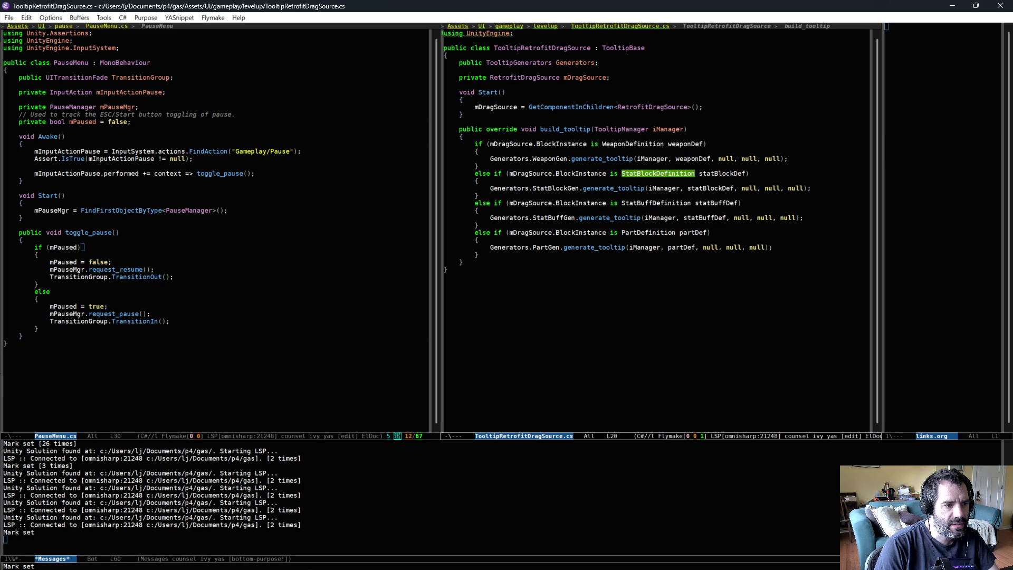
drag(622, 203, 697, 203)
click(644, 232)
click(583, 274)
key(Up)
key(Up)
key(Up)
Step: Add an else-if branch for 'mDragSource.BlockInstance is BuffableBlockDefinition buffableBlockDef' with an empty body
key(End)
key(Return)
text(else if (mDragSource)
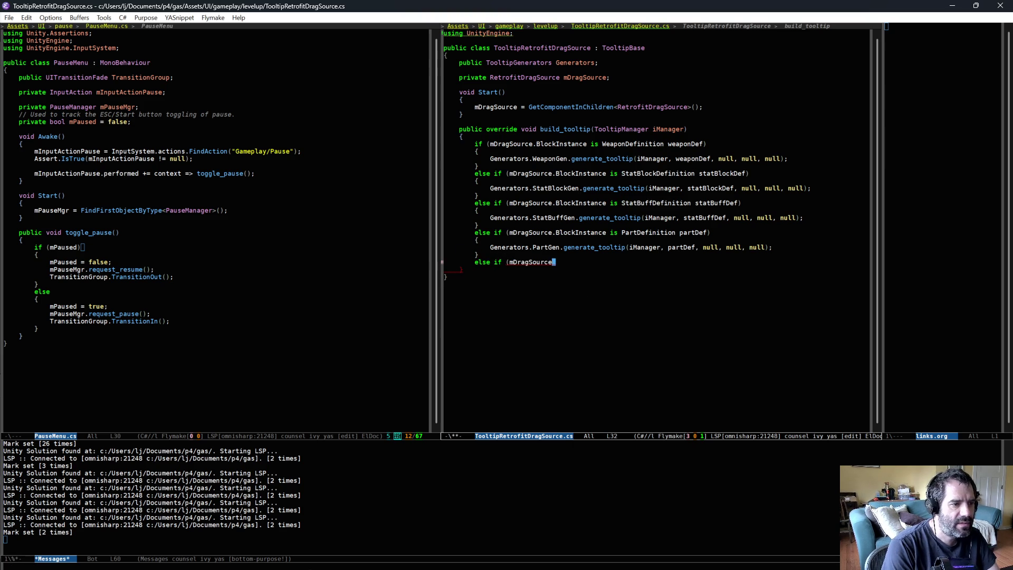
text(.BlockInstance is )
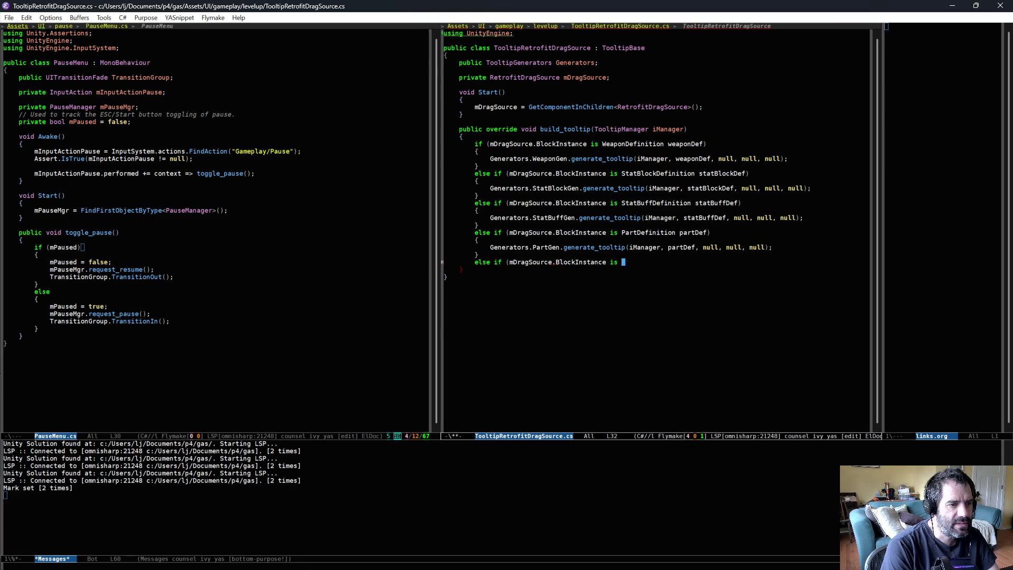
text(Buffable)
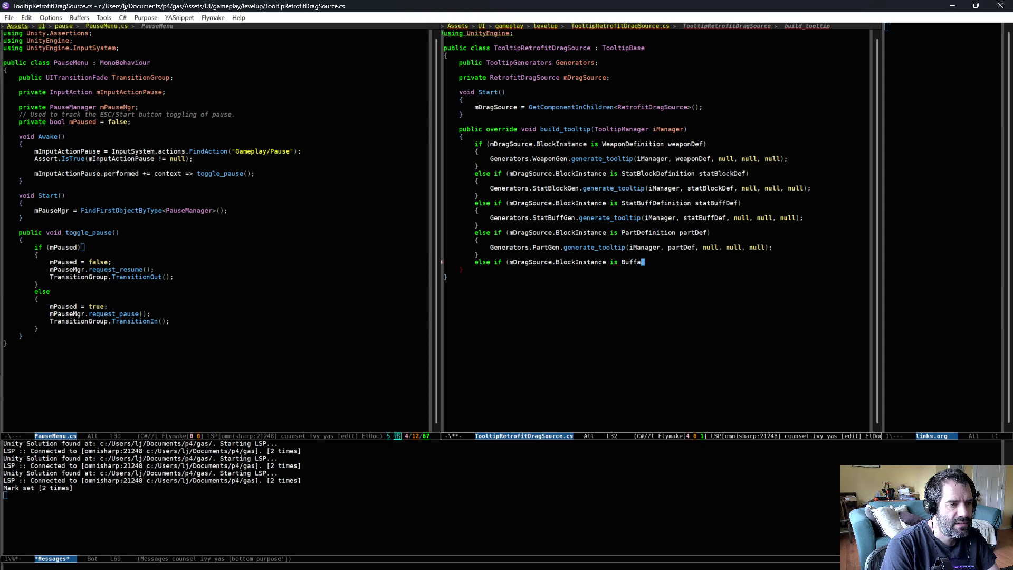
key(alt+slash)
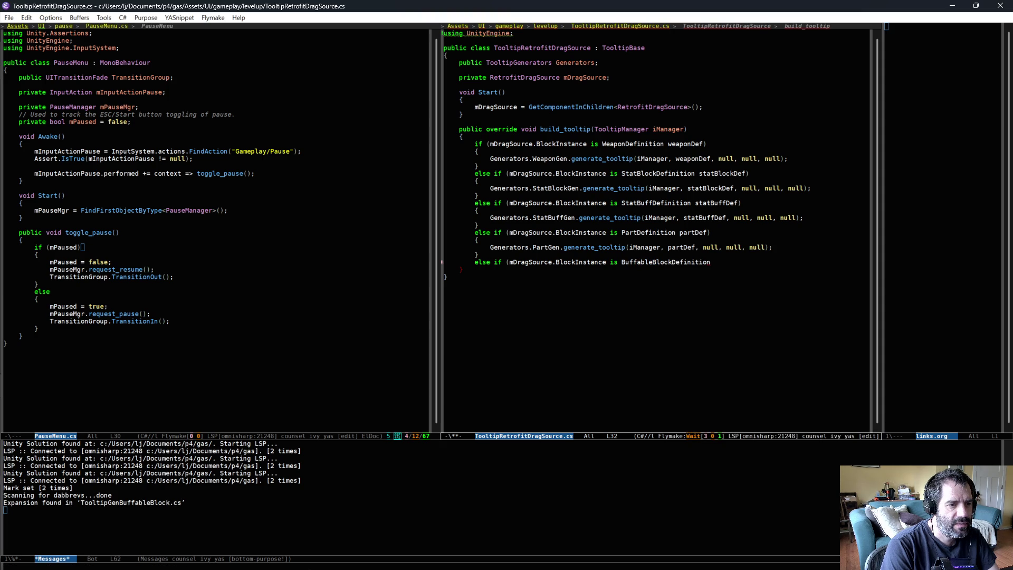
text(buffableBlo)
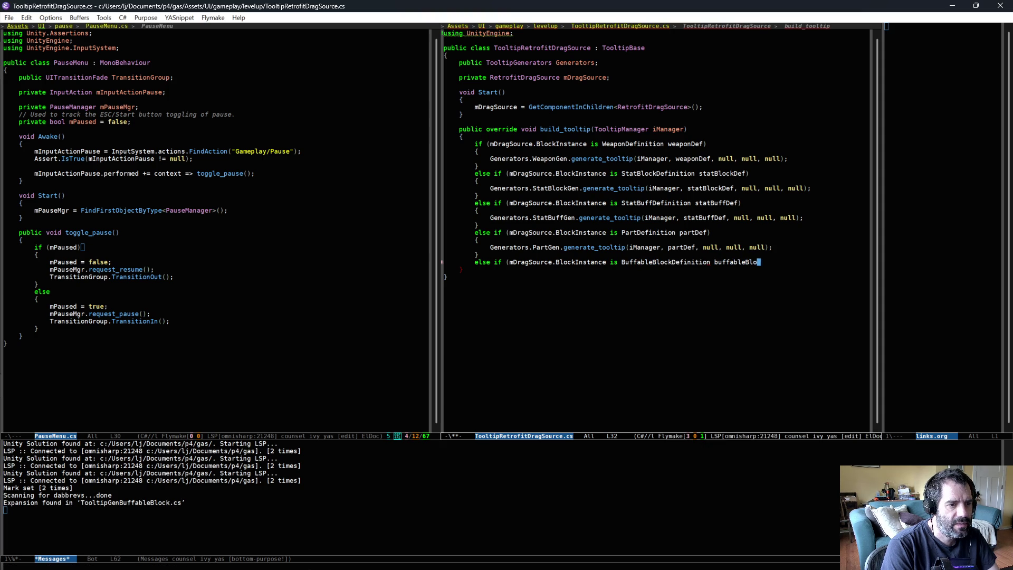
text(ckDef))
key(Return)
text({)
key(Return)
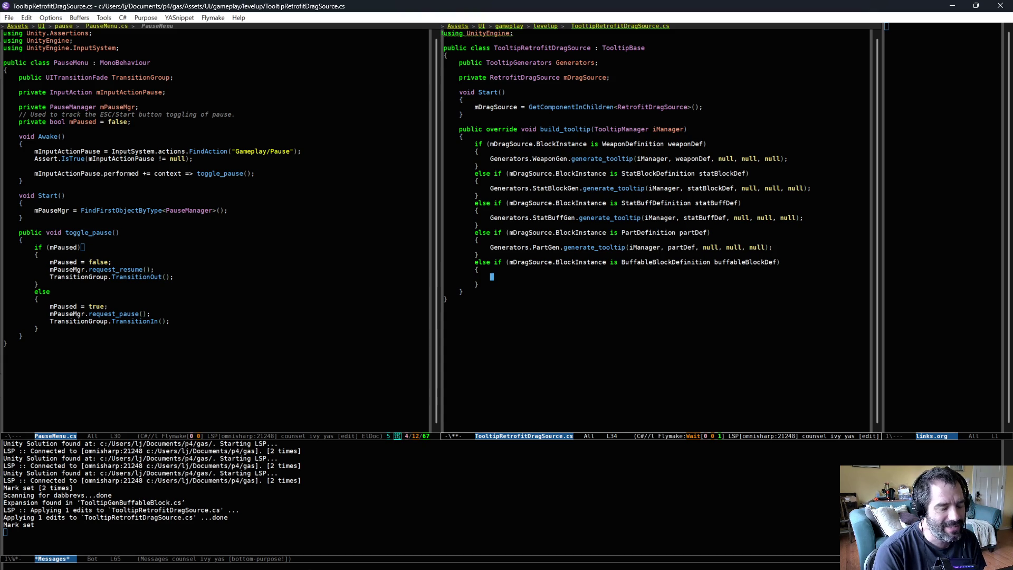
Step: Type a Generators.StatBuffGen.generate_tooltip call, replacing the initially typed PartGen
text(Generators.)
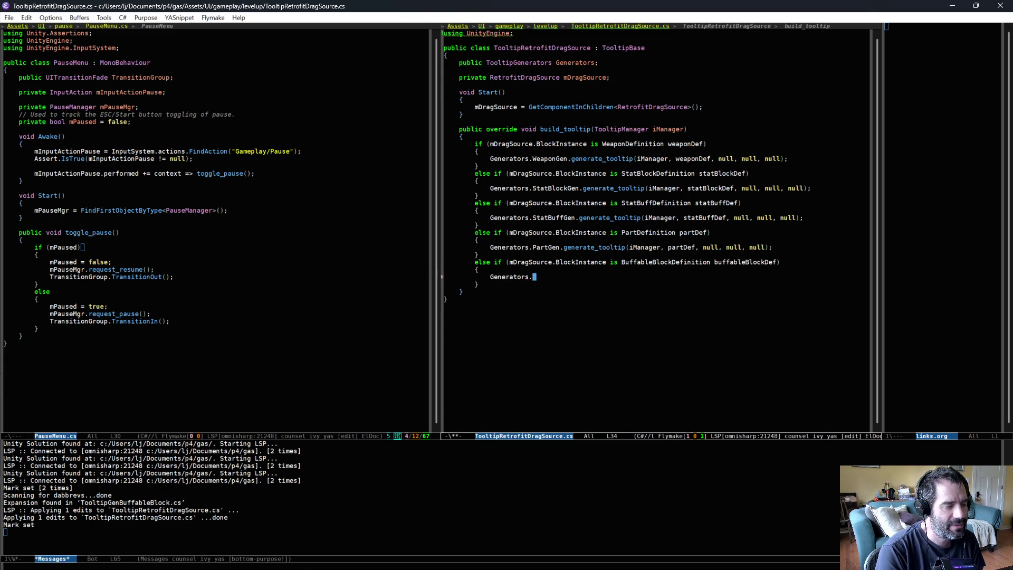
text(PartGen.generate_tooltip)
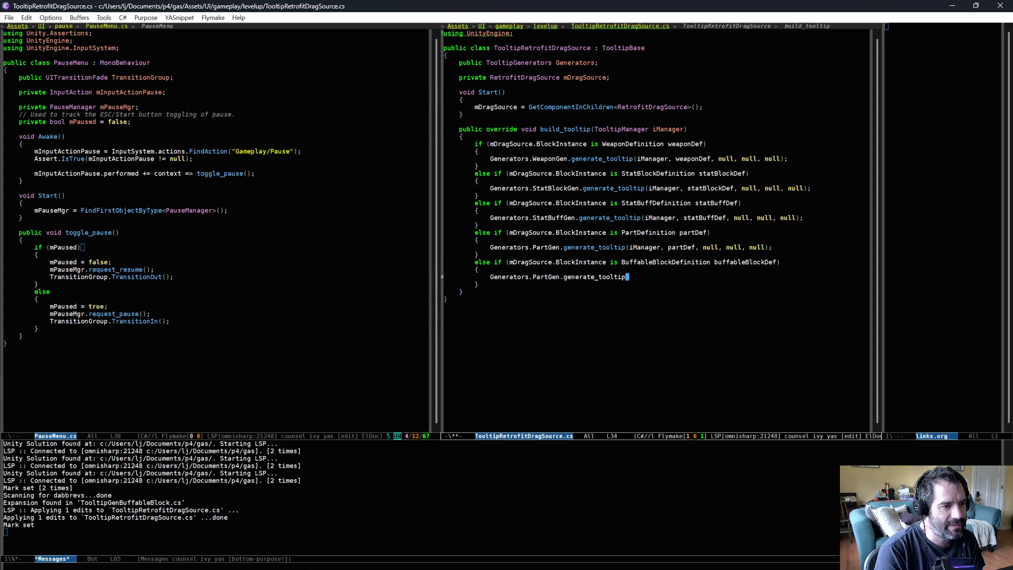
key(alt+b)
key(alt+b)
key(alt+b)
key(alt+f)
key(alt+BackSpace)
key(ctrl+d)
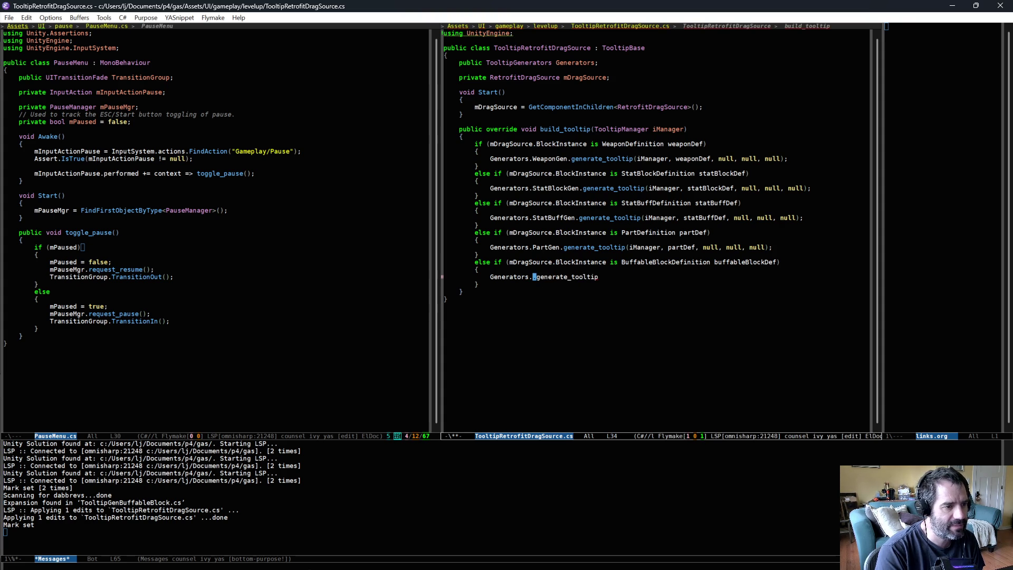
text(bu)
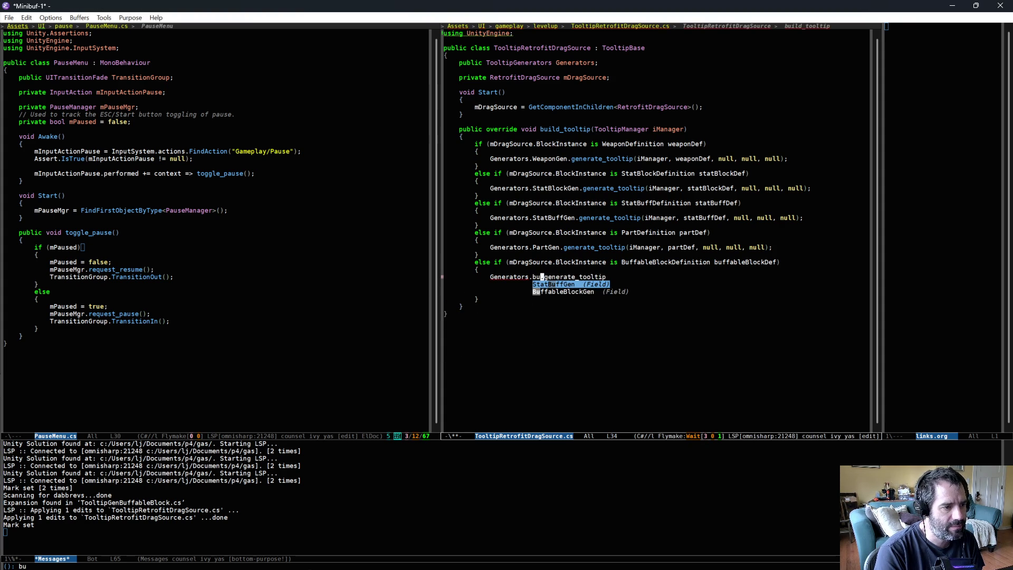
key(Return)
text(.)
key(ctrl+e)
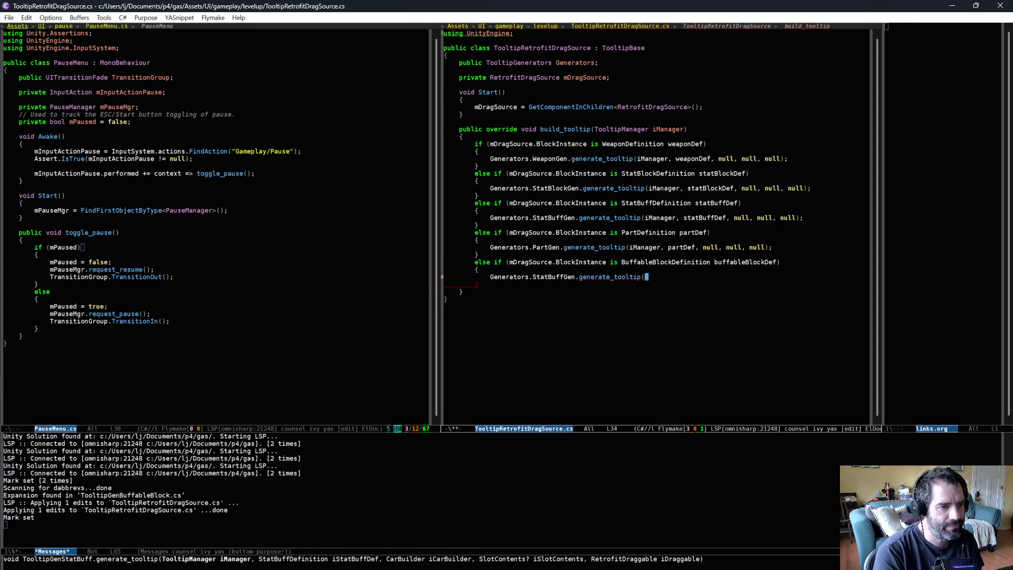
Step: Pass arguments (iManager, buffableBlockDef, null, null, null) to the call and save the file
text((im)
key(alt+slash)
text(,)
key(BackSpace)
key(alt+BackSpace)
text(iM)
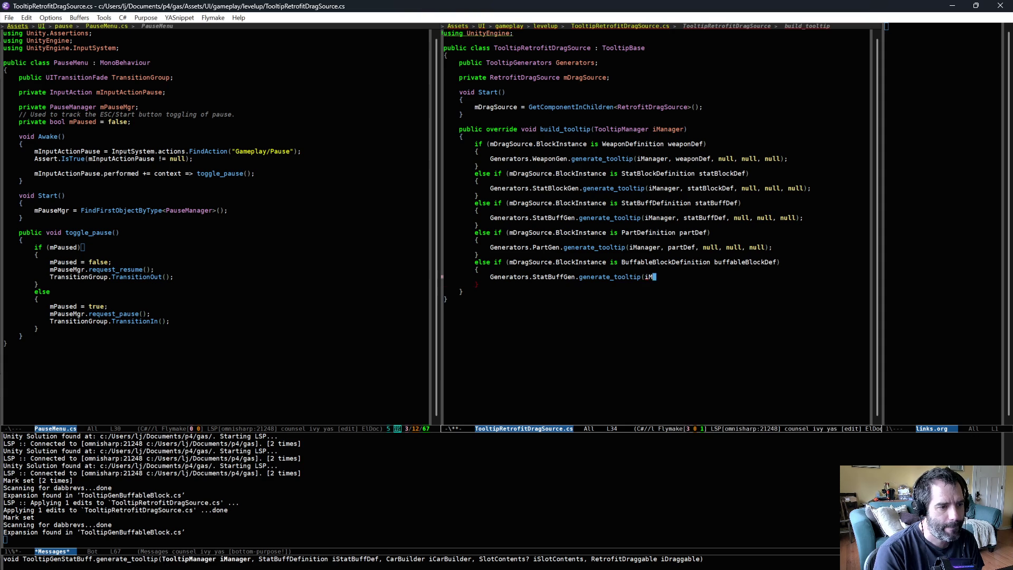
text(anager, buf)
key(alt+slash)
text(, nu)
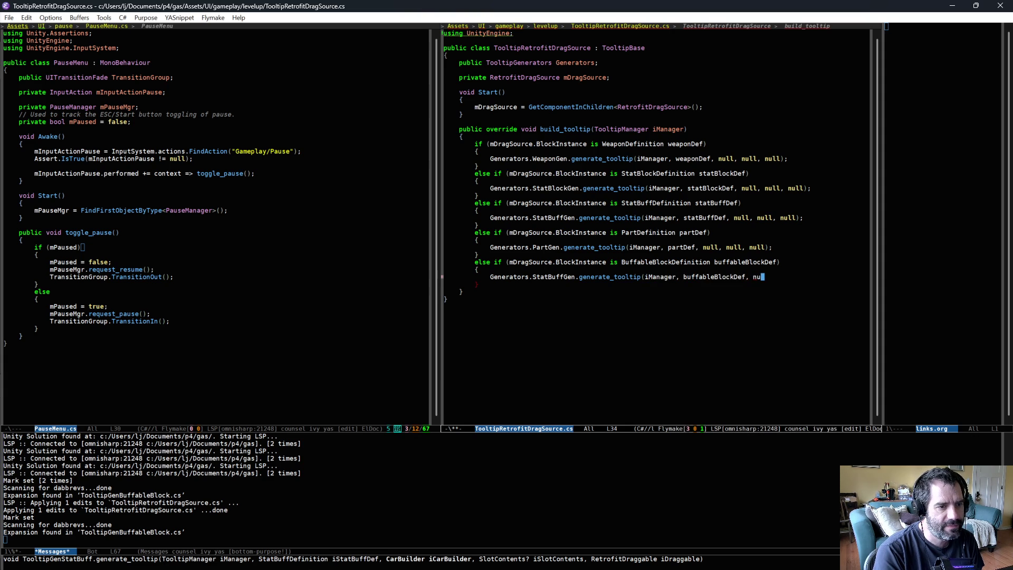
text(ll, null, null, n)
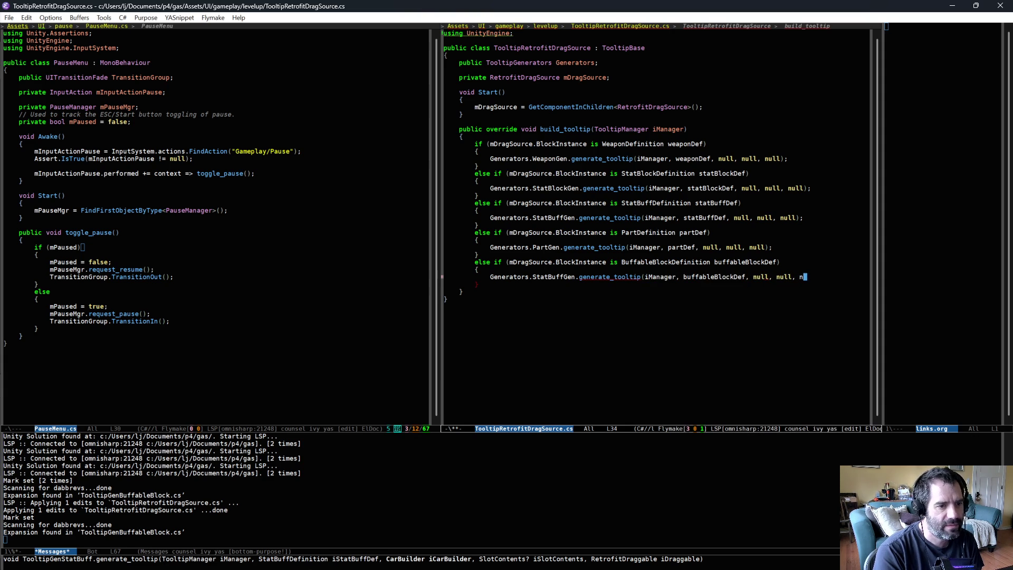
text();)
key(ctrl+x)
key(ctrl+s)
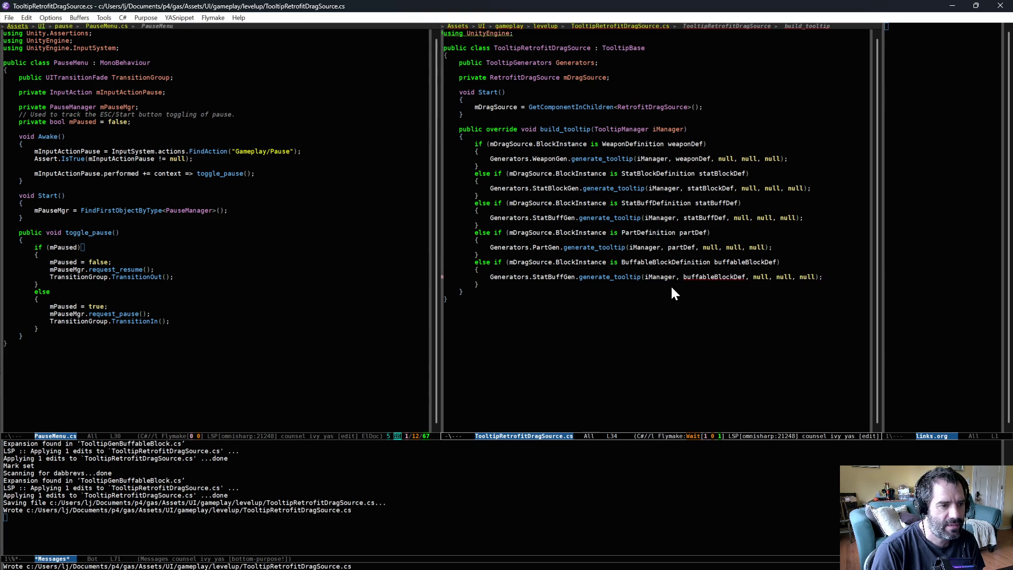
Step: Replace StatBuffGen with BuffableBlockGen in the new branch's generate_tooltip call and save
mouse_move(715, 274)
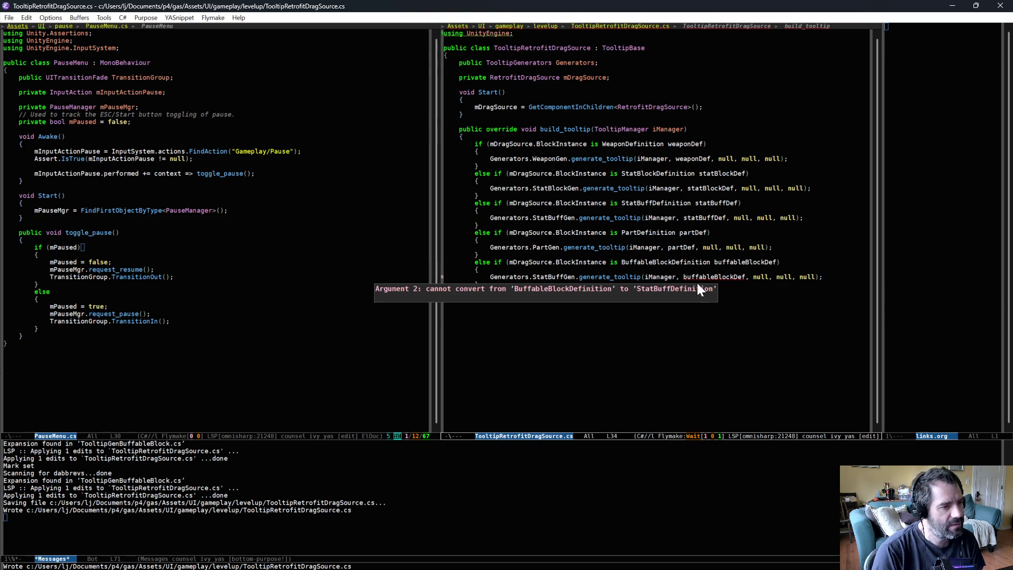
click(577, 269)
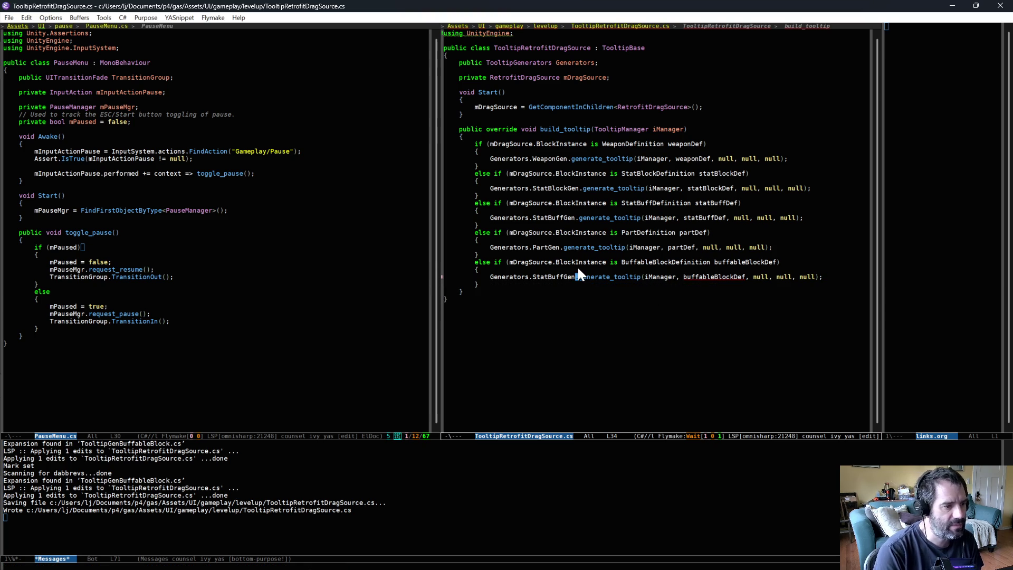
key(ctrl+BackSpace)
key(alt+i)
key(alt+i)
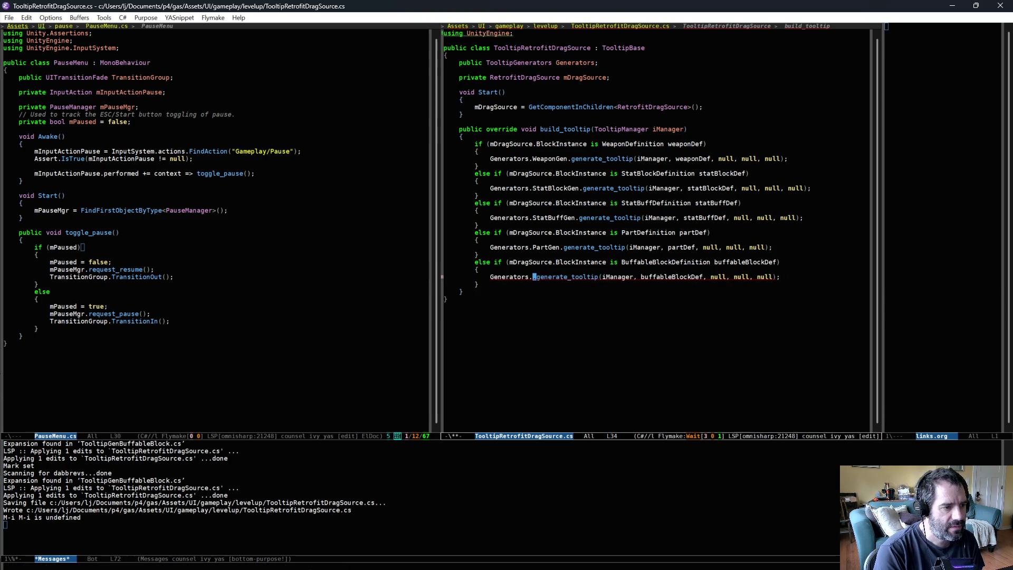
key(ctrl+alt+i)
text(buf)
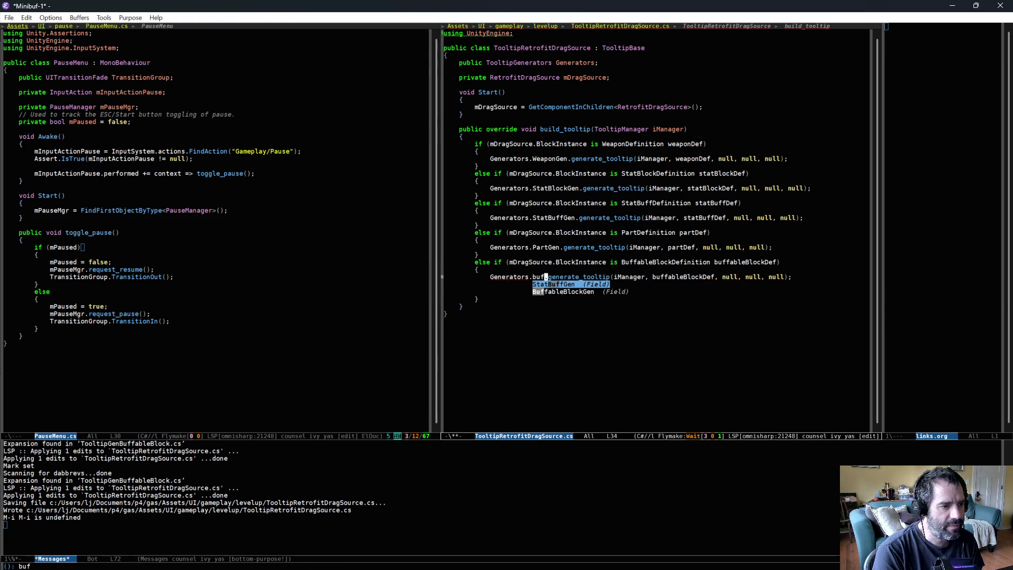
key(Return)
key(ctrl+x)
key(ctrl+s)
click(605, 364)
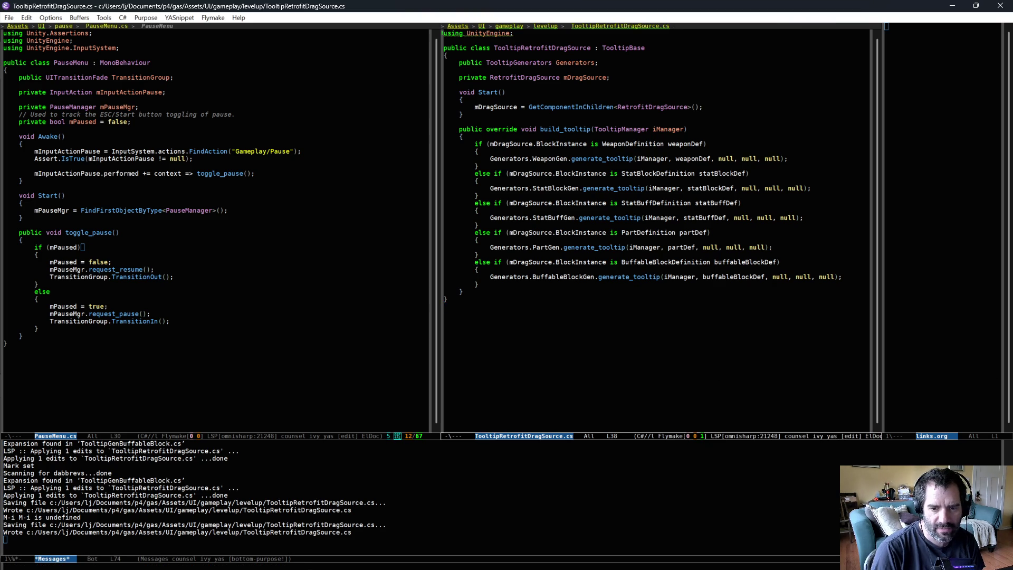
key(alt+Tab)
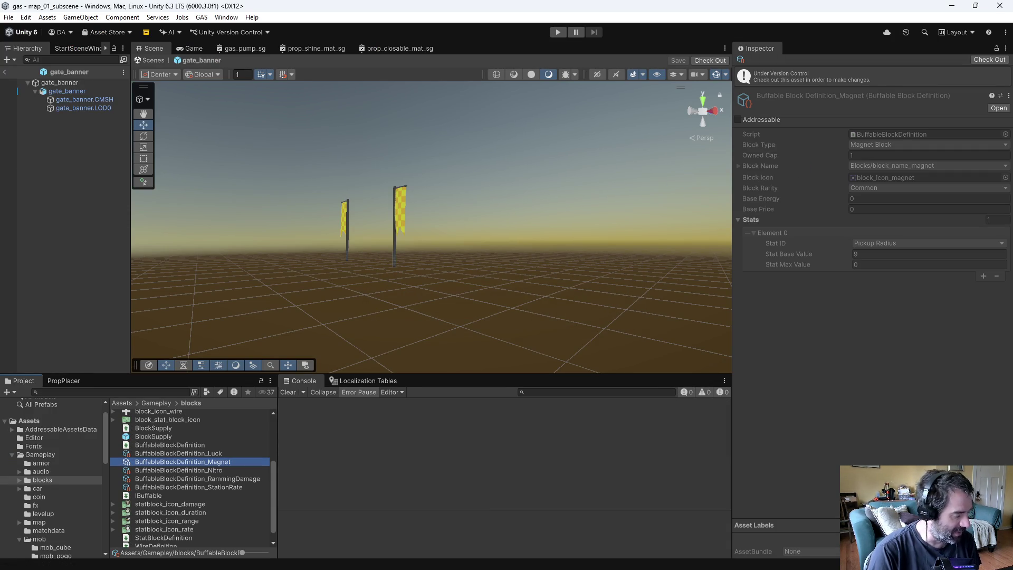
Step: Focus the Scene view, enter Play mode, and bring up the in-game debug options
click(527, 62)
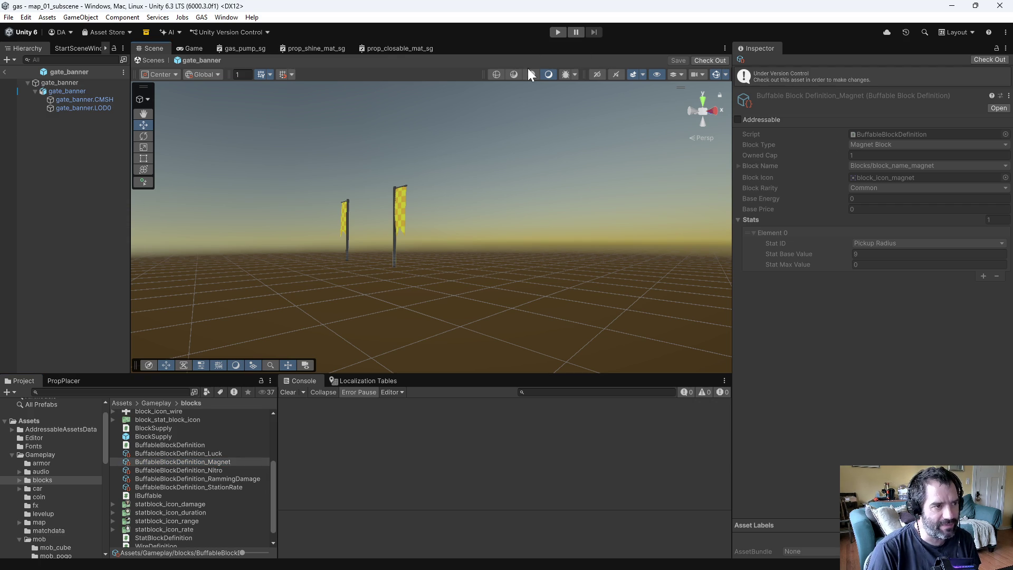
click(559, 32)
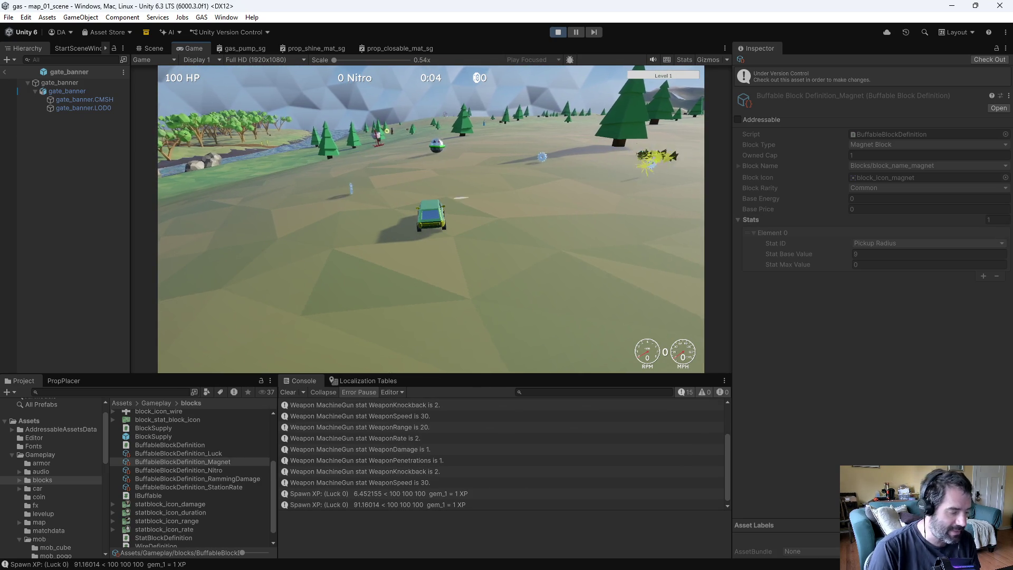
key(grave)
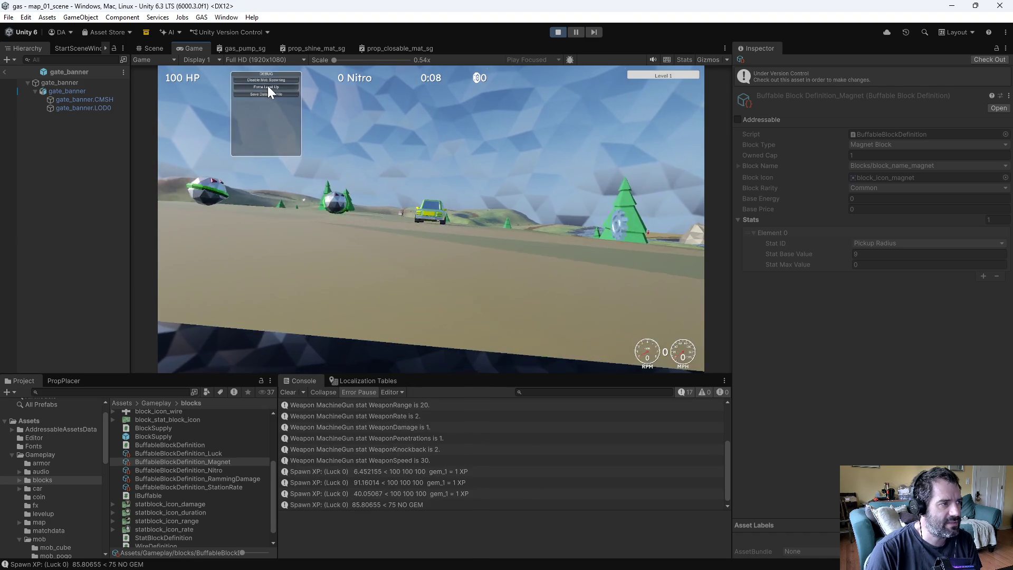
Step: Force a level-up and fit a Machine Gun and the Magnet onto the car grid
click(267, 87)
mouse_move(233, 83)
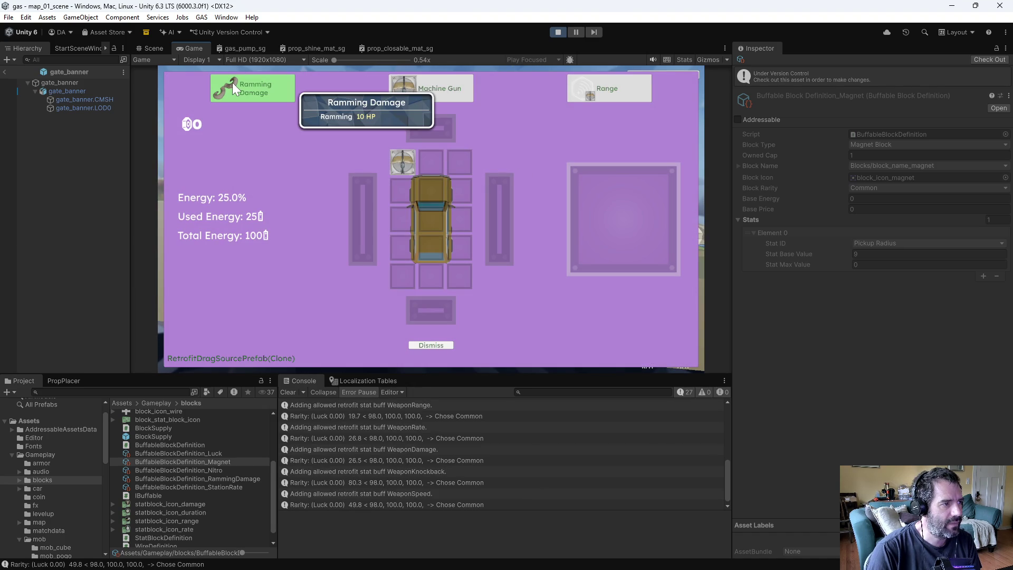
drag(422, 93, 452, 171)
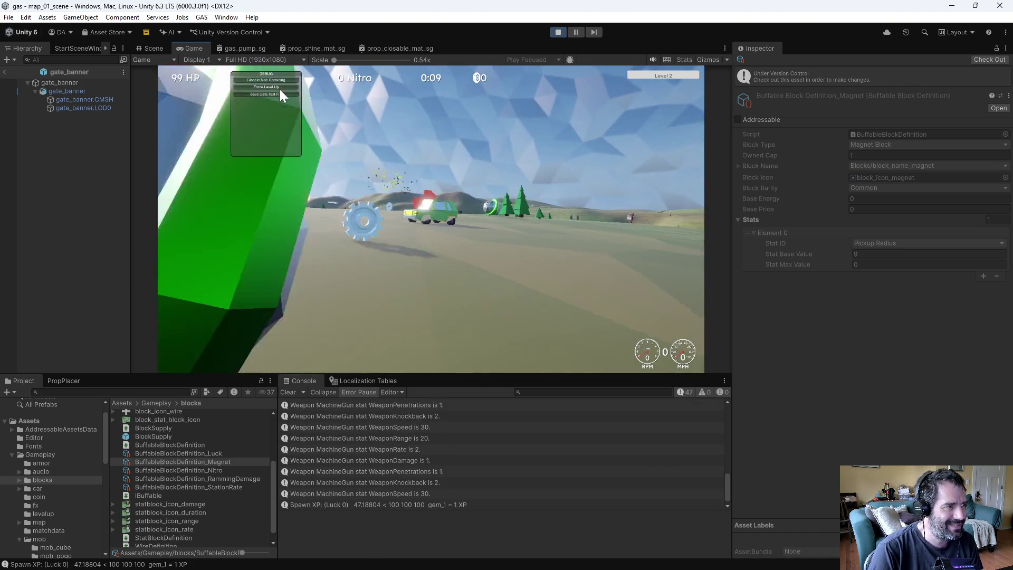
click(280, 89)
mouse_move(595, 85)
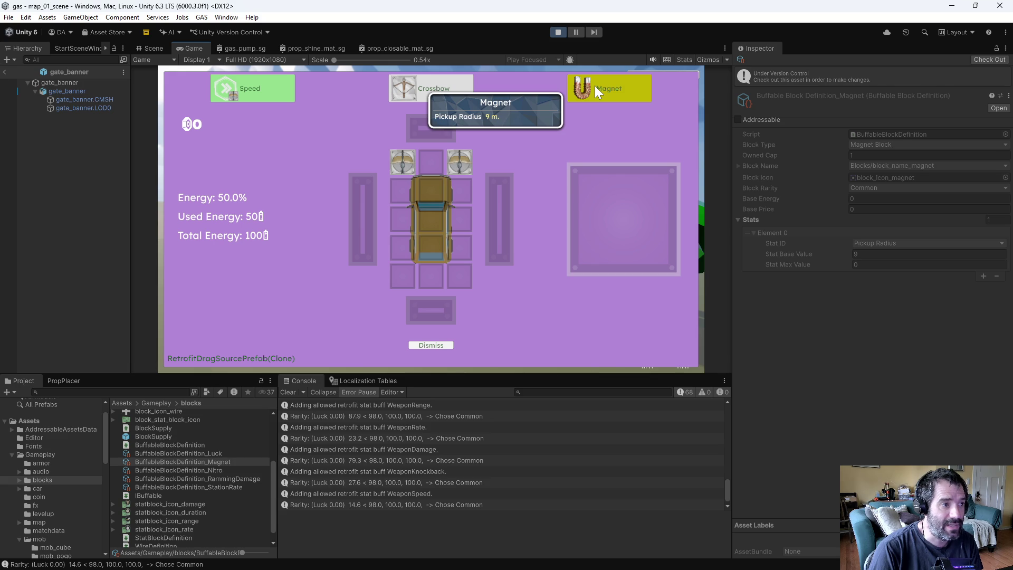
drag(593, 83, 438, 219)
click(515, 196)
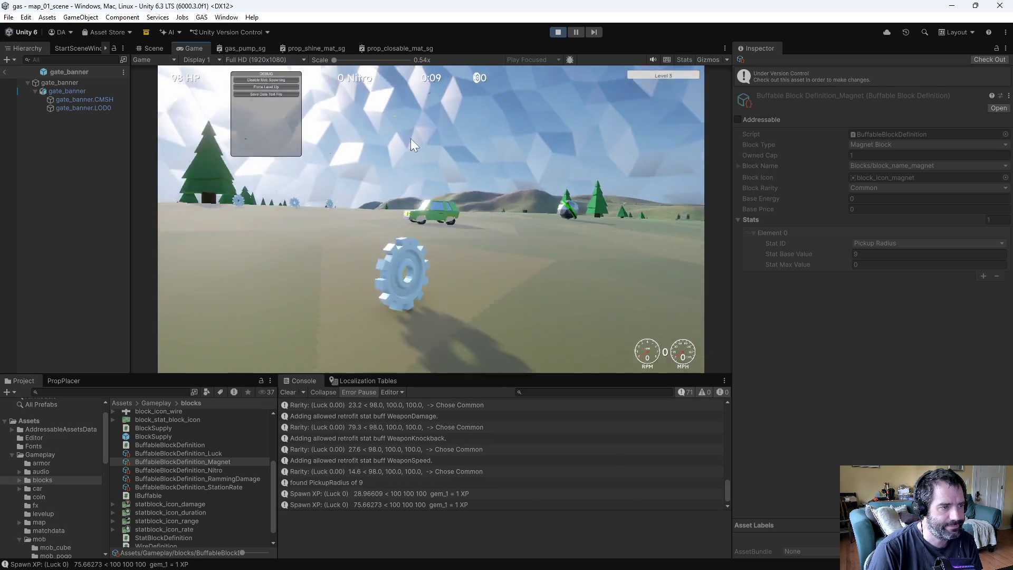
Step: Force more level-ups, adding a bottom-centre Machine Gun, Ramming Damage and Station Rate
click(284, 87)
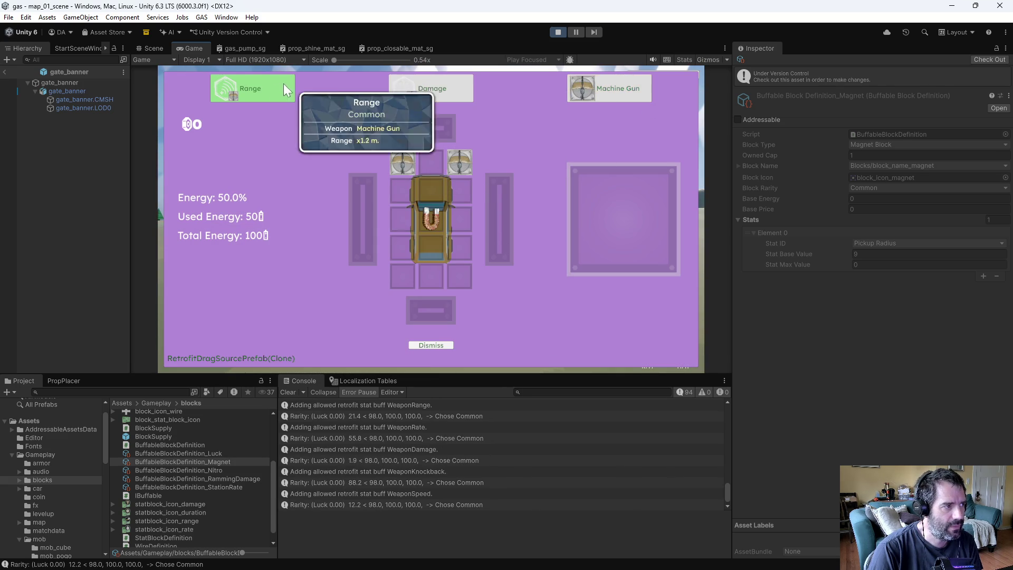
mouse_move(594, 87)
mouse_down()
mouse_move(463, 254)
mouse_move(432, 276)
mouse_up()
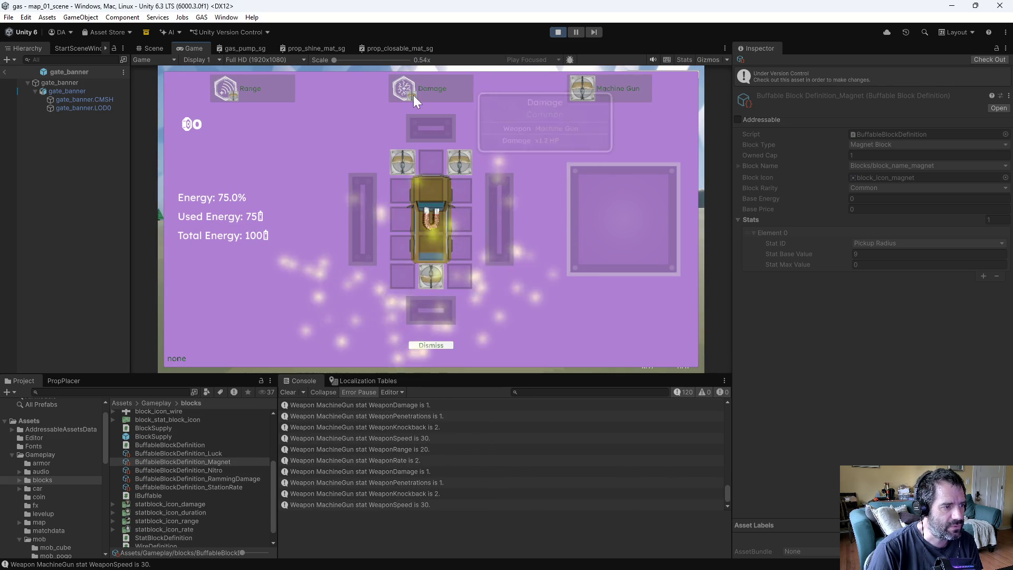
click(247, 86)
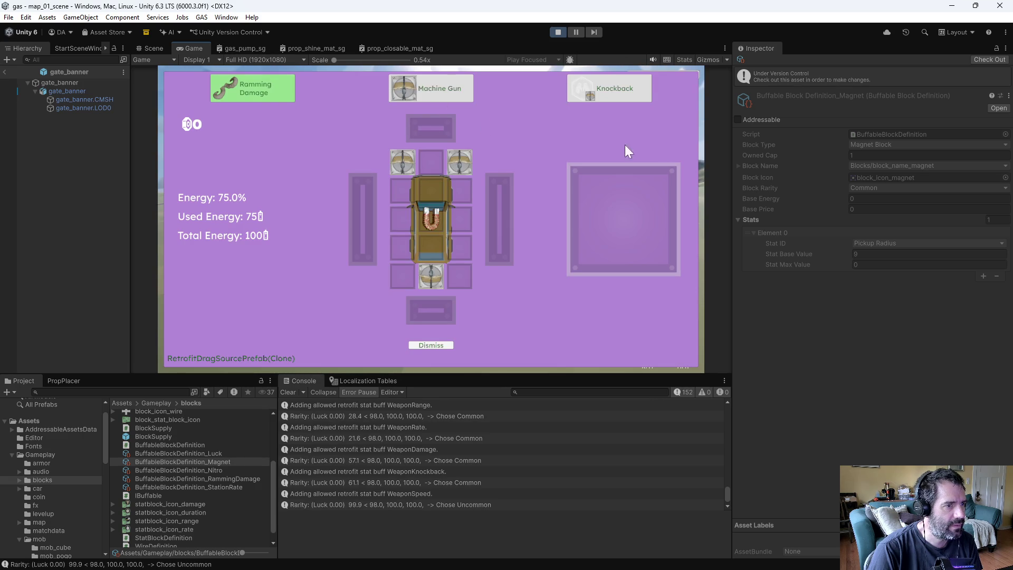
mouse_move(259, 90)
mouse_down()
mouse_move(404, 236)
mouse_move(480, 198)
mouse_move(404, 179)
mouse_up()
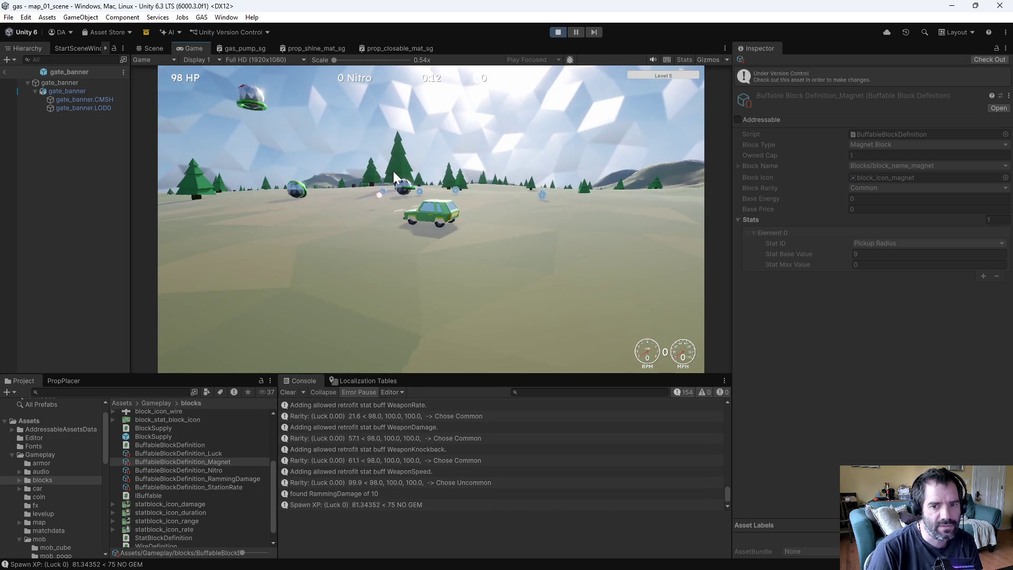
click(246, 87)
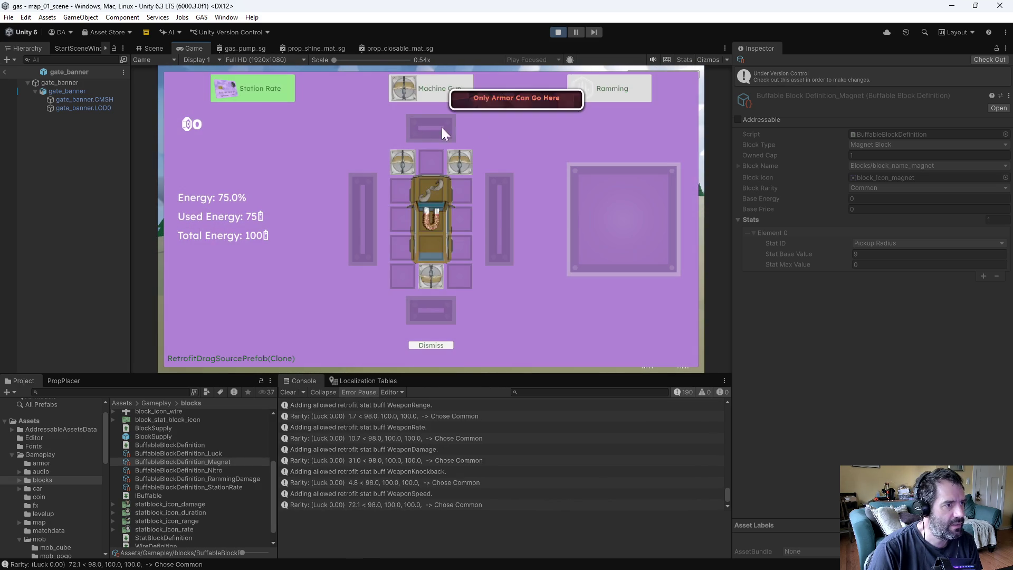
mouse_move(239, 78)
mouse_down()
mouse_move(278, 113)
mouse_move(458, 197)
mouse_move(437, 258)
mouse_up()
key(Escape)
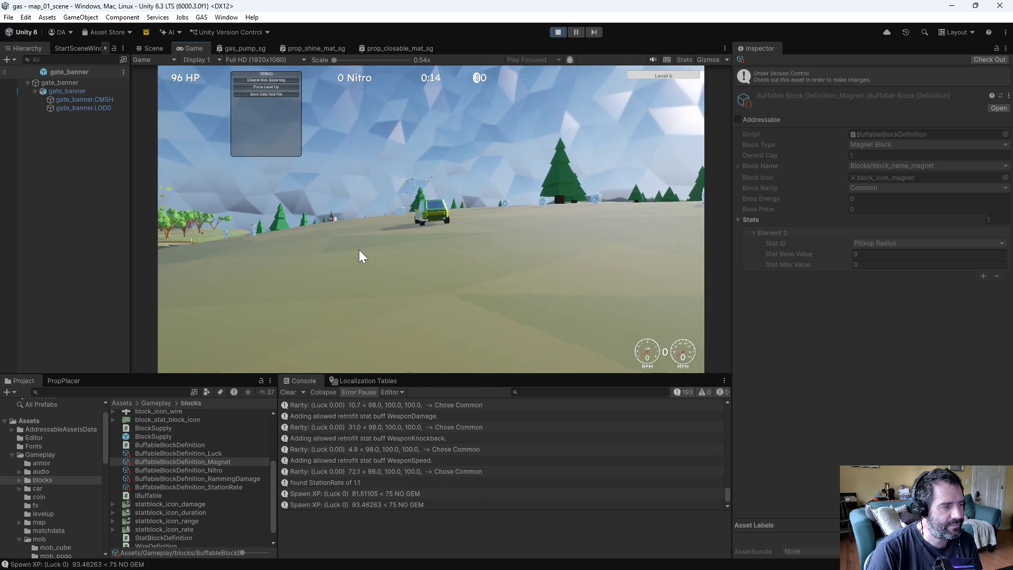
click(289, 87)
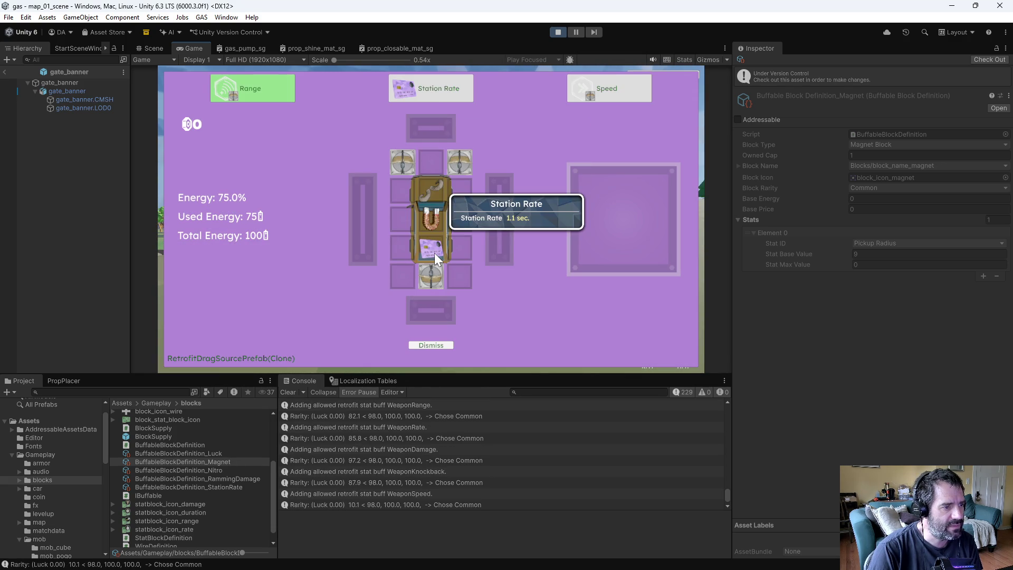
mouse_move(444, 93)
mouse_down()
mouse_move(422, 232)
mouse_move(372, 253)
mouse_up()
Step: Force another level-up, try Pickup Radius over the magnet slot, then return it unused
key(Escape)
mouse_move(216, 68)
click(244, 86)
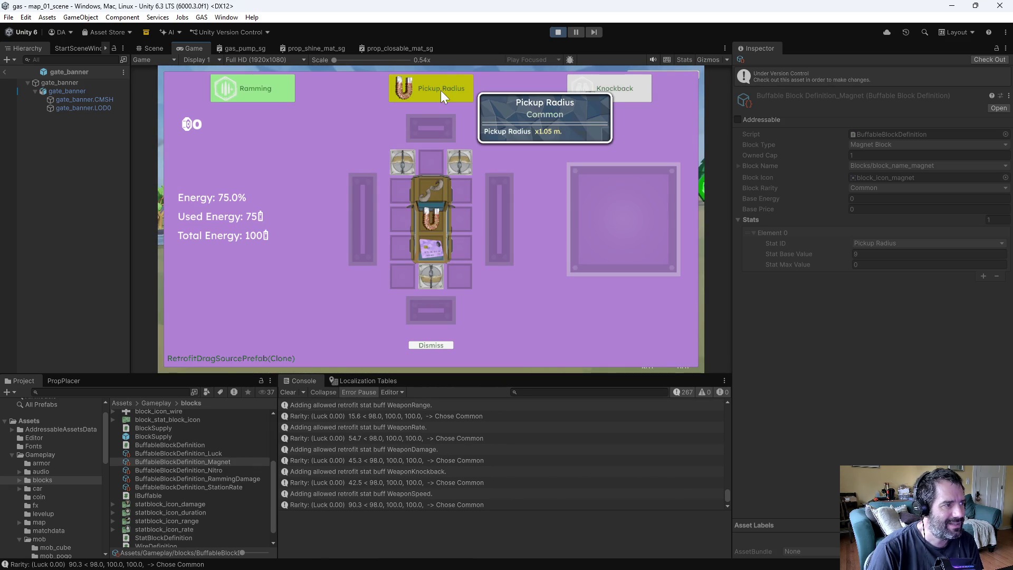
mouse_move(441, 90)
mouse_down()
mouse_move(402, 121)
mouse_move(362, 128)
mouse_move(403, 74)
mouse_up()
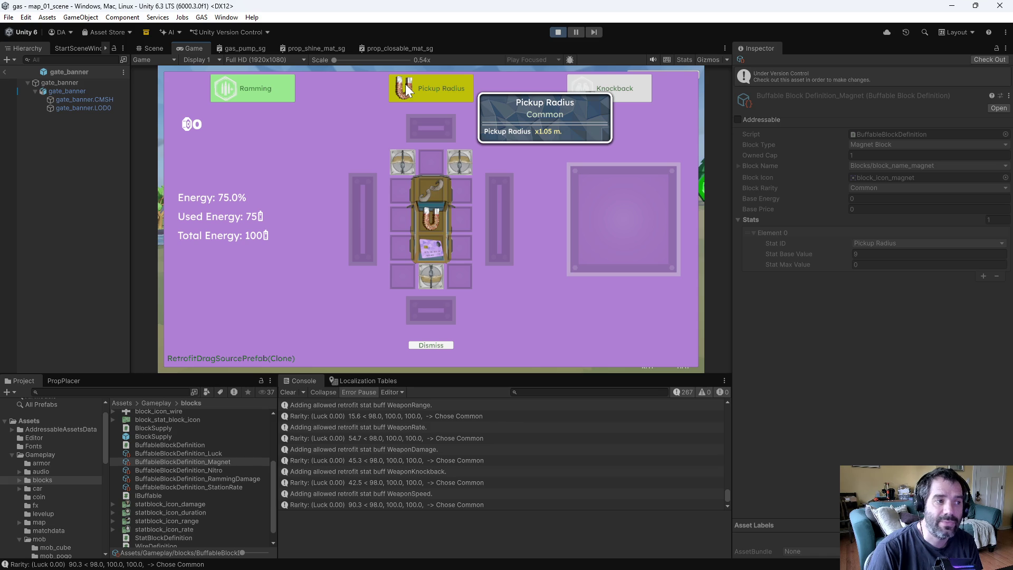
drag(406, 84, 436, 229)
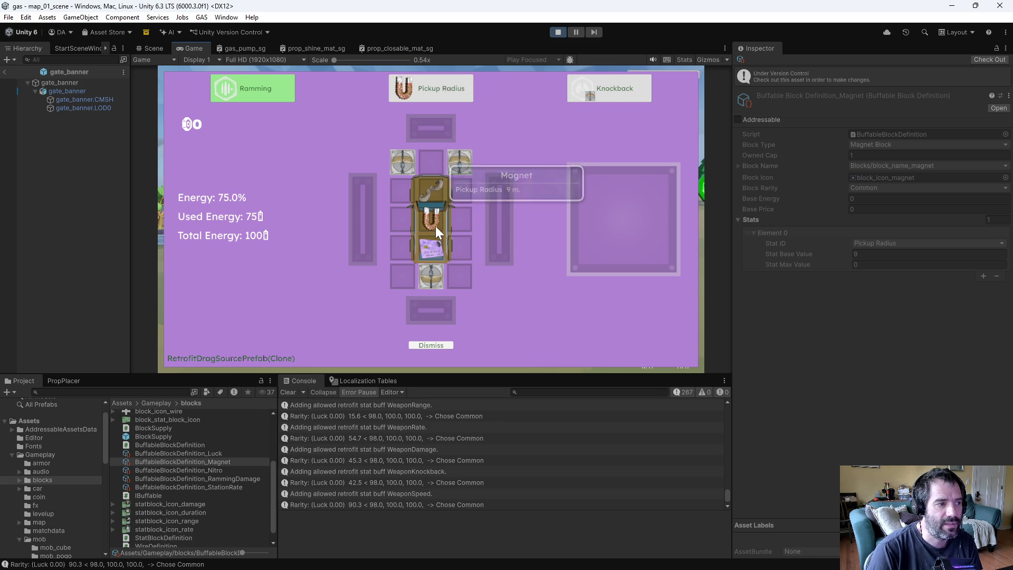
drag(415, 101, 417, 116)
mouse_move(419, 198)
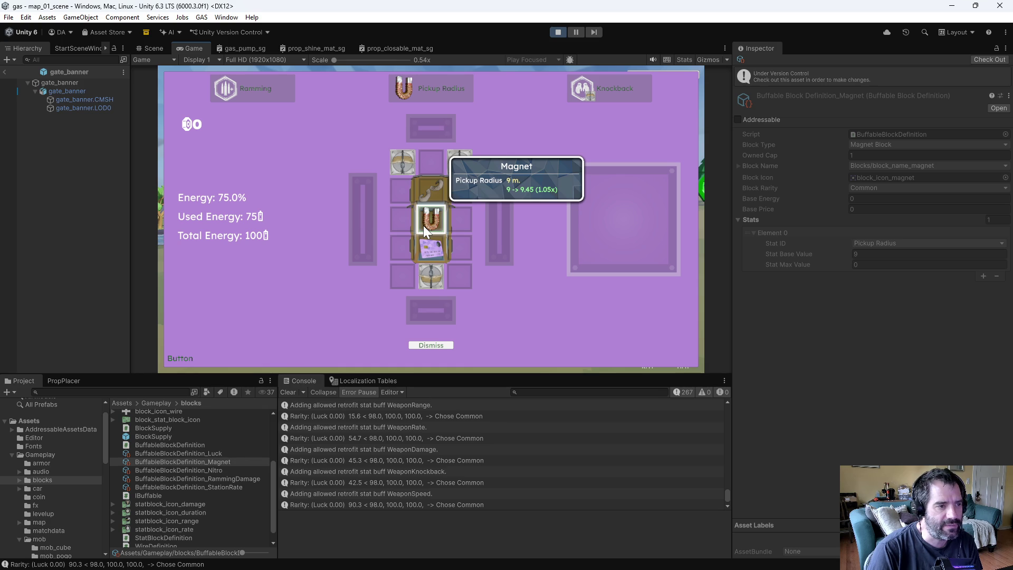
mouse_move(423, 226)
mouse_down()
mouse_move(347, 152)
mouse_move(404, 85)
mouse_up()
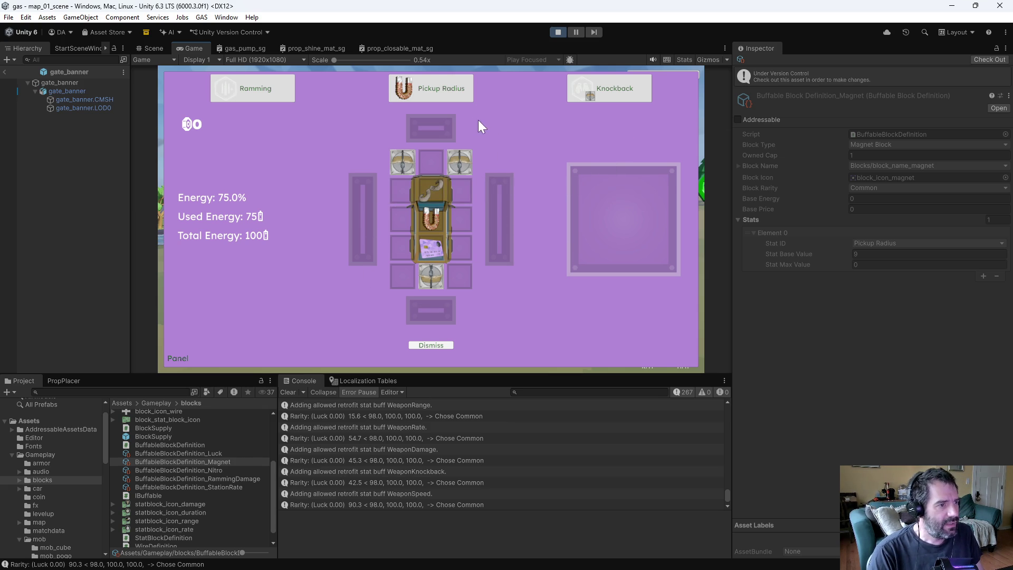
mouse_move(467, 95)
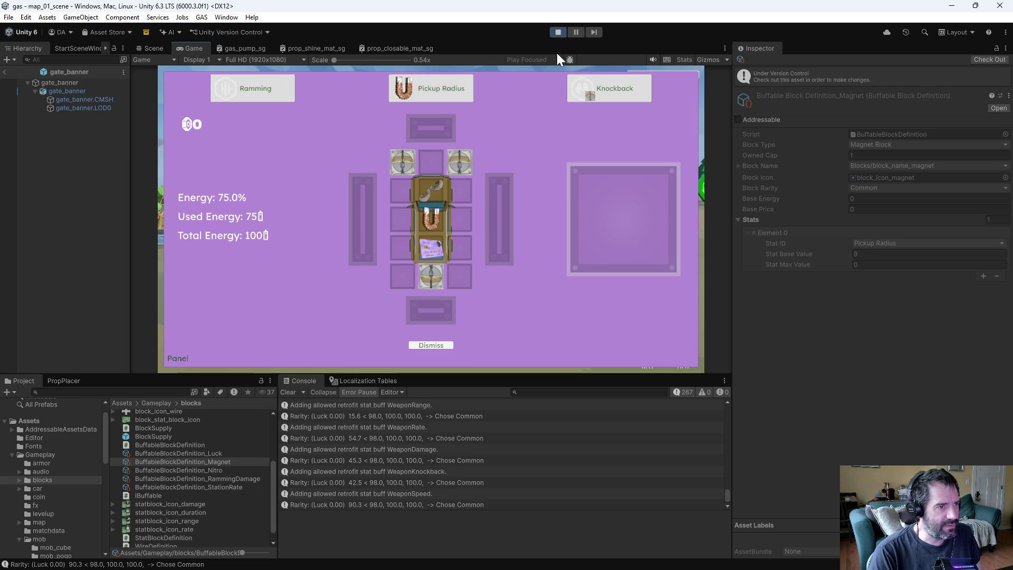
Step: Stop Play mode and jump to the generate_tooltip definition in TooltipGenBuffableBlock.cs
click(557, 32)
key(alt+Tab)
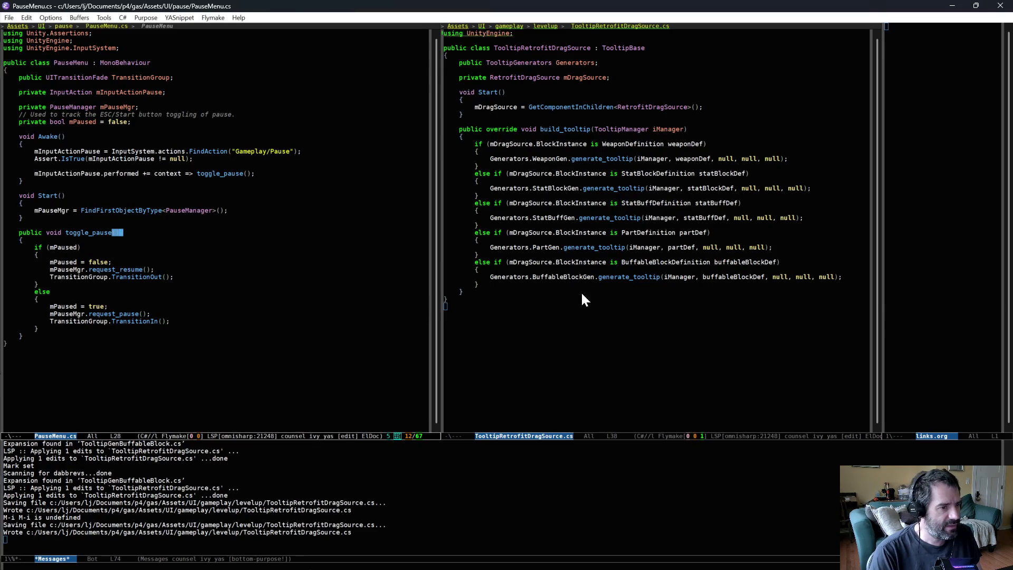
click(632, 276)
key(alt+period)
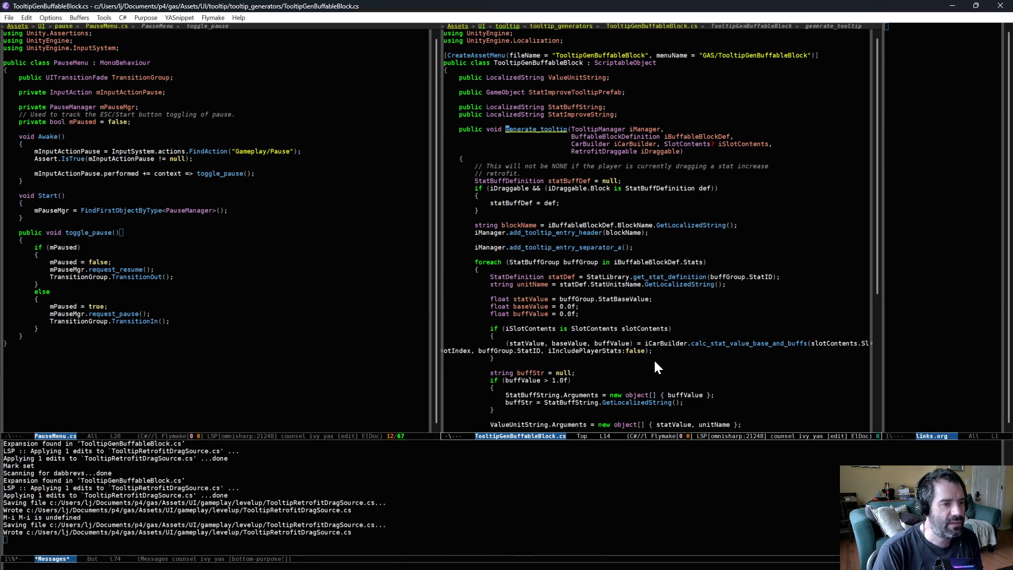
scroll(654, 353, down, 5)
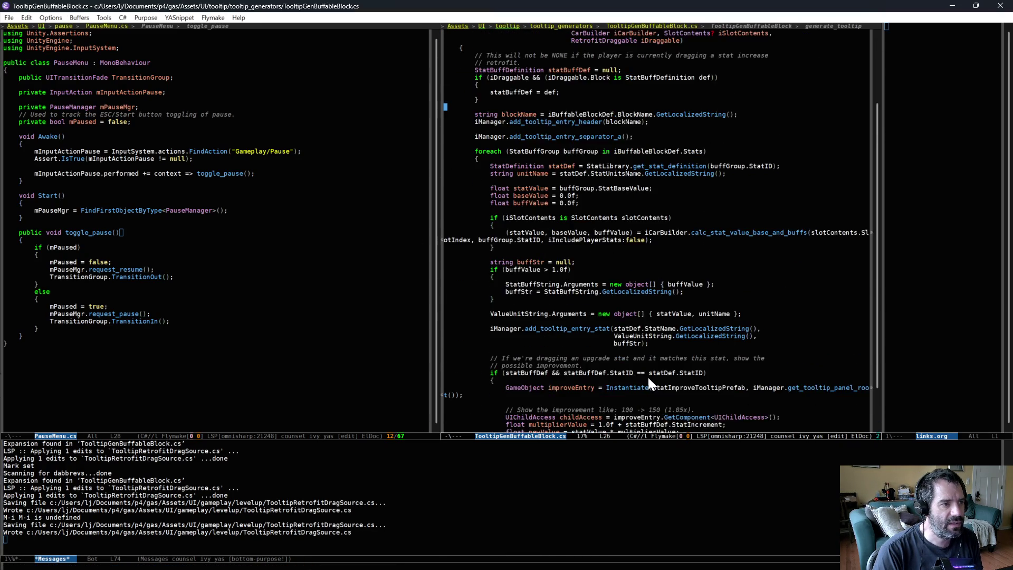
scroll(648, 378, up, 2)
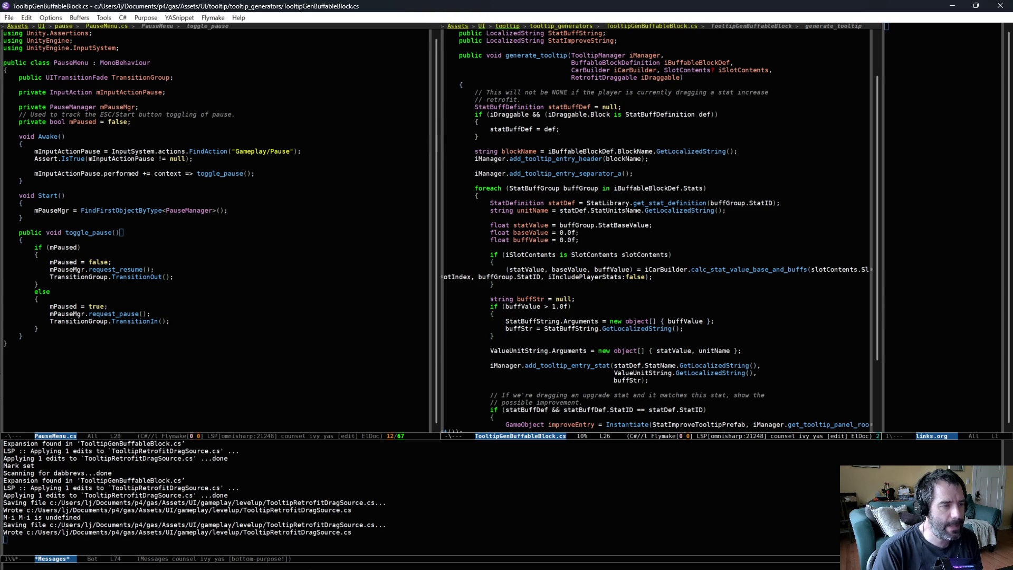
Step: Comment out the add_tooltip_entry_separator_a line with // and save, then return to Unity
click(584, 158)
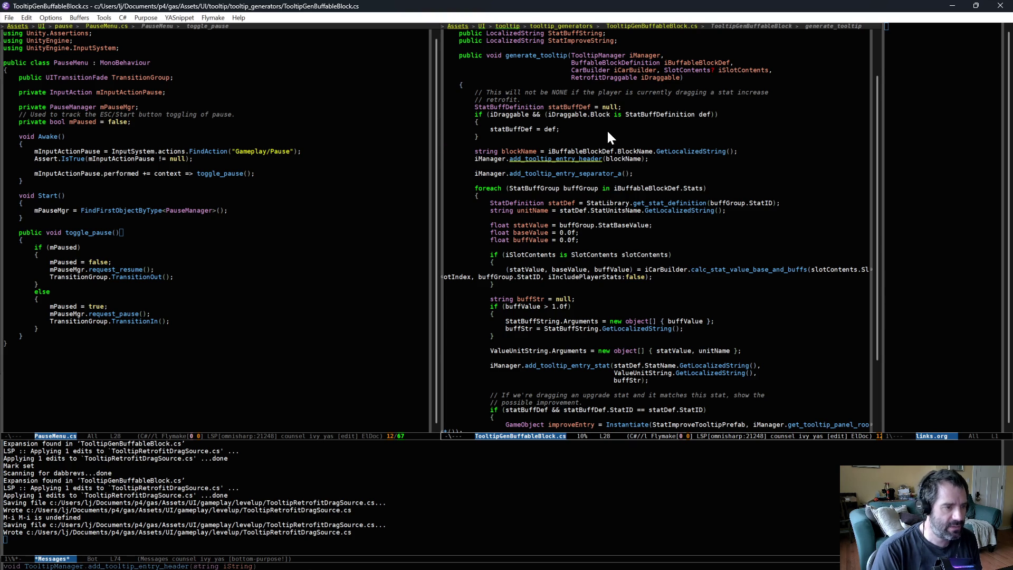
key(Down)
key(Down)
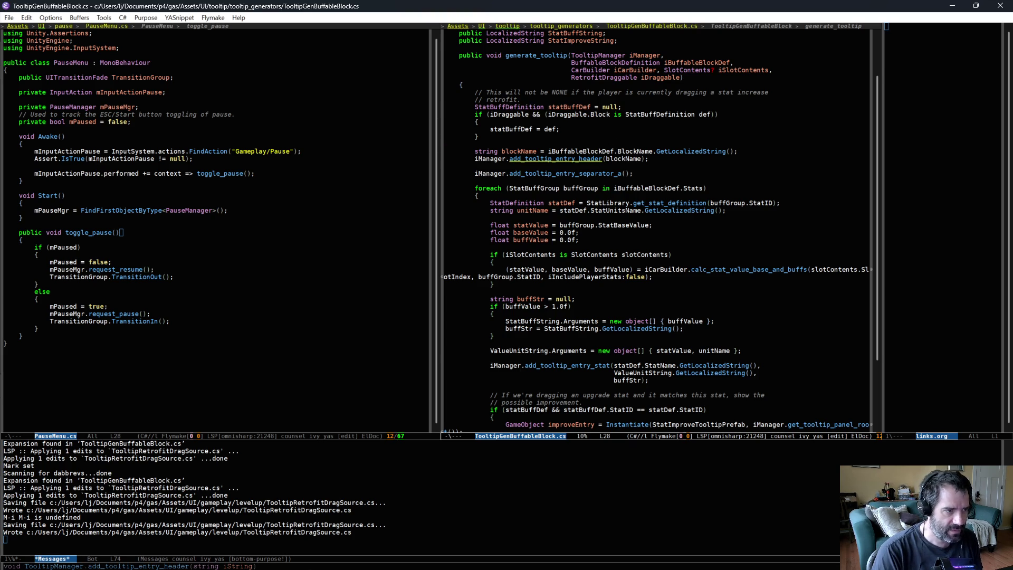
key(alt+m)
text(//)
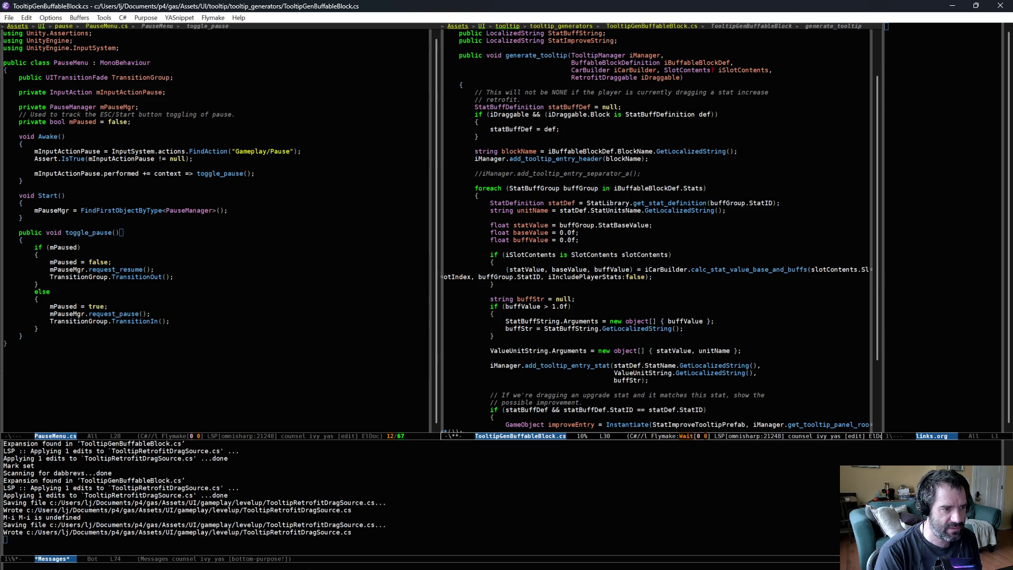
key(ctrl+x)
key(ctrl+s)
scroll(758, 334, down, 3)
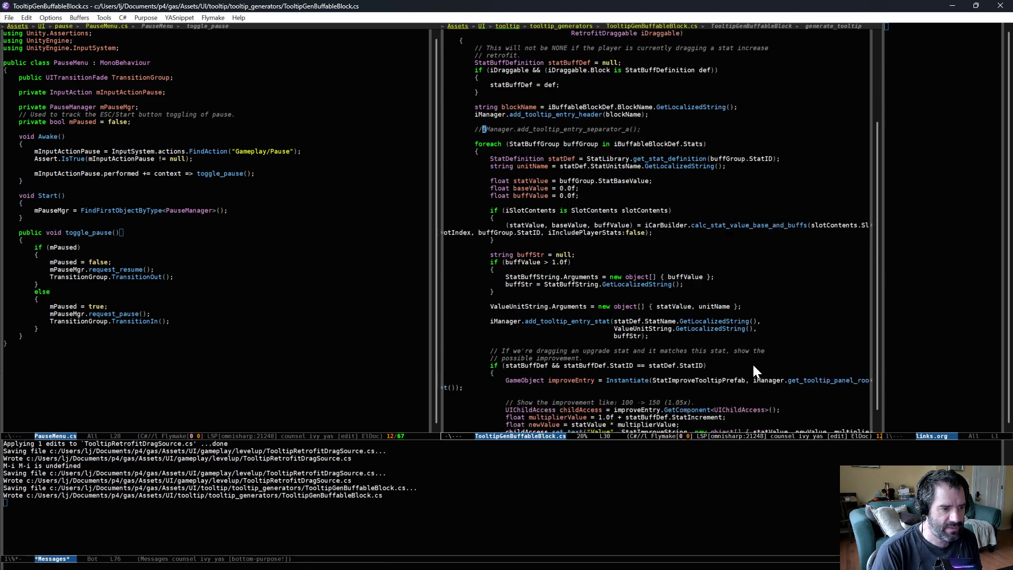
scroll(742, 370, up, 5)
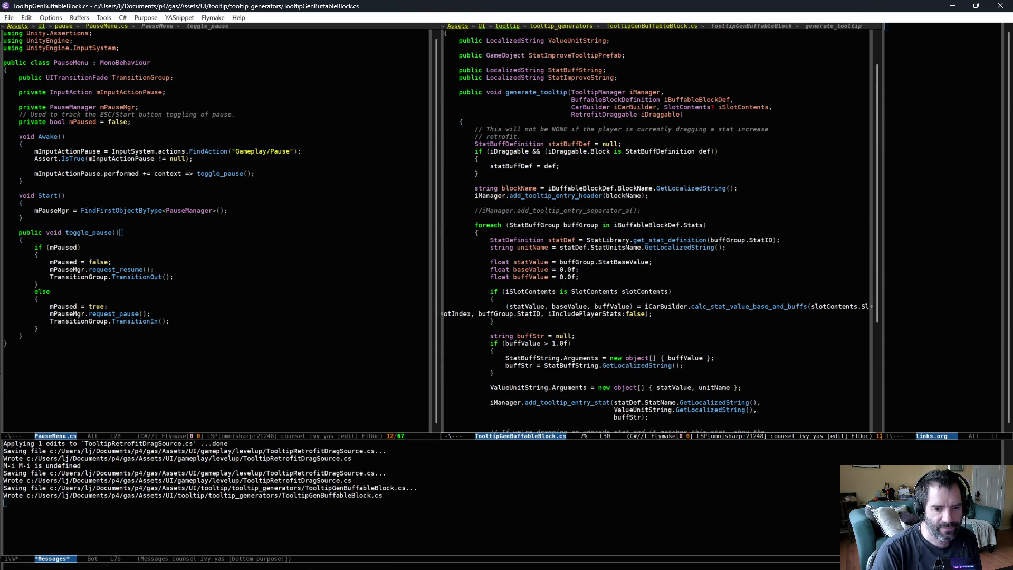
key(alt+Tab)
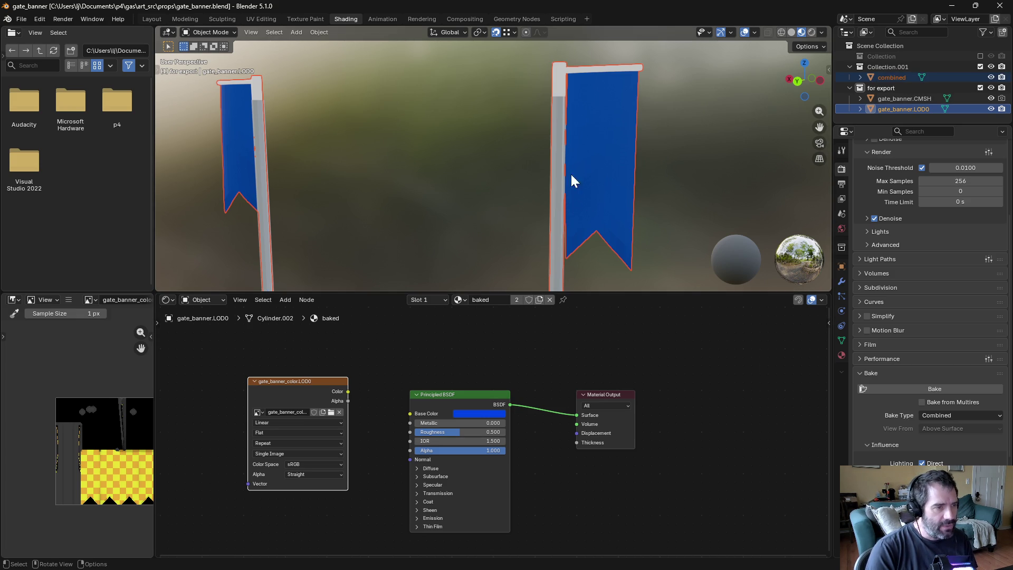
Step: Orbit the Blender viewport around the two blue gate banners
mouse_move(638, 186)
middle_down()
mouse_move(563, 195)
mouse_move(619, 192)
middle_up()
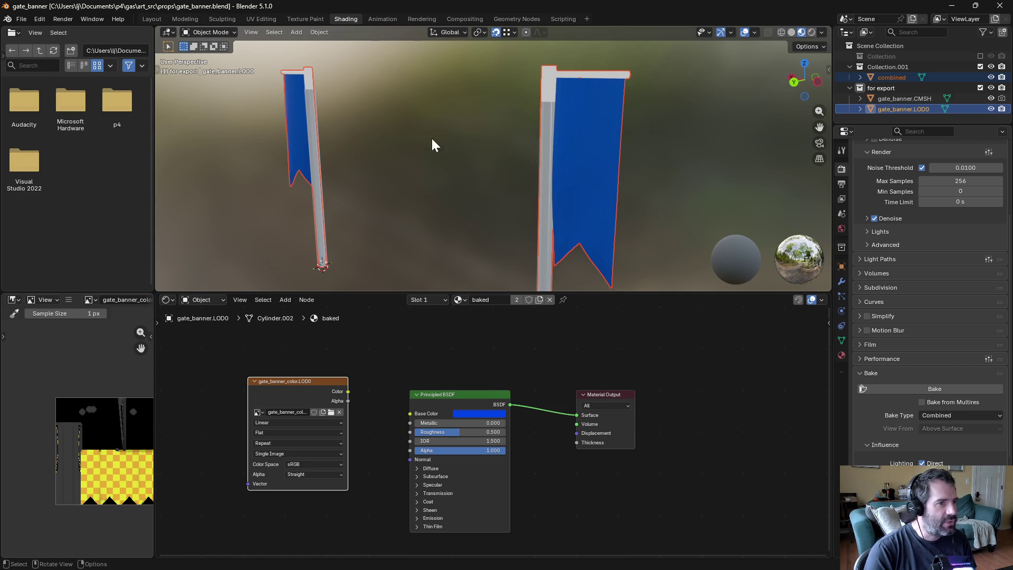
Step: Exclude the 'for export' collection, select 'combined', and switch to the Layout workspace
click(980, 87)
click(899, 77)
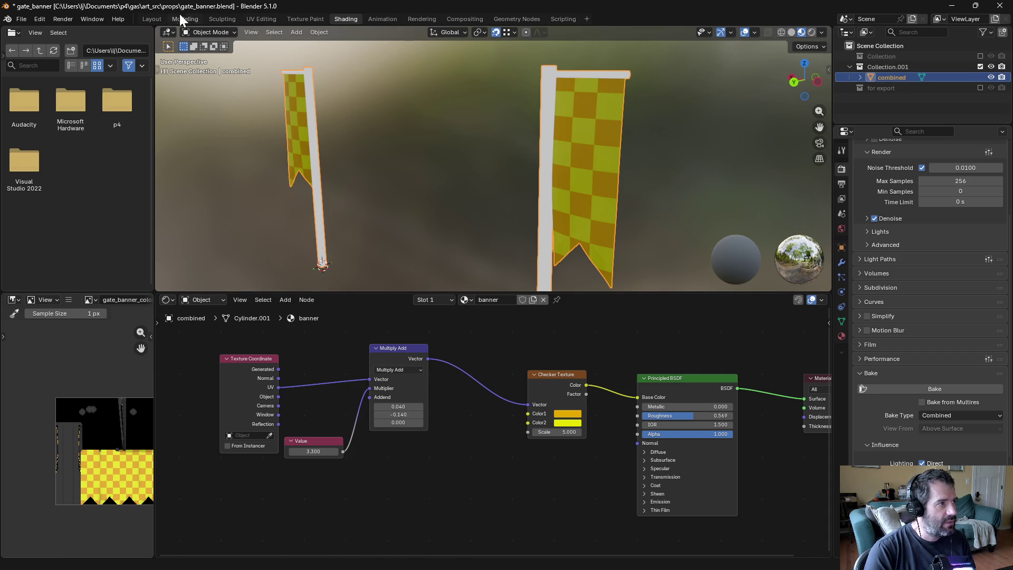
click(161, 19)
scroll(464, 232, up, 2)
Step: Put the combined banner mesh into Edit Mode and orbit to view both banners
key(ctrl+Tab)
click(559, 228)
click(791, 33)
key(ctrl+Tab)
click(596, 116)
key(ctrl+Tab)
click(656, 118)
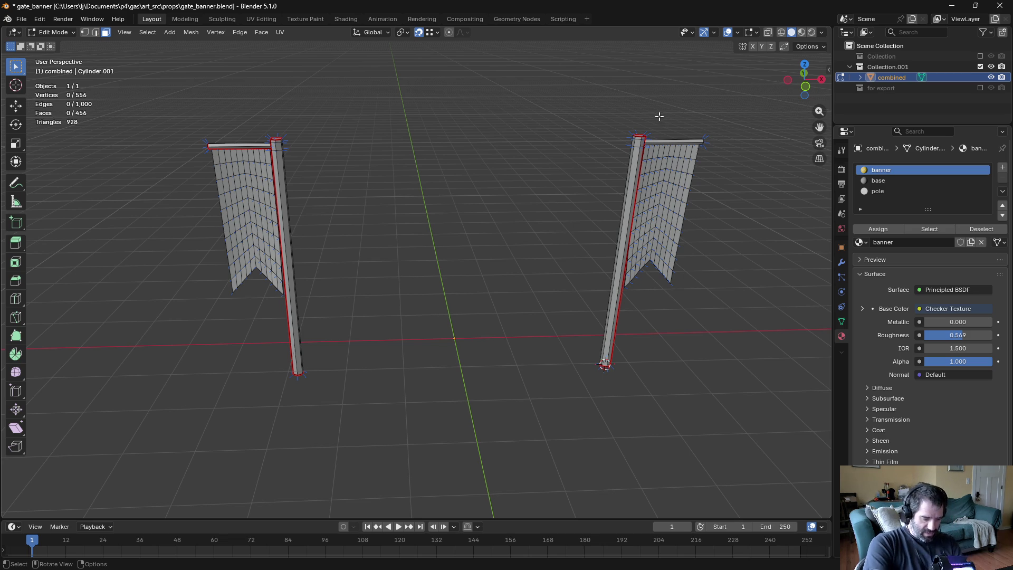
mouse_move(274, 170)
middle_down()
mouse_move(382, 174)
mouse_move(350, 210)
mouse_move(336, 199)
mouse_move(346, 188)
middle_up()
scroll(373, 181, up, 3)
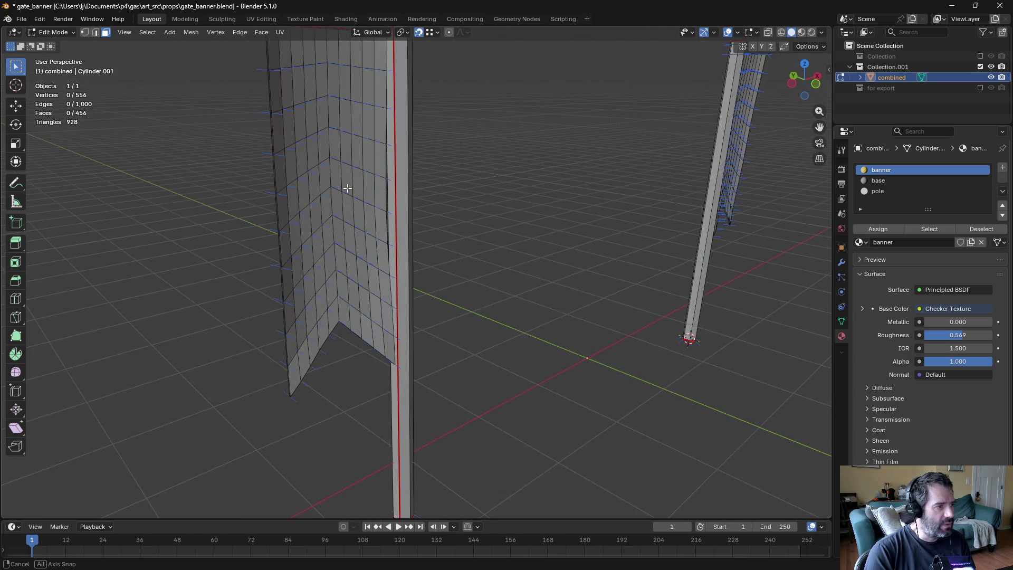
click(69, 33)
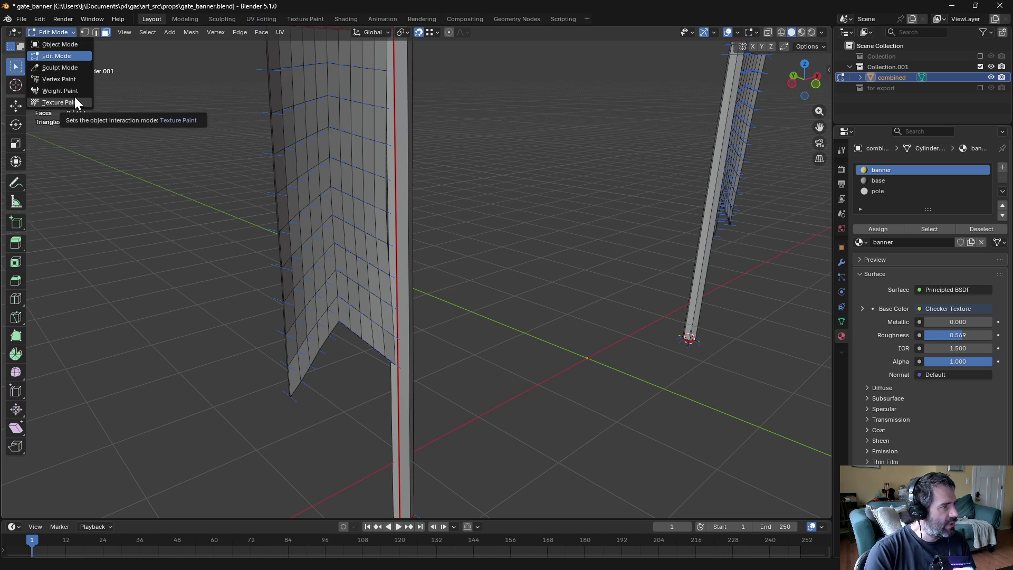
Step: Switch the combined object to Vertex Paint and fill all vertex colours with black
click(78, 78)
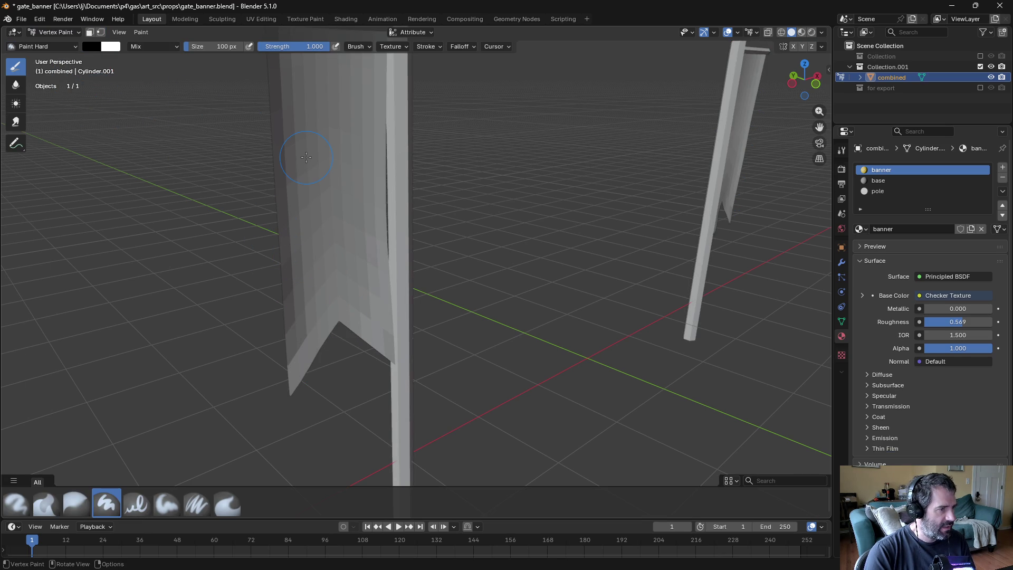
click(121, 32)
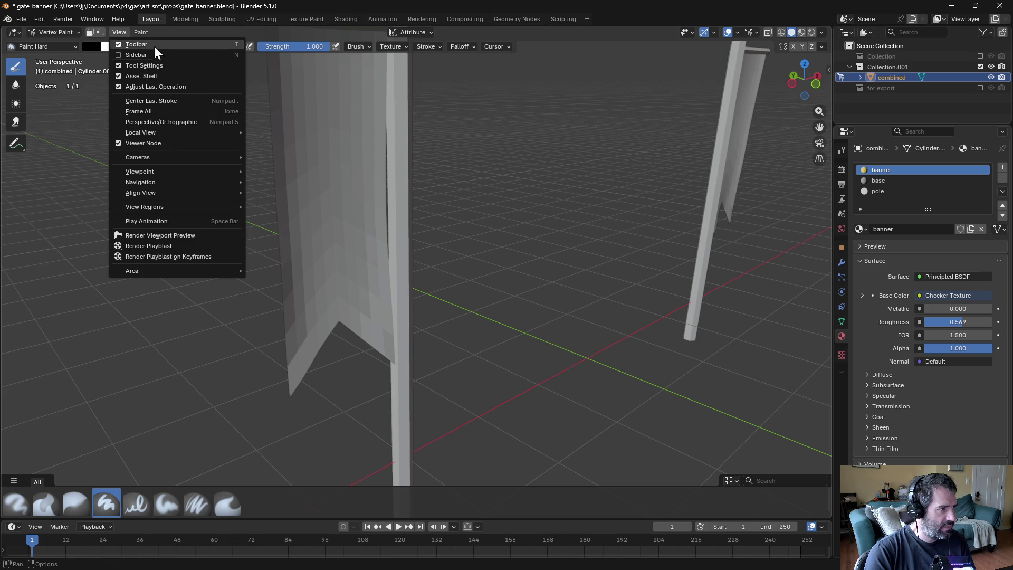
click(145, 30)
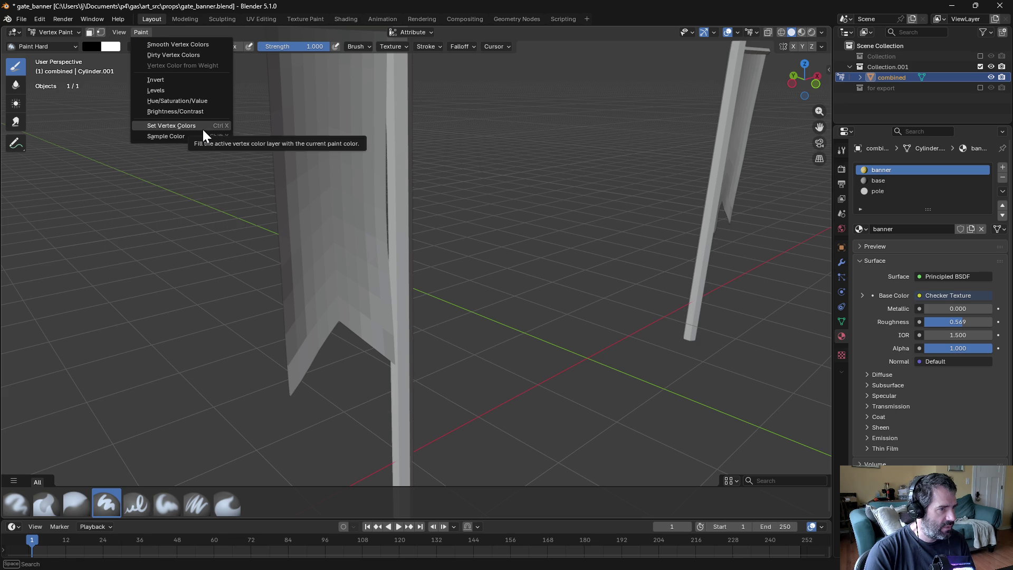
click(203, 130)
scroll(564, 232, down, 3)
mouse_move(549, 226)
shift+middle_down()
mouse_move(545, 263)
mouse_move(534, 256)
shift+middle_up()
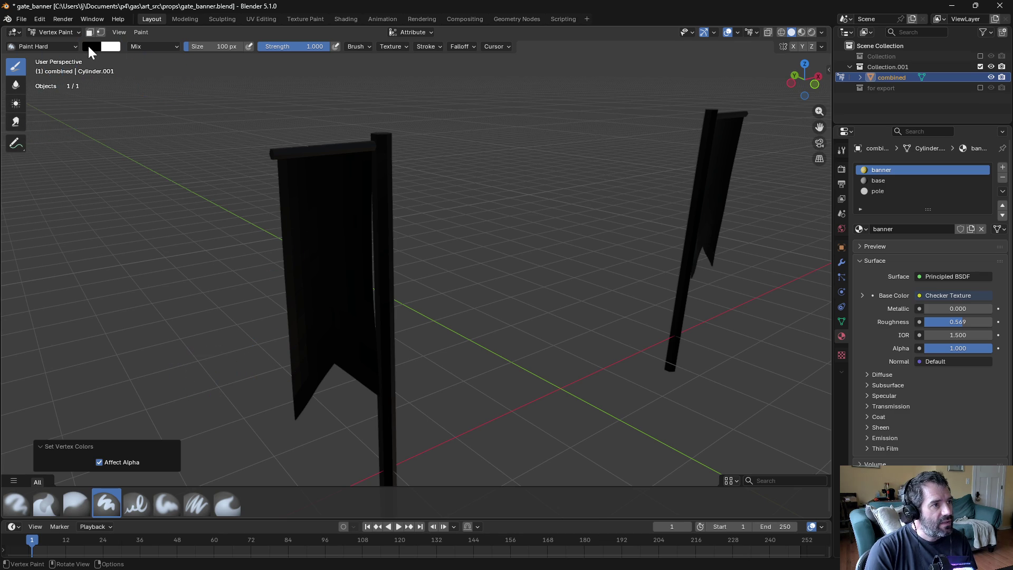
click(90, 46)
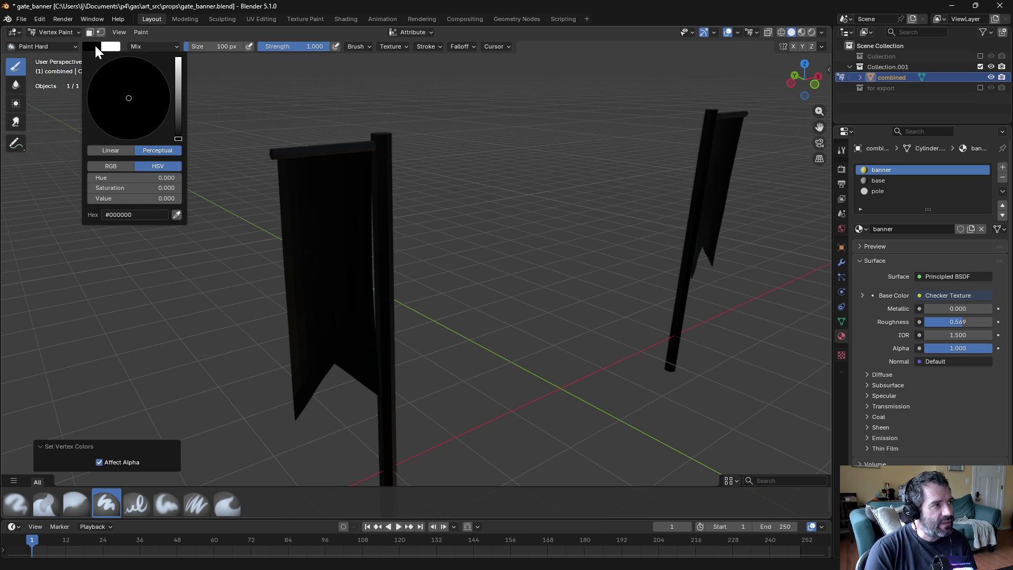
Step: Set the paint colour to pure red (RGB 1, 0, 0) with Linear brush falloff
click(124, 34)
mouse_move(135, 33)
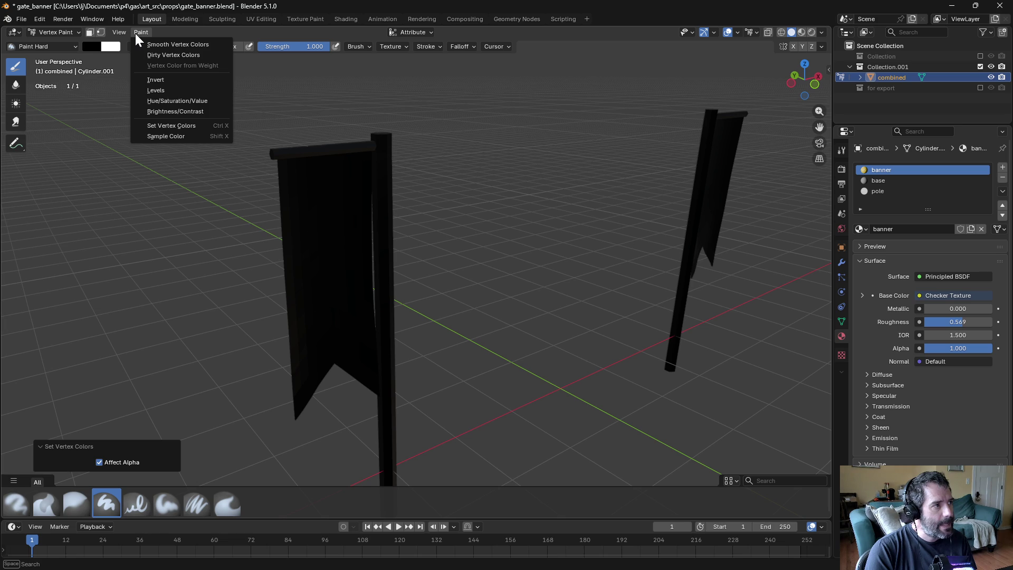
click(135, 33)
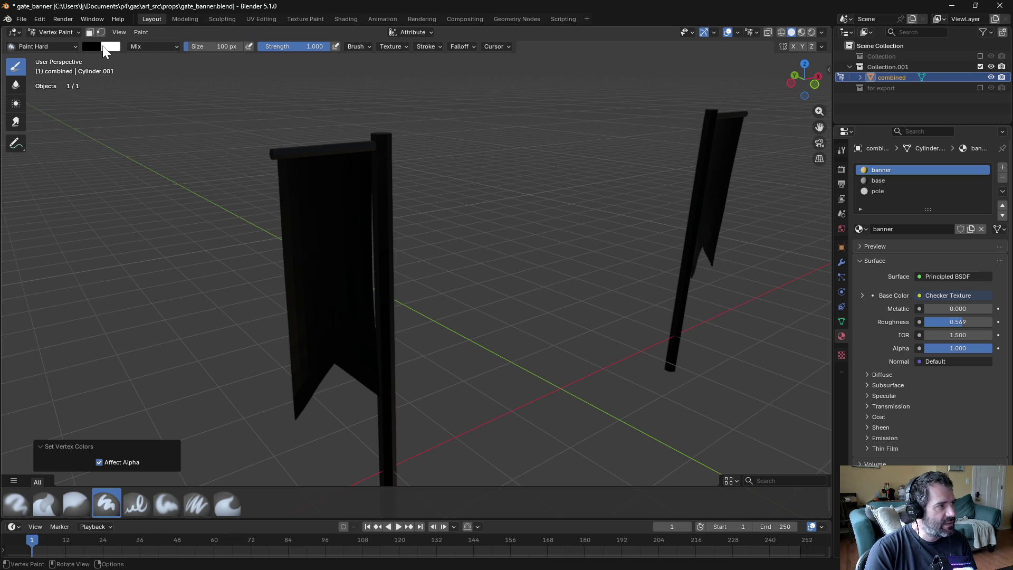
click(88, 46)
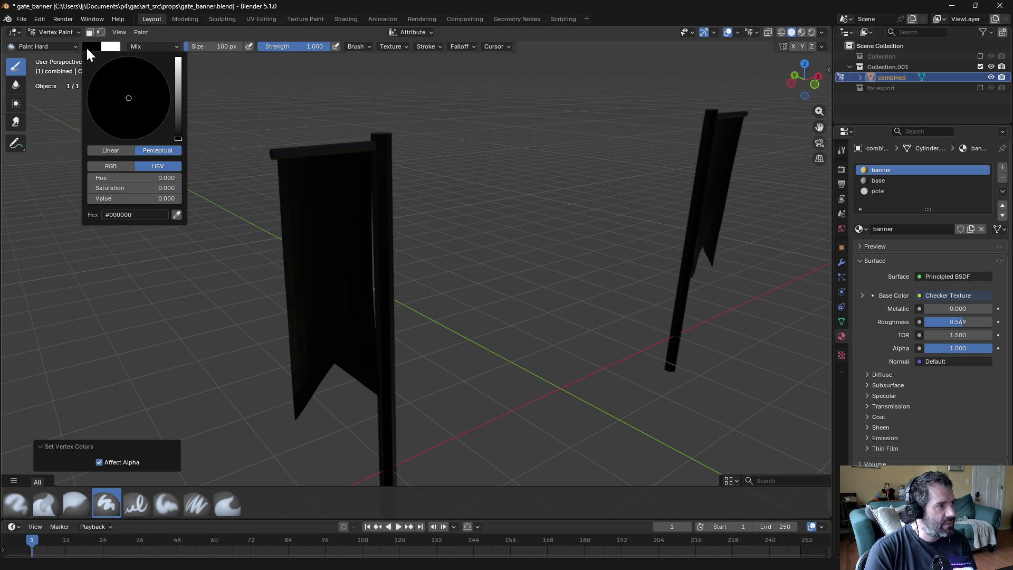
click(121, 166)
drag(125, 178, 180, 174)
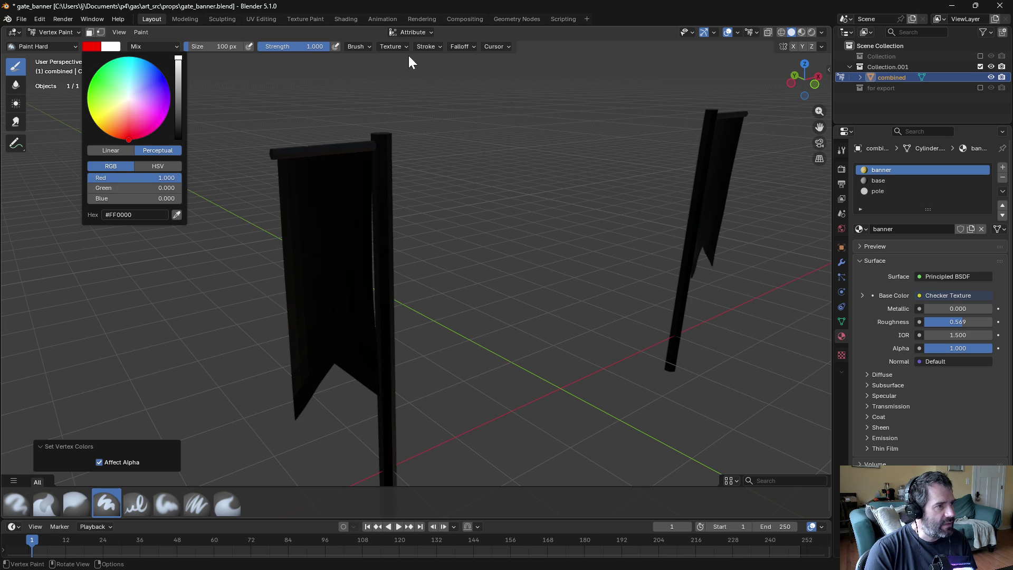
click(470, 45)
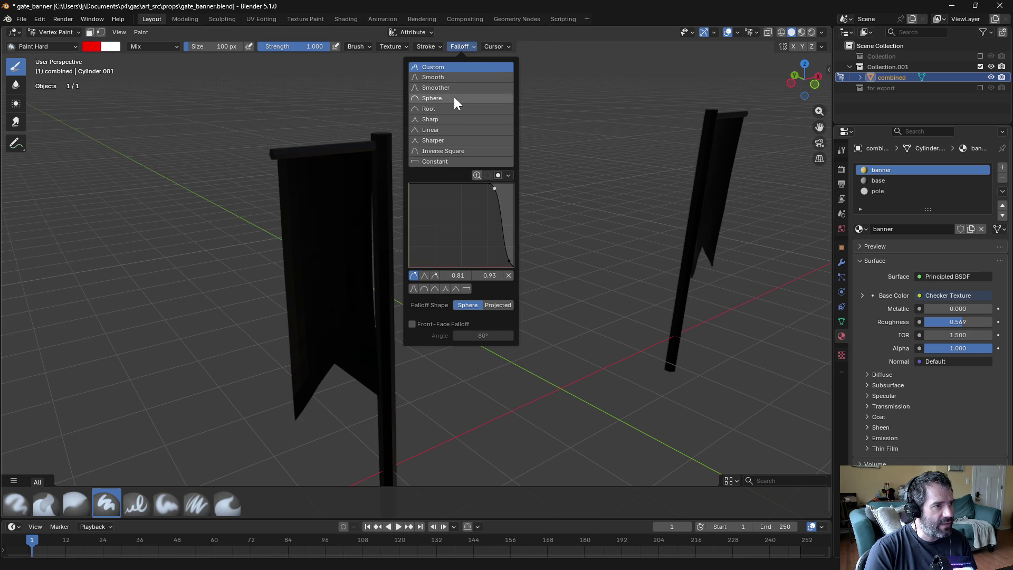
click(444, 130)
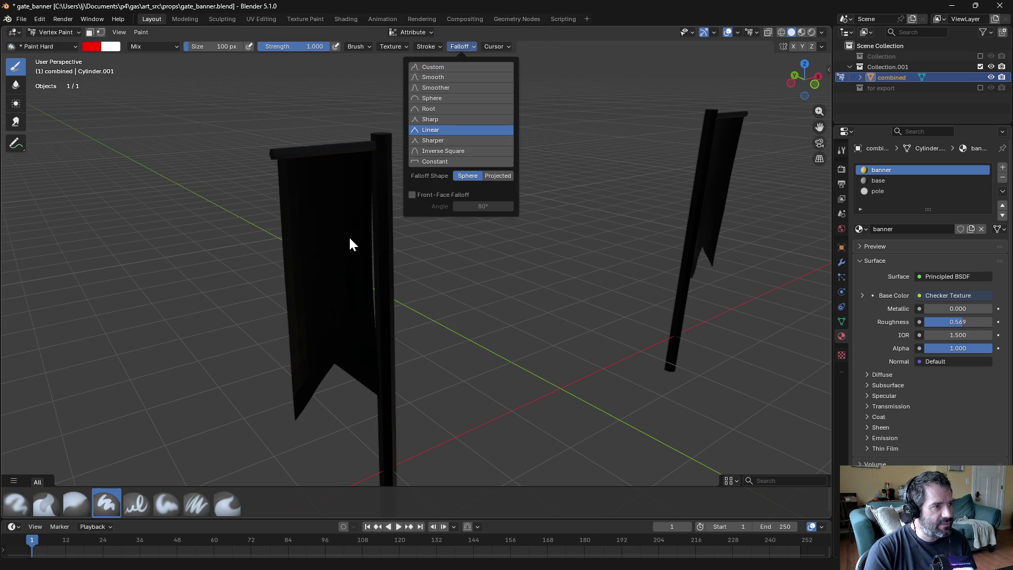
Step: View the banners from the front and resize the brush to 638 px
drag(294, 373, 322, 381)
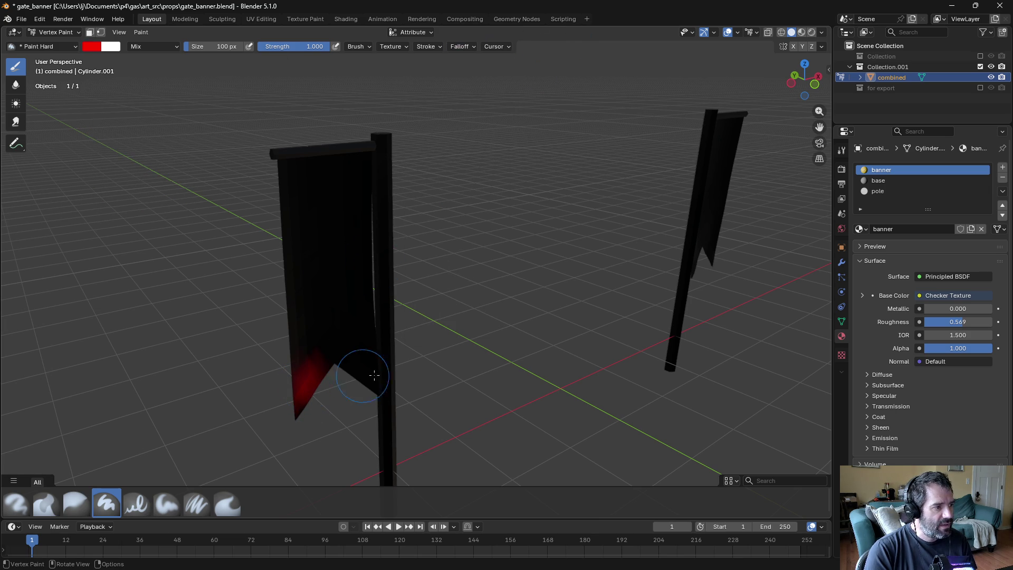
key(ctrl+z)
middle_drag(362, 384, 345, 382)
key(KP_7)
key(KP_1)
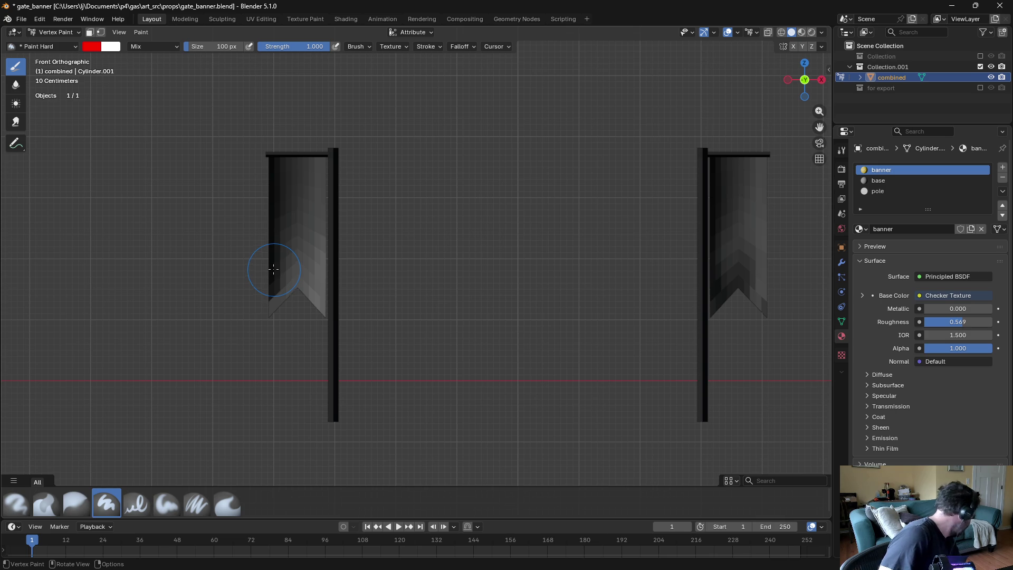
key(f)
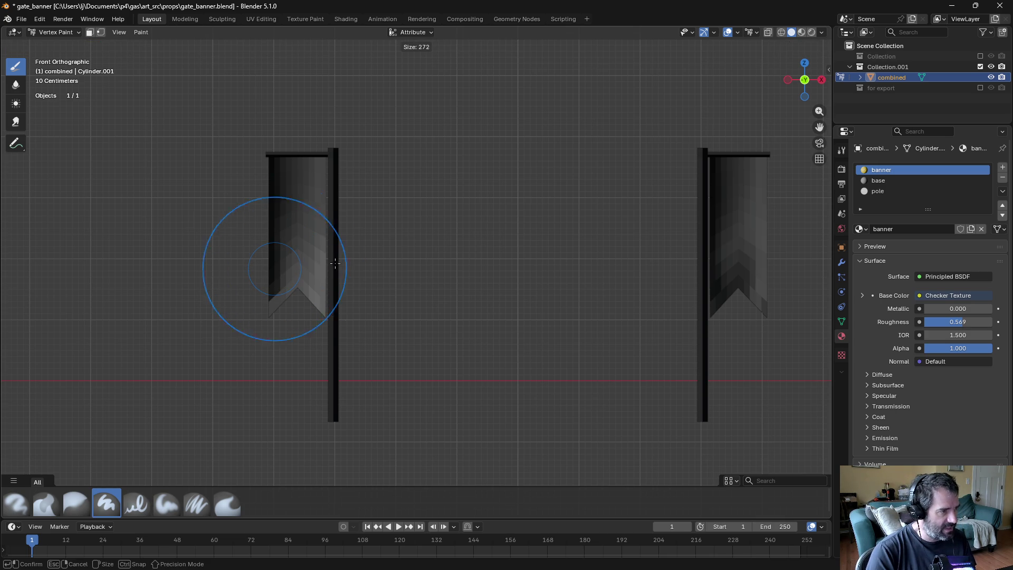
click(375, 266)
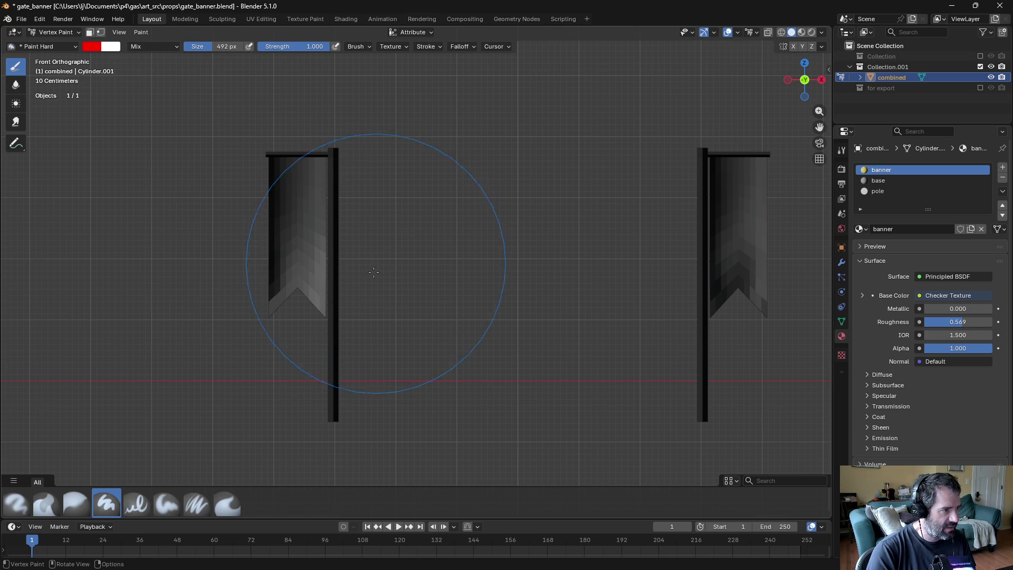
key(f)
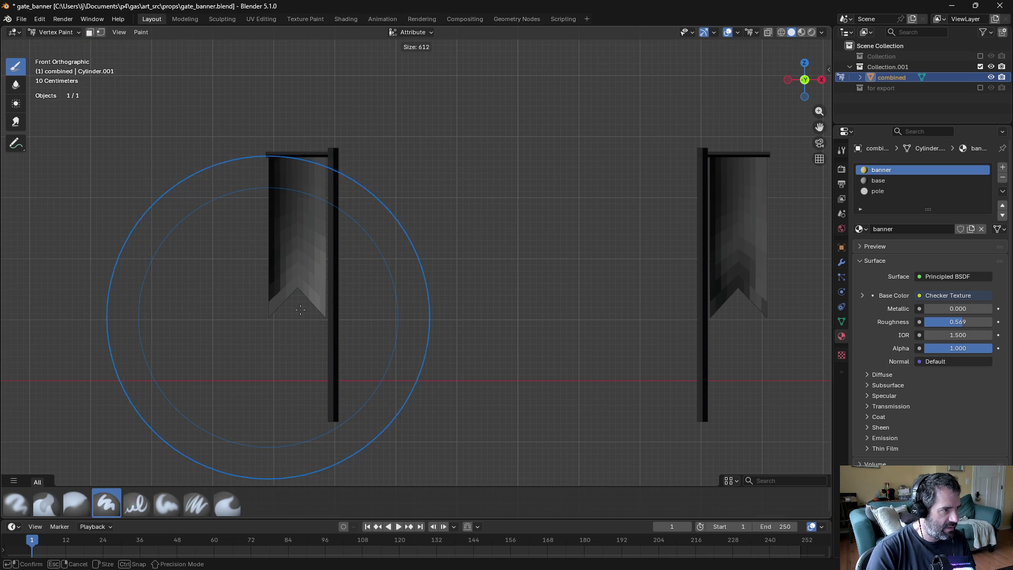
click(300, 310)
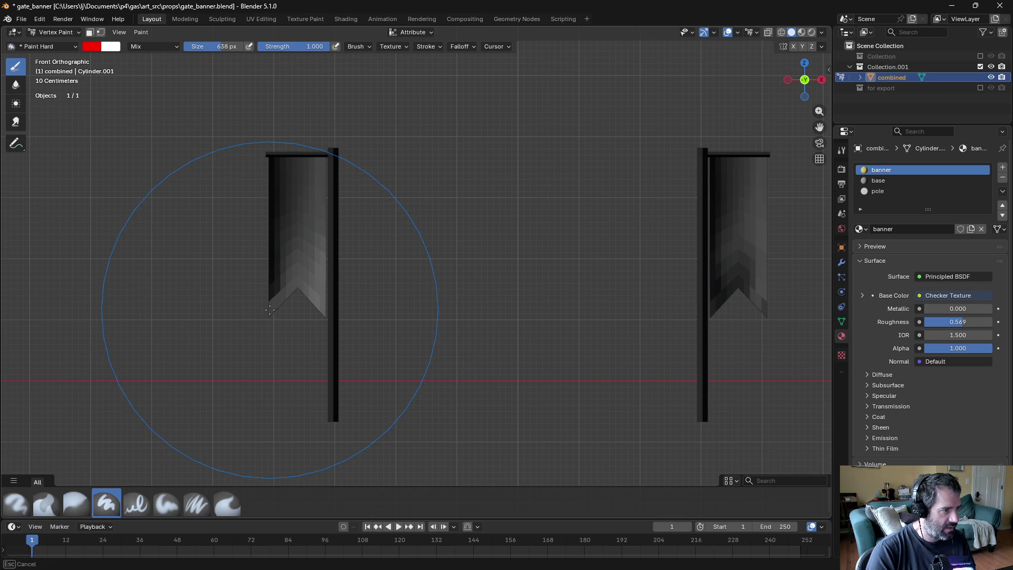
Step: Paint a red gradient fading to black at the top onto the left banner
click(286, 264)
middle_drag(286, 264, 306, 308)
mouse_move(306, 307)
mouse_down()
mouse_move(335, 318)
mouse_move(355, 291)
mouse_up()
key(ctrl+z)
key(ctrl+shift+z)
key(ctrl+z)
key(ctrl+shift+z)
key(ctrl+z)
mouse_move(362, 287)
middle_down()
mouse_move(377, 332)
mouse_move(299, 317)
middle_up()
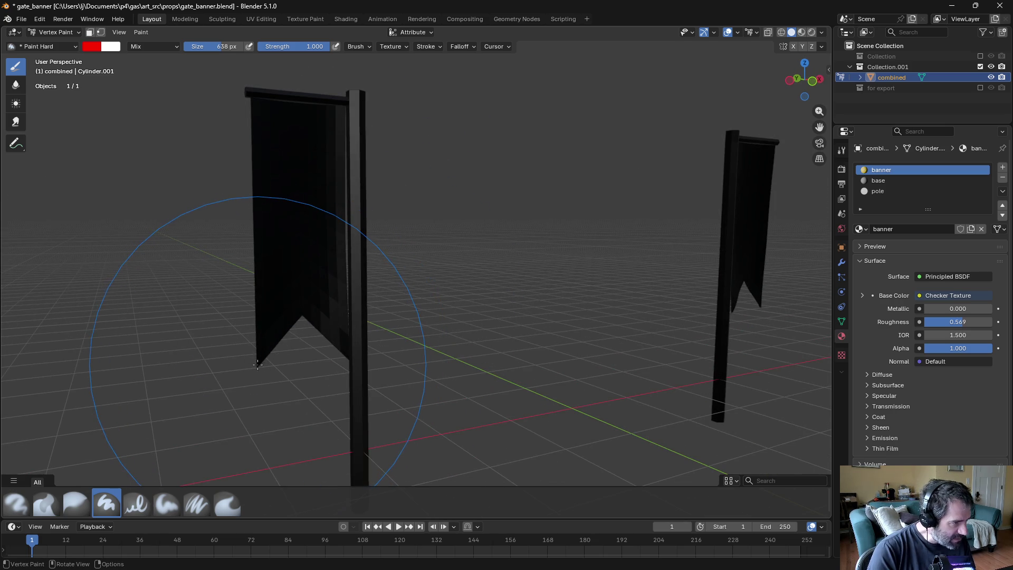
drag(302, 316, 303, 315)
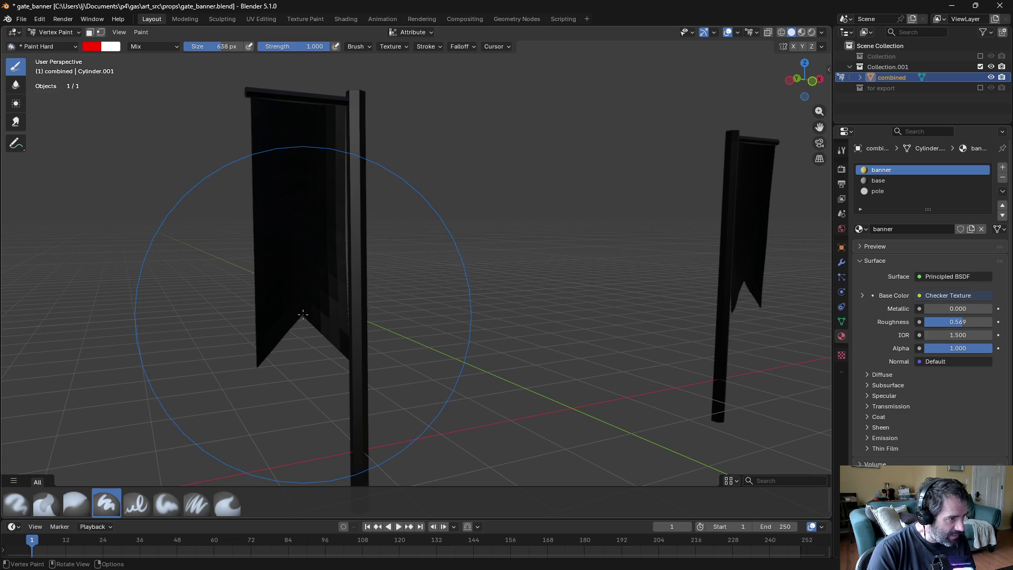
click(303, 315)
mouse_move(303, 315)
middle_down()
mouse_move(234, 330)
mouse_move(179, 325)
mouse_move(503, 289)
middle_up()
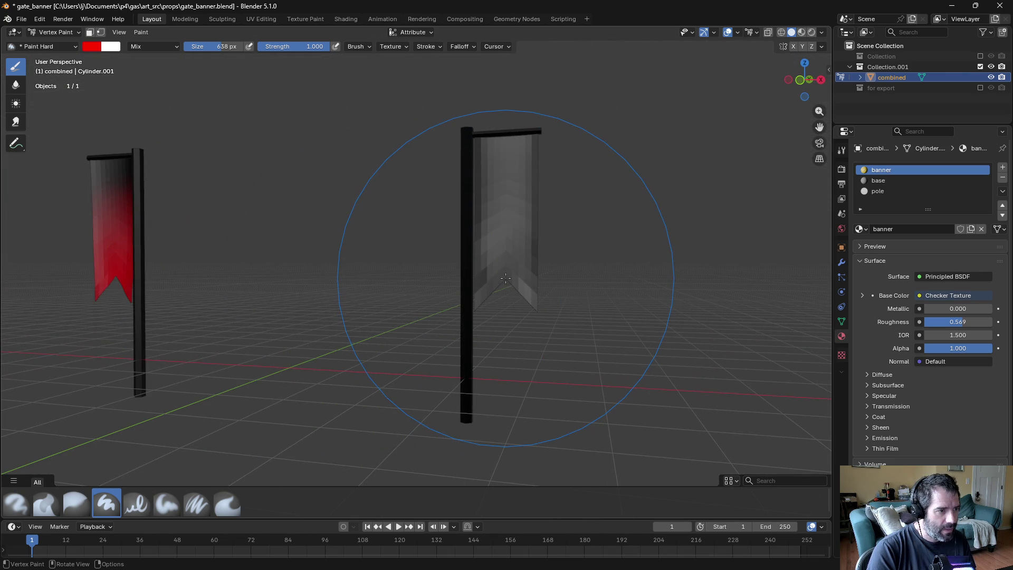
Step: Paint the right banner and pole red, then view the banners from the front
click(506, 280)
mouse_move(306, 274)
middle_down()
mouse_move(347, 293)
mouse_move(423, 300)
mouse_move(449, 291)
mouse_move(419, 267)
mouse_move(601, 243)
middle_up()
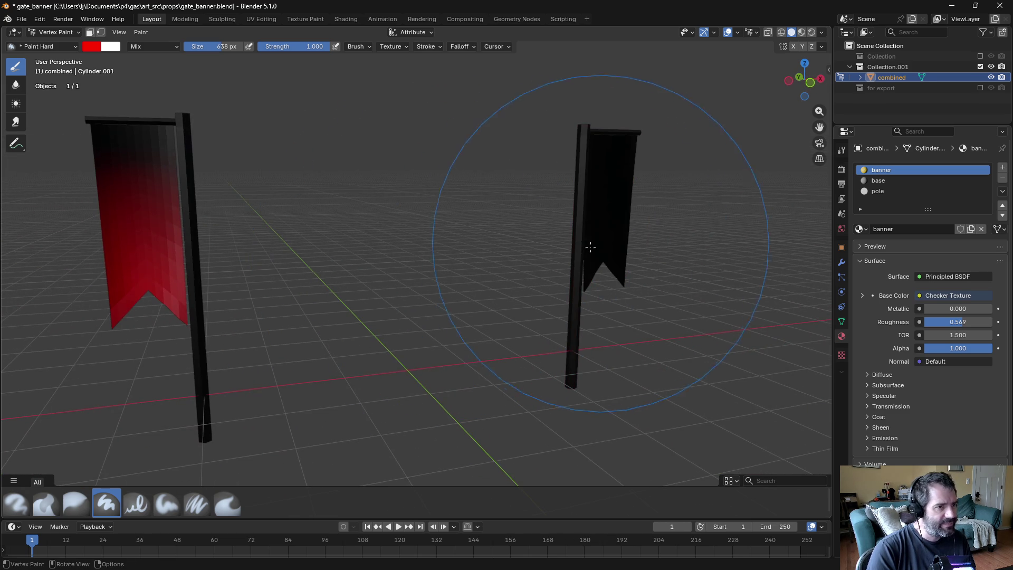
key(KP_7)
key(KP_3)
key(KP_1)
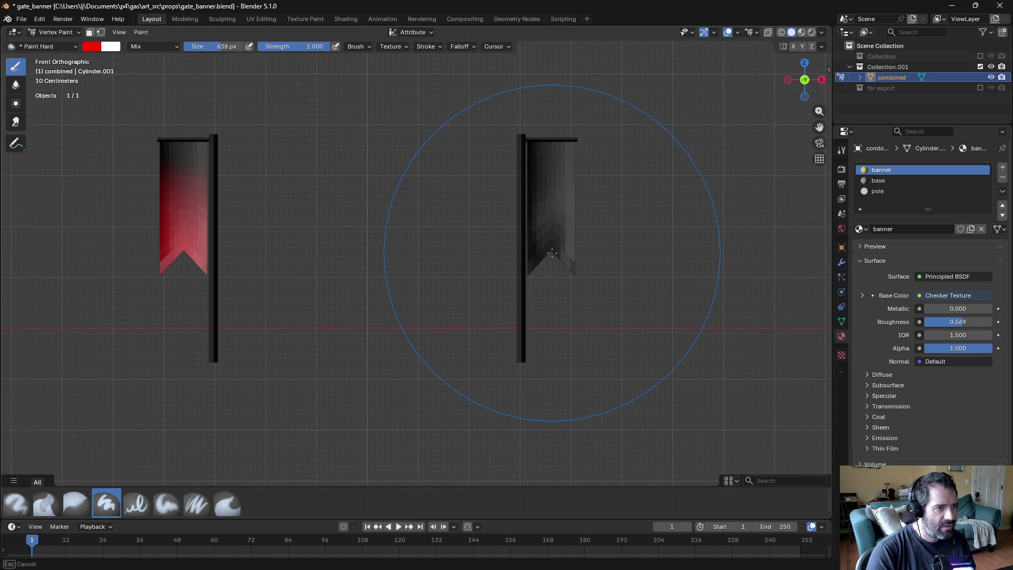
Step: Repaint the right banner red with the brush shrunk to 414 px
click(545, 245)
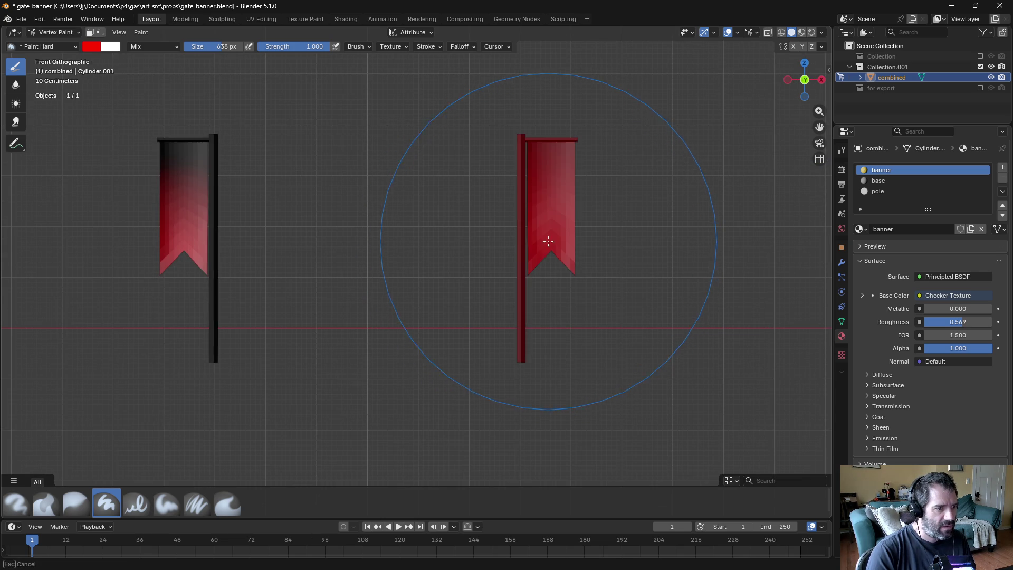
key(ctrl+z)
key(ctrl+shift+z)
key(ctrl+z)
key(ctrl+shift+z)
key(ctrl+z)
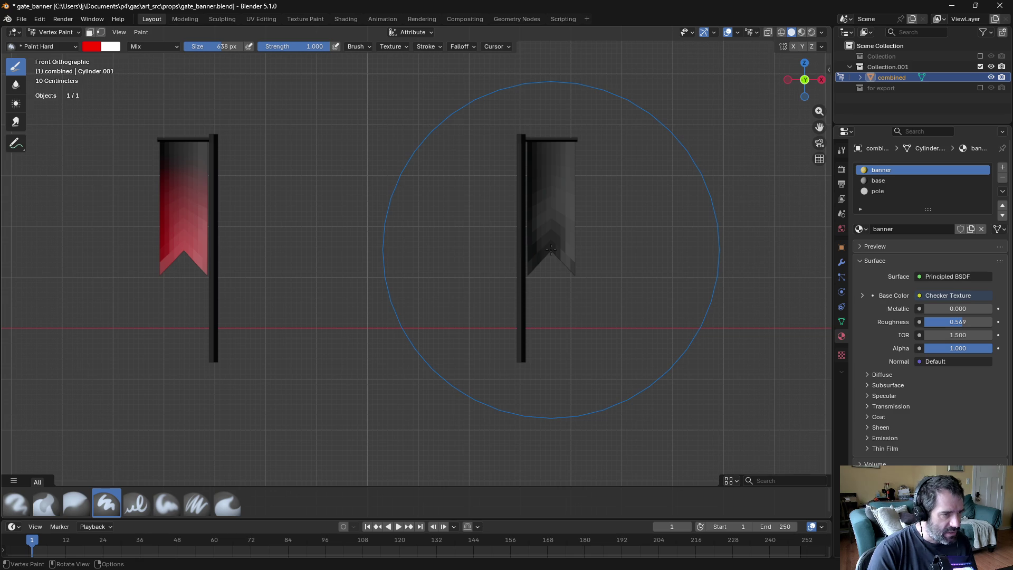
key(f)
click(507, 249)
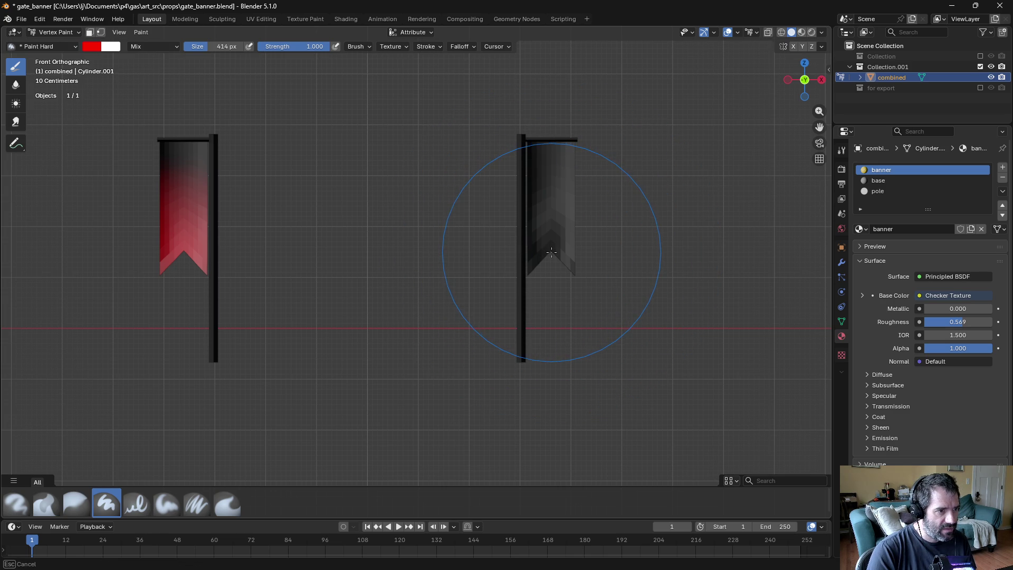
click(551, 250)
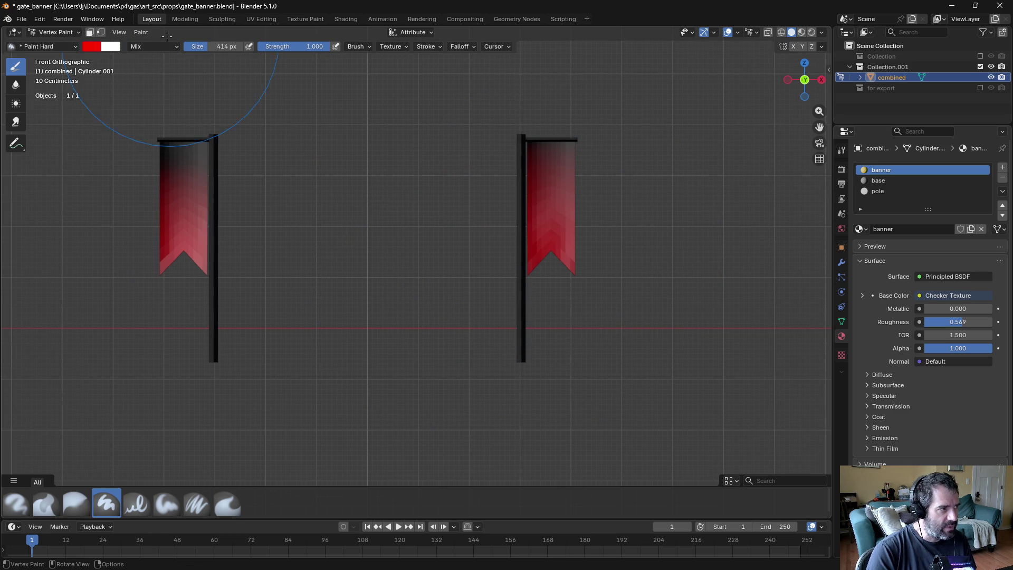
Step: Switch the colour to black and paint the left banner's top grey-black
click(93, 46)
drag(141, 177, 89, 178)
mouse_move(184, 248)
mouse_down()
mouse_move(190, 192)
mouse_move(178, 154)
mouse_up()
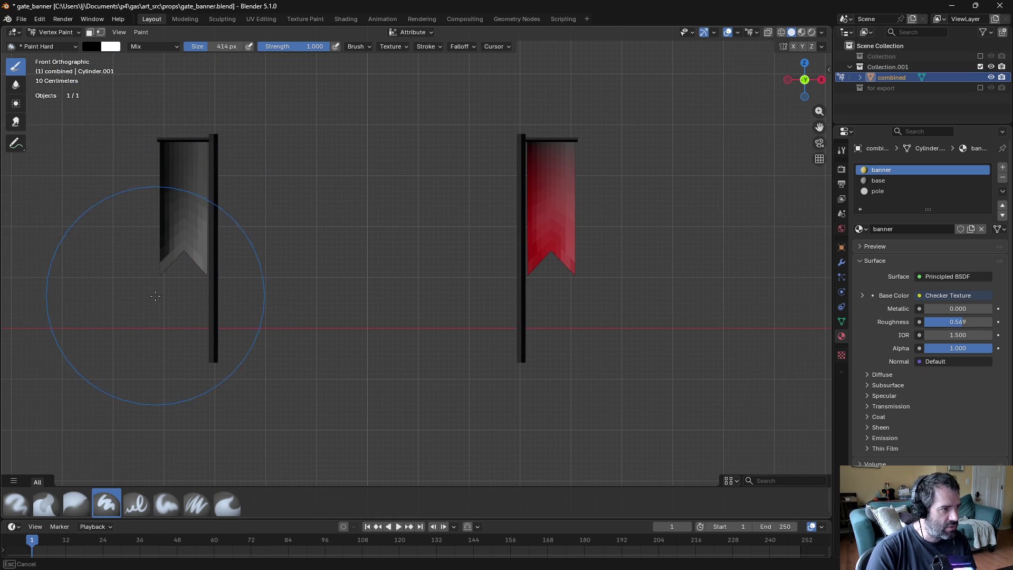
mouse_move(181, 452)
middle_down()
mouse_move(364, 279)
mouse_move(322, 317)
middle_up()
key(KP_1)
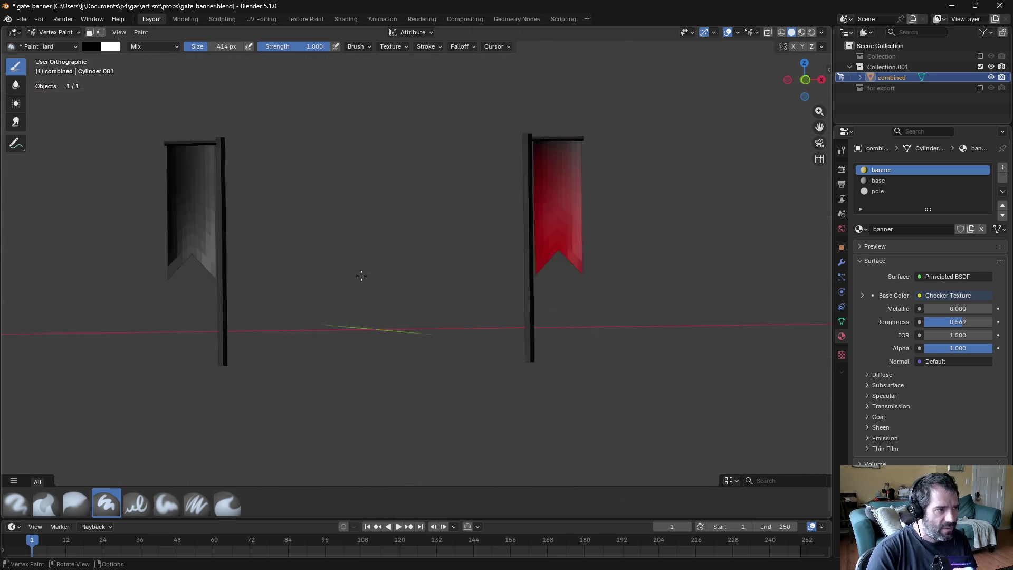
Step: Set the brush colour to red (#FF0000) and paint the left banner to match the right
click(93, 47)
drag(136, 164, 179, 165)
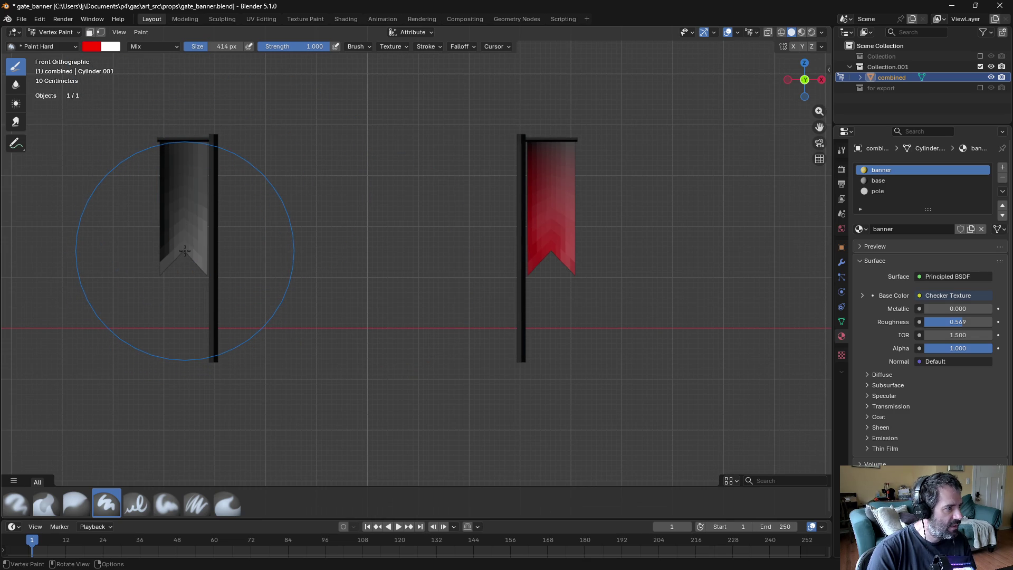
mouse_move(184, 251)
mouse_down()
mouse_move(181, 207)
mouse_move(90, 317)
mouse_move(226, 208)
mouse_up()
mouse_move(227, 208)
middle_down()
mouse_move(344, 229)
mouse_move(276, 250)
mouse_move(273, 235)
middle_up()
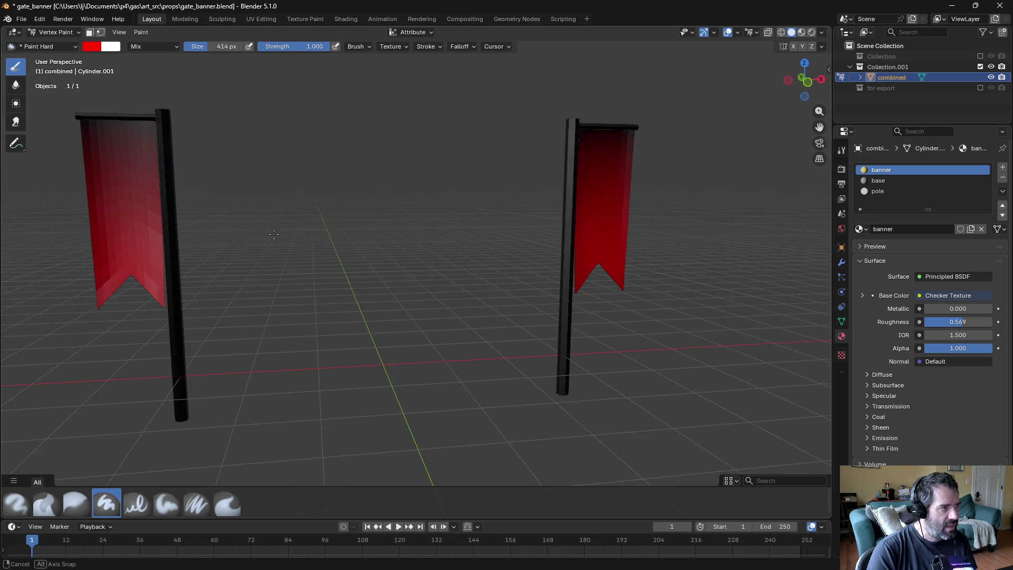
click(91, 47)
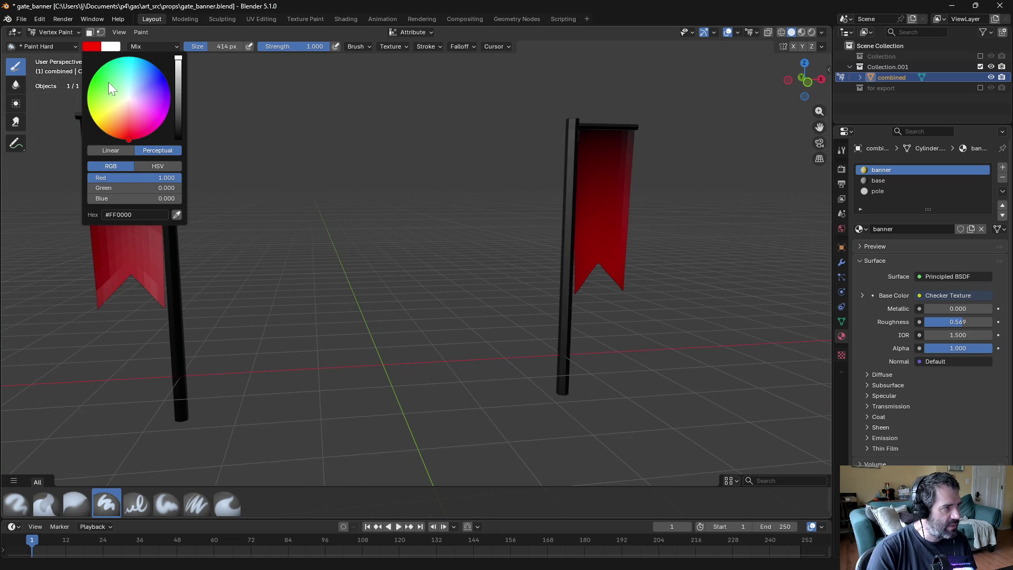
Step: Set the paint colour to pure green (R 0, G 1) and undo a Linear Light test stroke
mouse_move(117, 178)
mouse_down()
mouse_move(90, 178)
mouse_move(179, 188)
mouse_up()
click(147, 45)
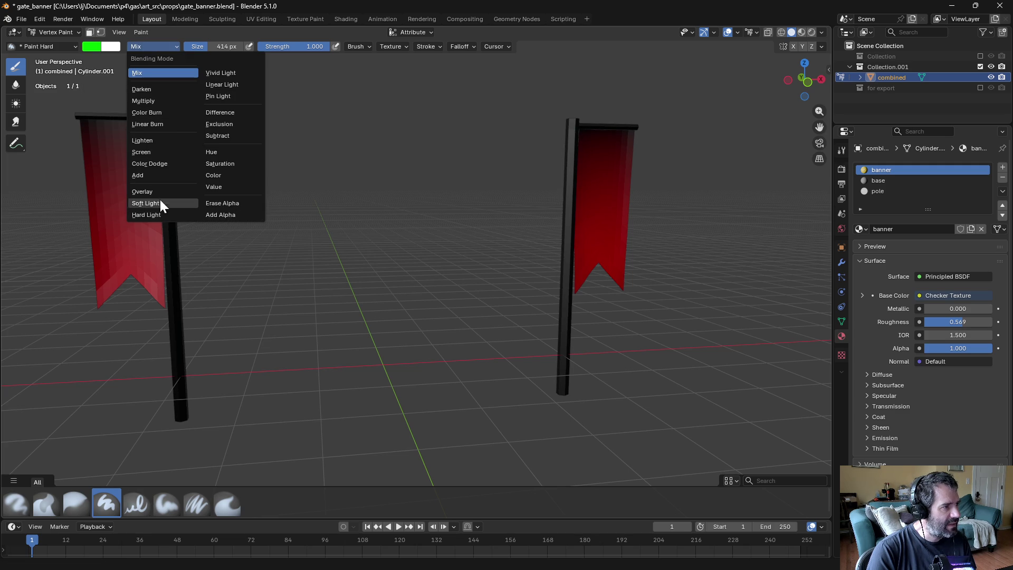
click(248, 80)
mouse_move(121, 137)
mouse_down()
mouse_move(135, 238)
mouse_move(126, 287)
mouse_up()
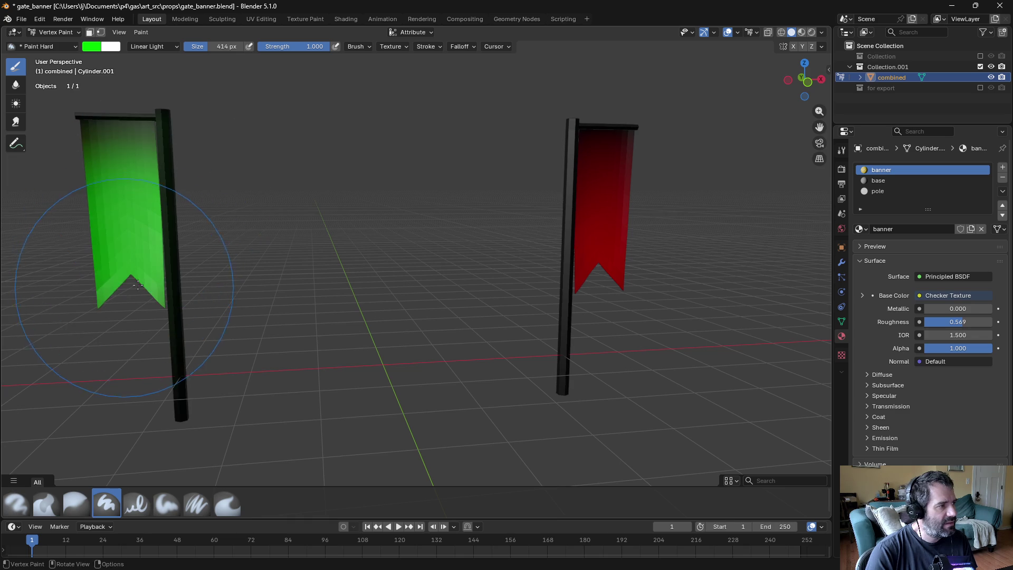
key(ctrl+z)
Step: Switch the blend mode to Add and undo an additive test stroke
click(148, 45)
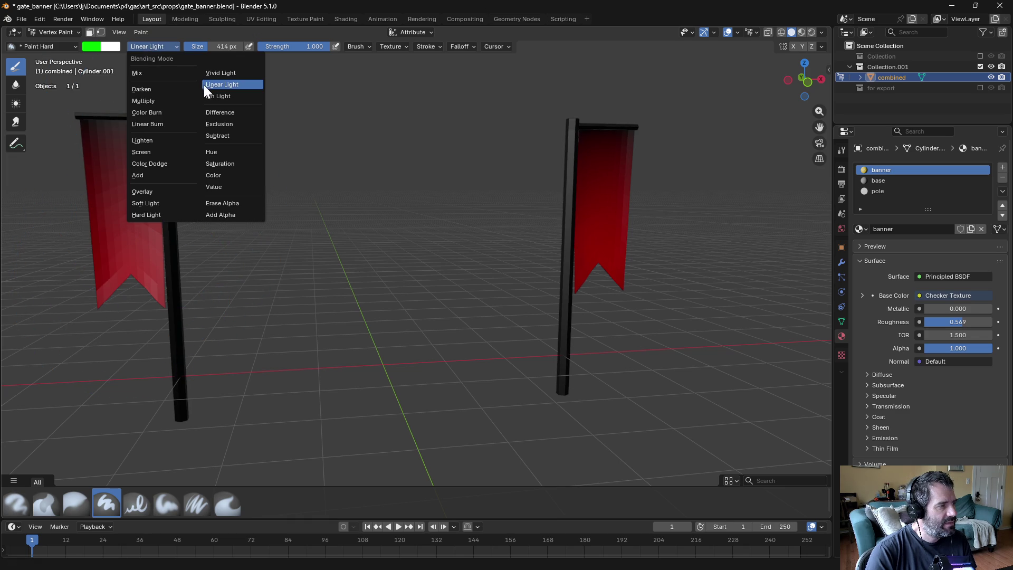
click(163, 176)
drag(151, 243, 148, 197)
key(ctrl+z)
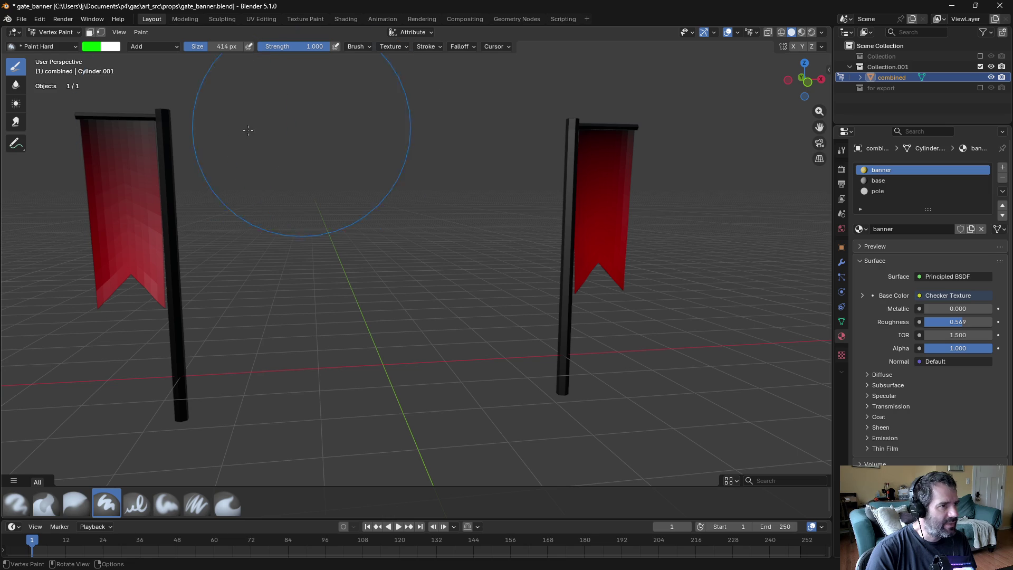
Step: Review the Brush and Stroke settings and return to the front view
click(369, 46)
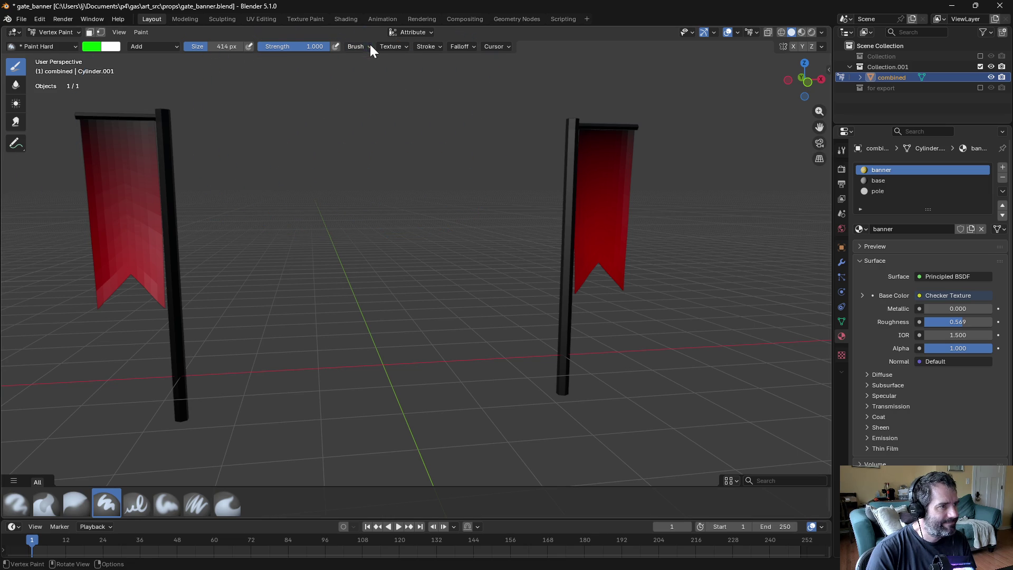
click(431, 46)
click(433, 45)
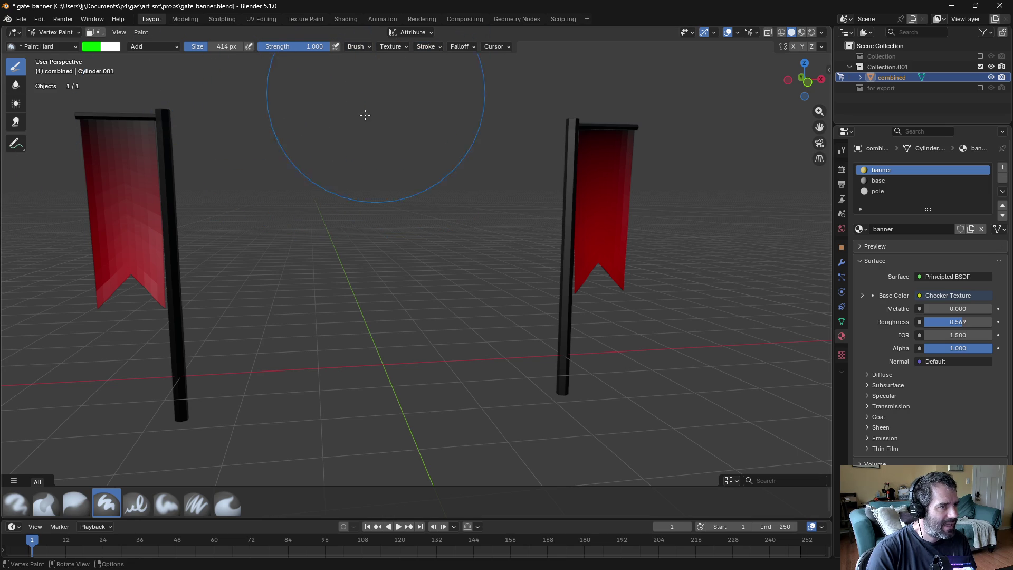
scroll(342, 105, down, 2)
key(KP_7)
key(KP_1)
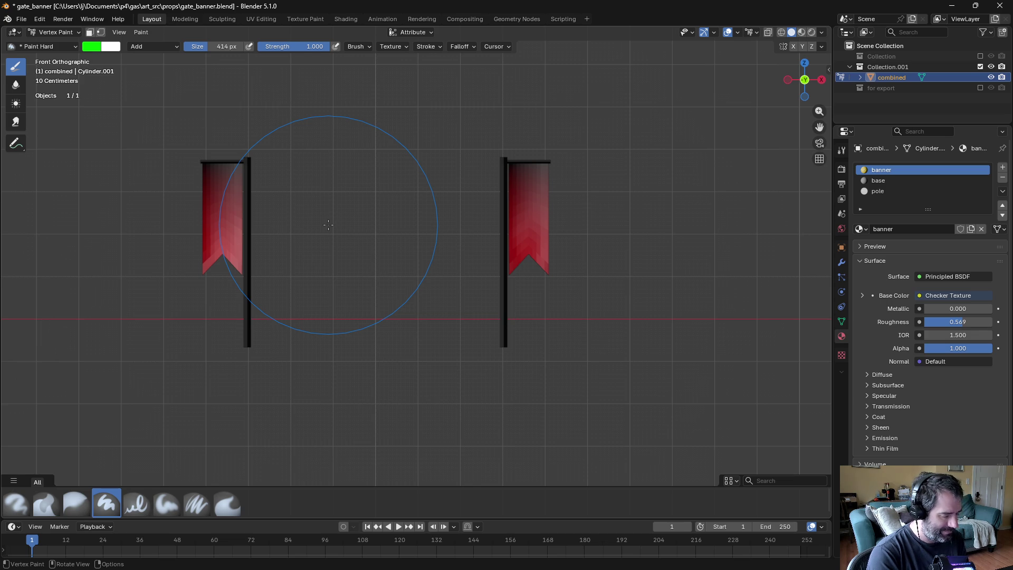
Step: Drag an additive green stroke across the left banner to lighten its red
drag(314, 217, 280, 215)
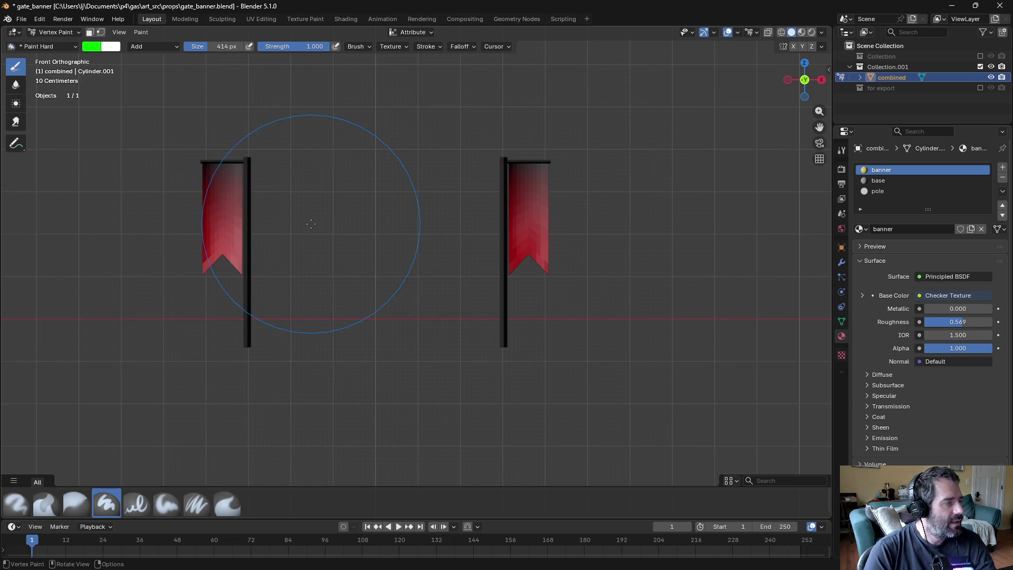
Step: Shrink the brush to 158 px and zoom in on the left banner from the front
key(bracketleft)
key(bracketleft)
key(bracketleft)
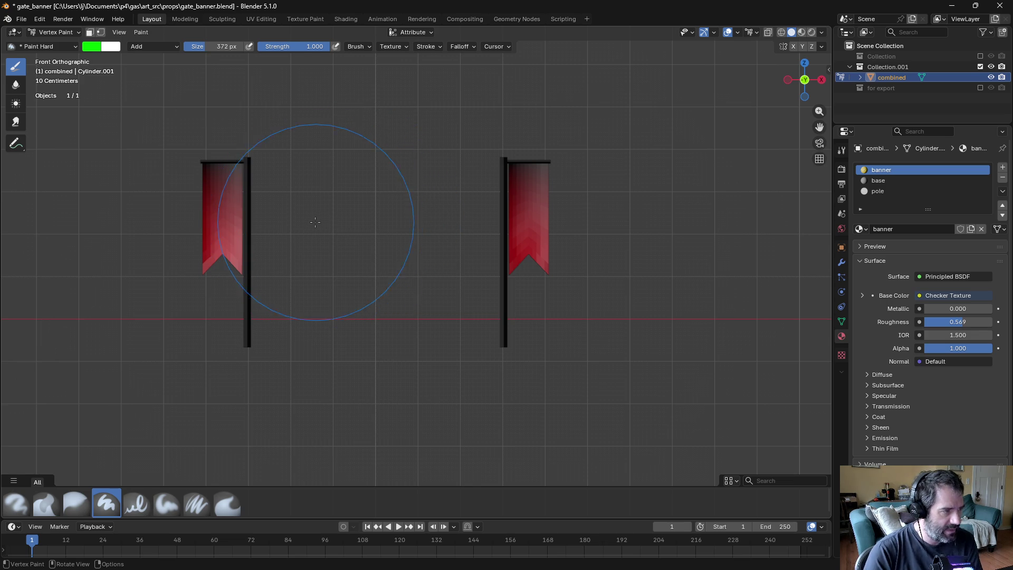
key(bracketleft)
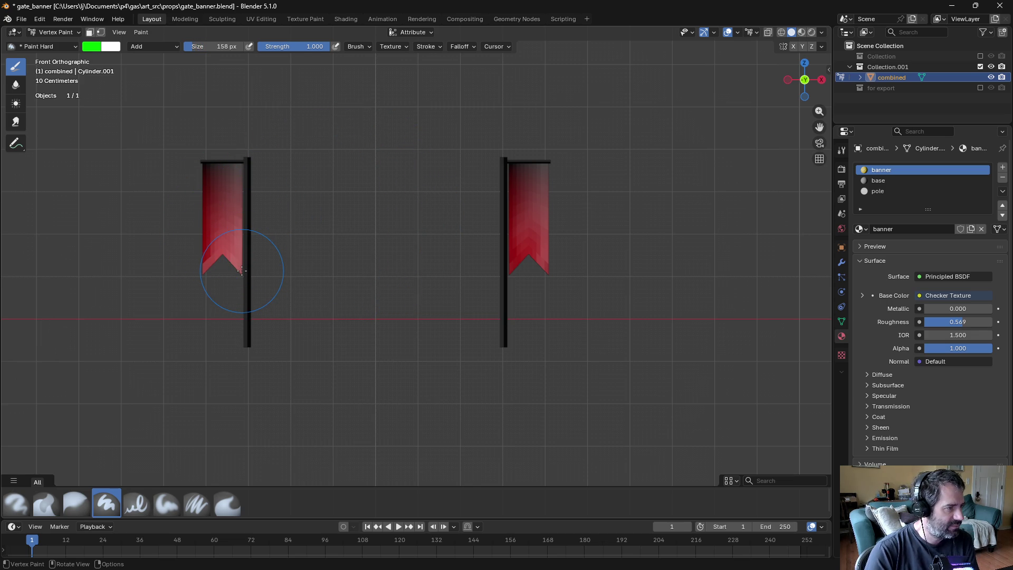
mouse_move(256, 267)
mouse_down()
mouse_move(255, 124)
mouse_move(306, 183)
mouse_up()
key(ctrl+z)
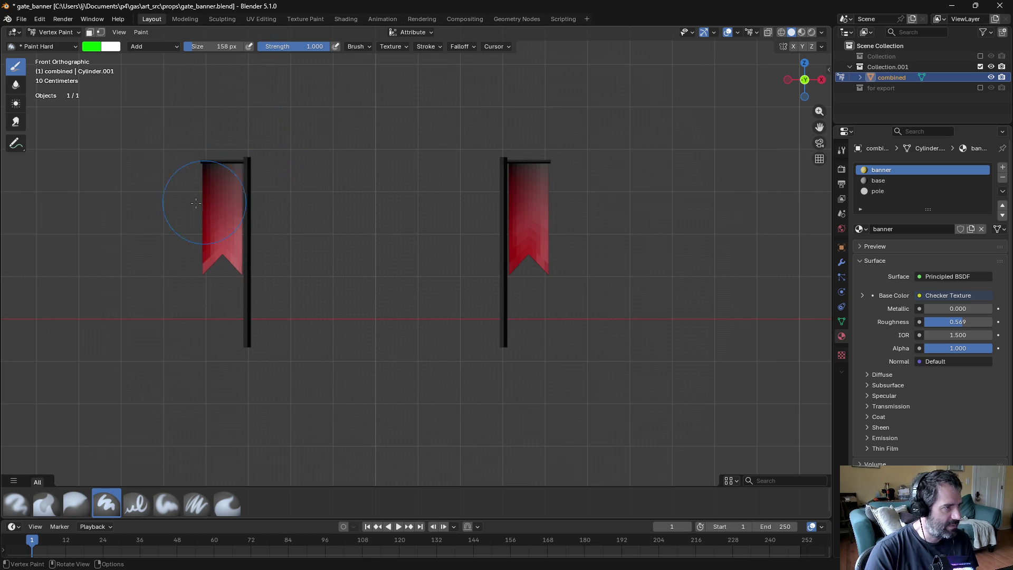
scroll(204, 201, up, 2)
mouse_move(234, 227)
middle_down()
mouse_move(267, 219)
mouse_move(267, 199)
mouse_move(271, 226)
middle_up()
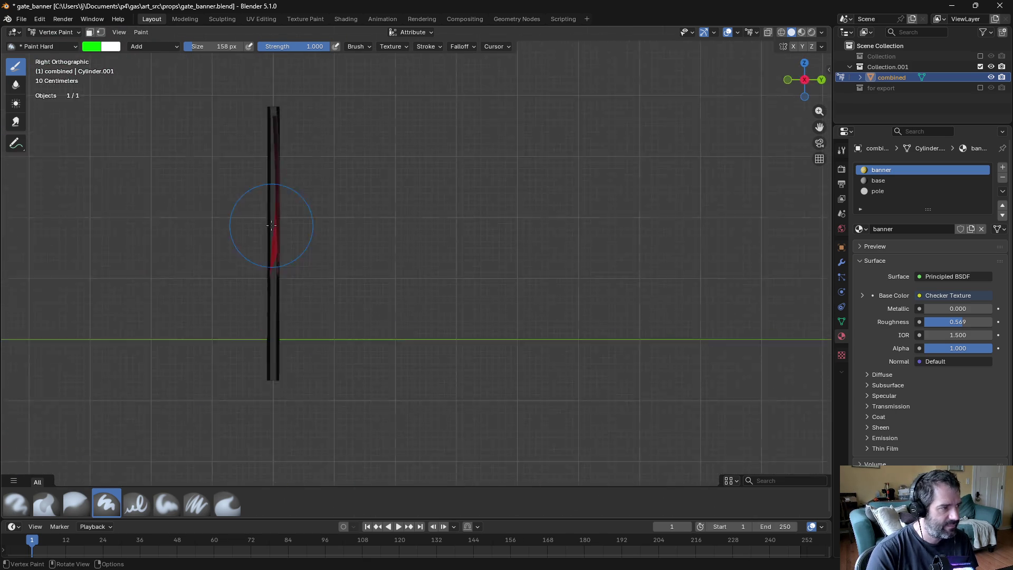
key(KP_1)
ctrl+scroll(373, 277, up, 5)
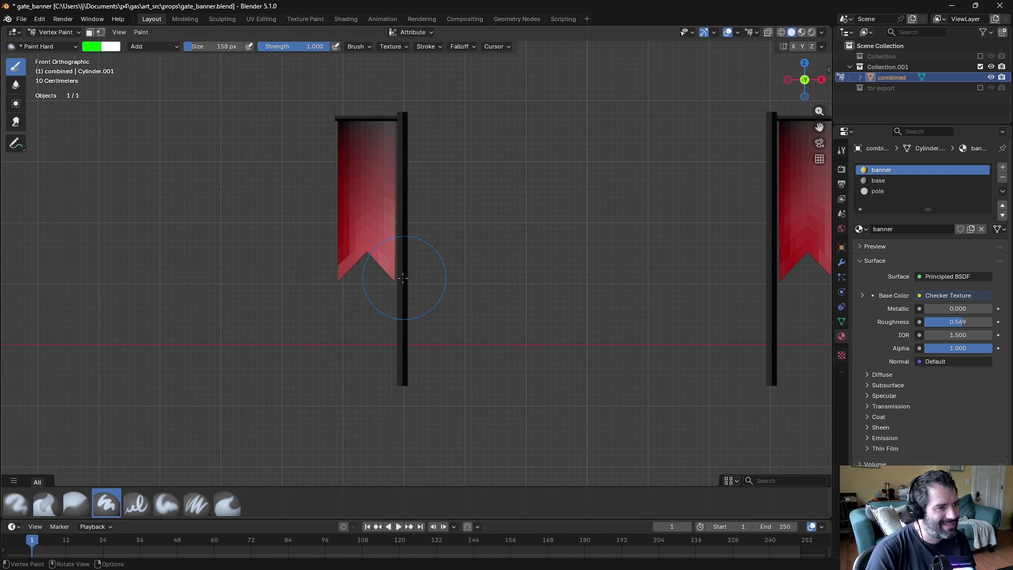
Step: Test green strokes on the banner top and pole, undoing each one
drag(396, 283, 394, 90)
key(ctrl+z)
key(ctrl+z)
key(ctrl+shift+z)
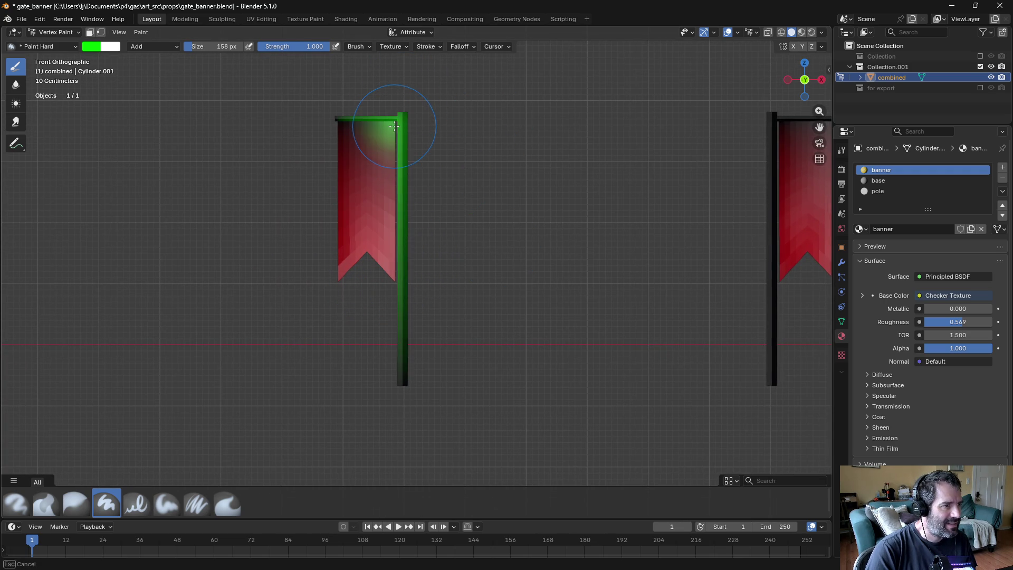
key(ctrl+z)
click(396, 153)
key(ctrl+z)
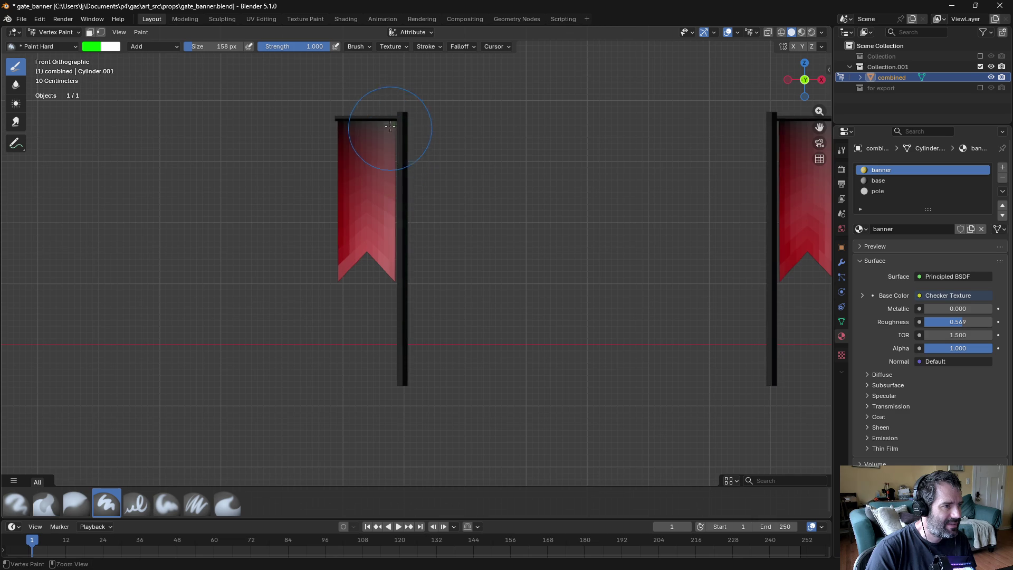
click(396, 128)
click(373, 145)
drag(373, 159, 376, 200)
key(ctrl+z)
key(ctrl+z)
key(ctrl+z)
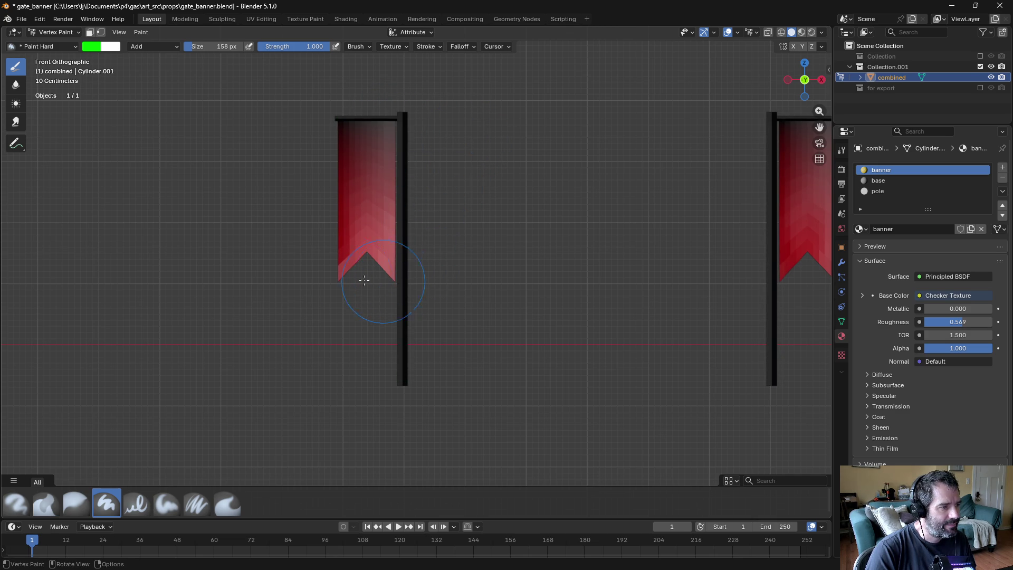
Step: Try green dabs on the banner's lower tip and top, undoing both
click(338, 280)
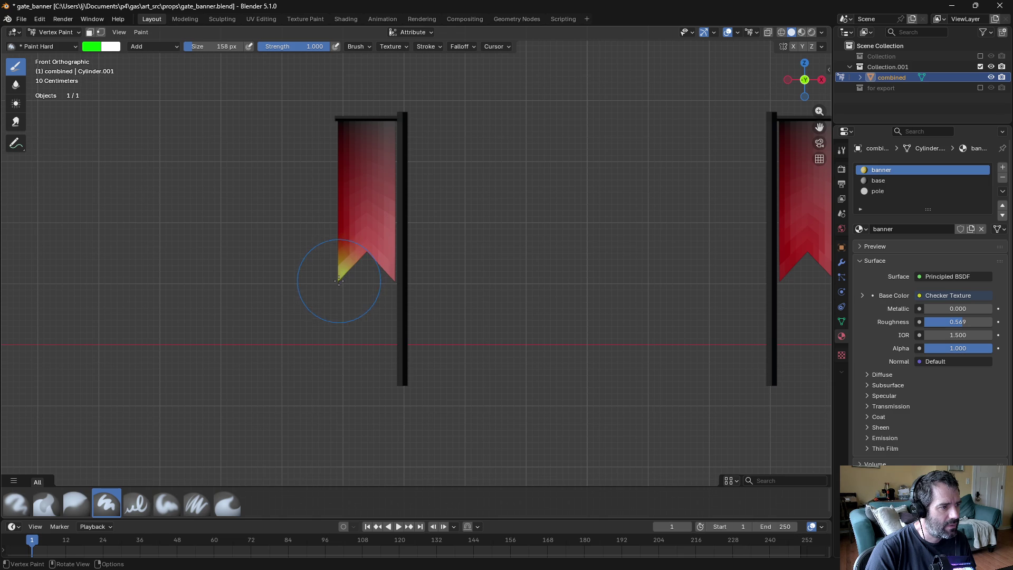
key(ctrl+z)
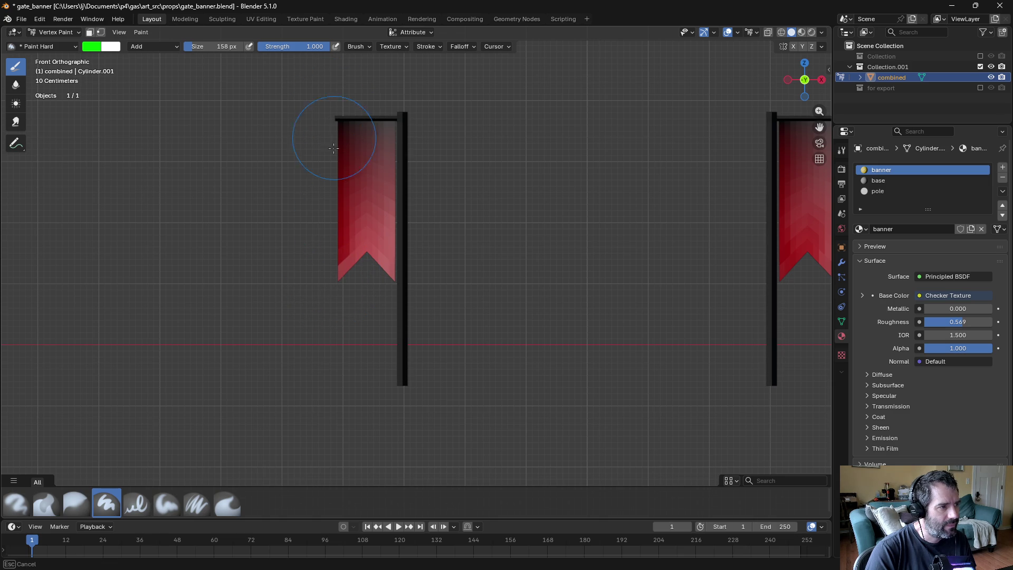
click(336, 152)
key(ctrl+z)
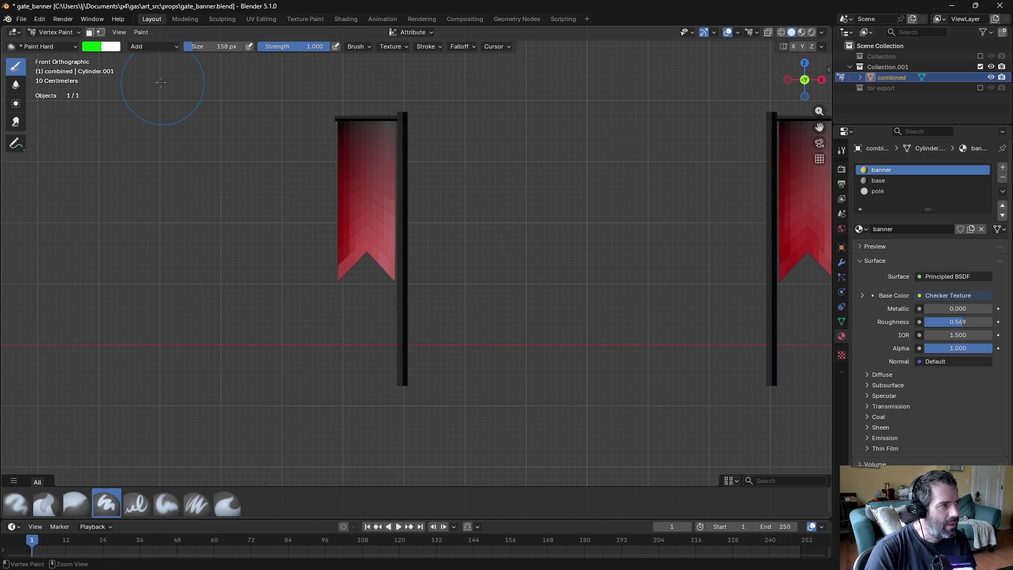
click(129, 33)
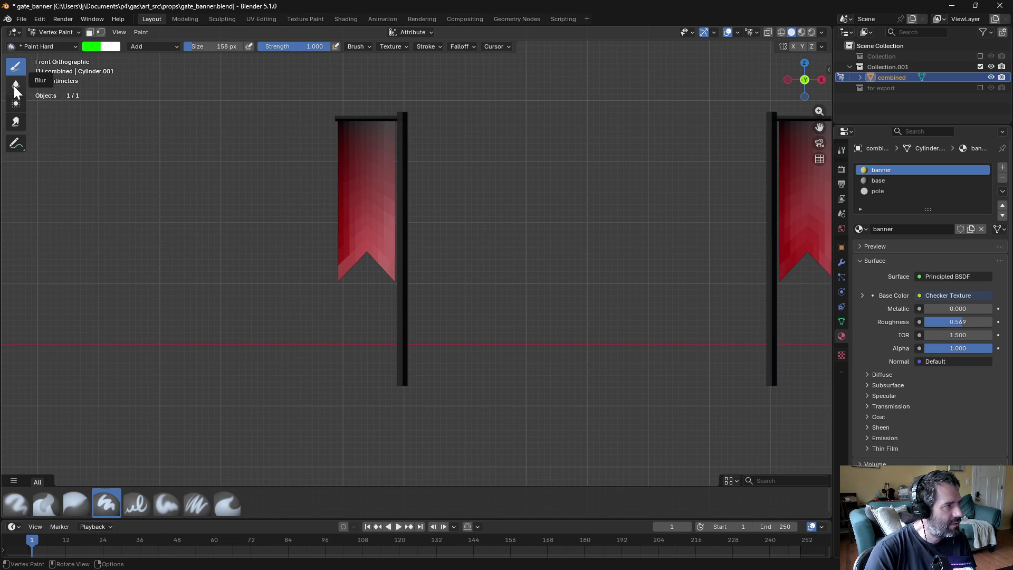
click(14, 103)
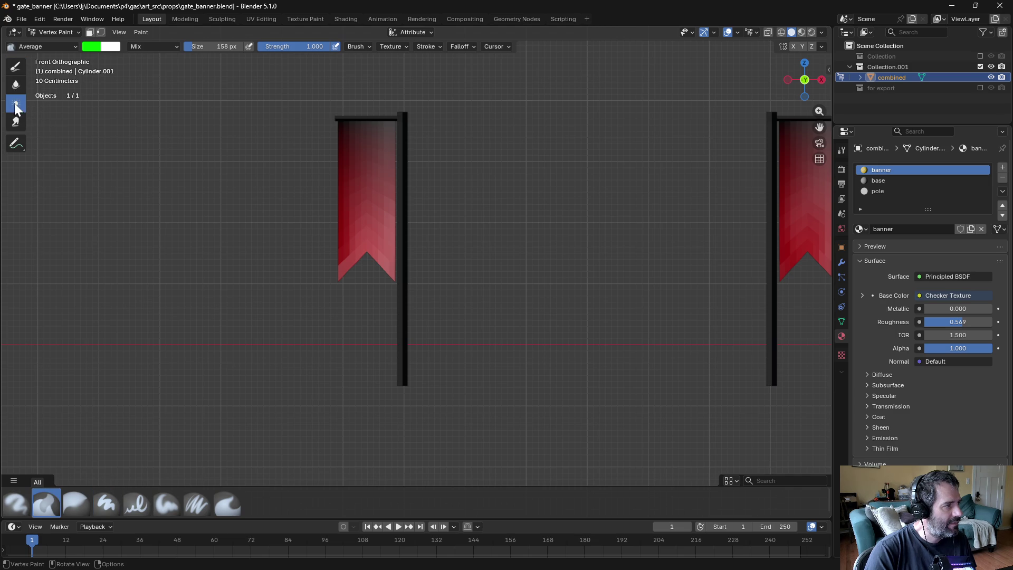
mouse_move(374, 174)
mouse_down()
mouse_move(366, 152)
mouse_move(565, 276)
mouse_move(163, 180)
mouse_up()
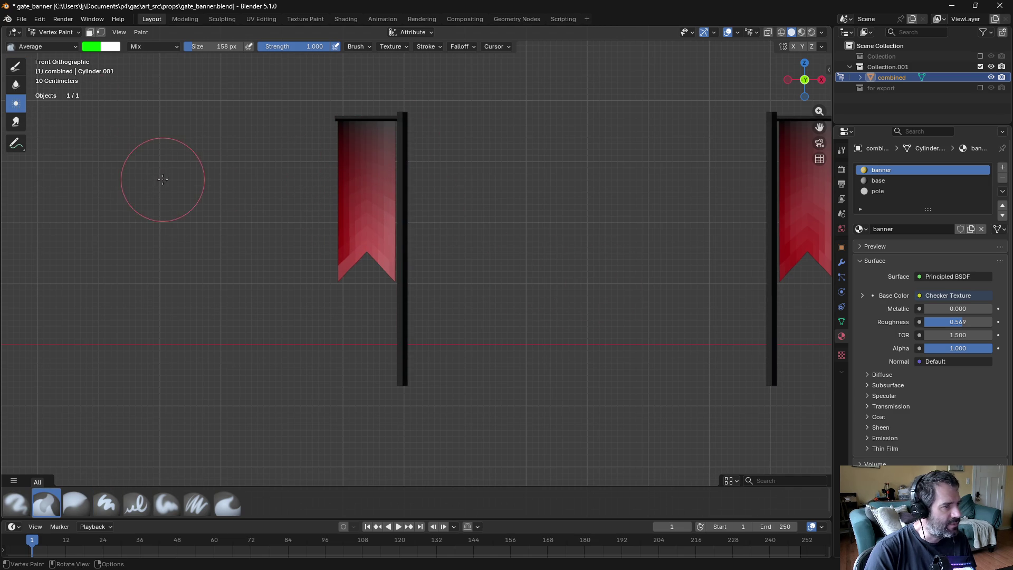
click(15, 124)
mouse_move(401, 206)
mouse_down()
mouse_move(456, 190)
mouse_move(370, 92)
mouse_move(391, 147)
mouse_move(407, 344)
mouse_move(421, 301)
mouse_up()
key(Escape)
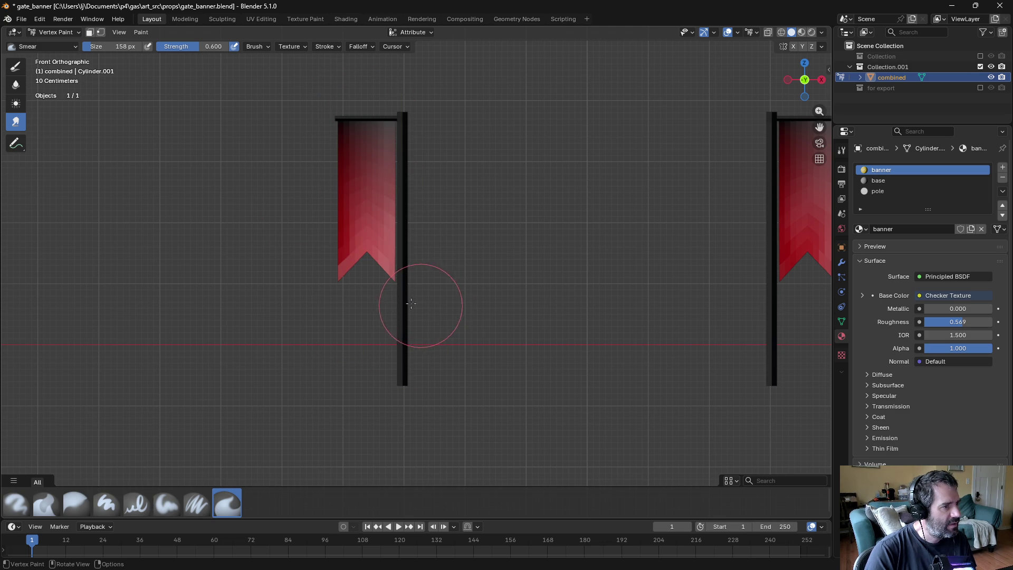
click(17, 65)
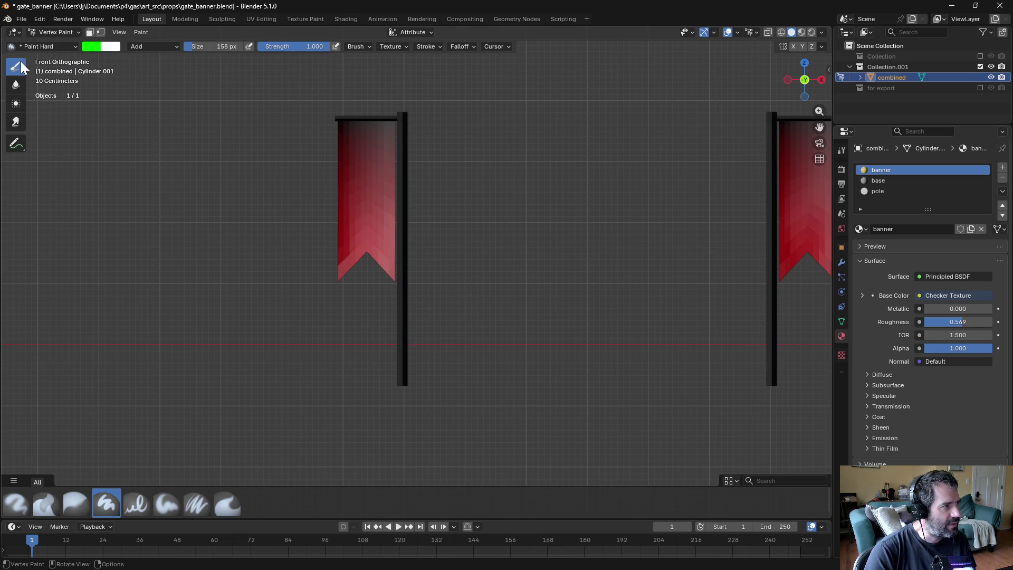
click(75, 47)
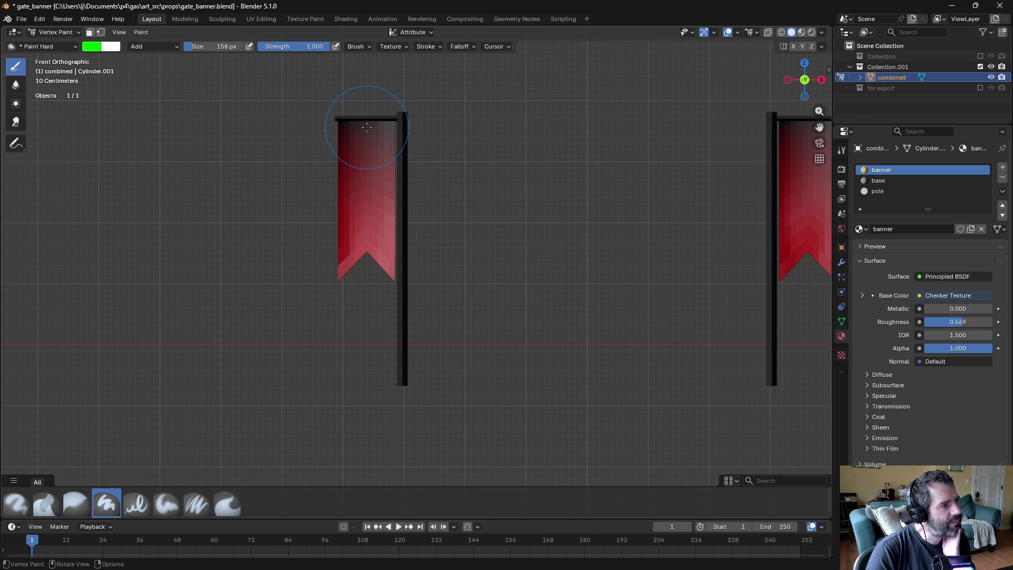
Step: Test green dabs on the left banner's top corner and tip, undoing both
click(338, 127)
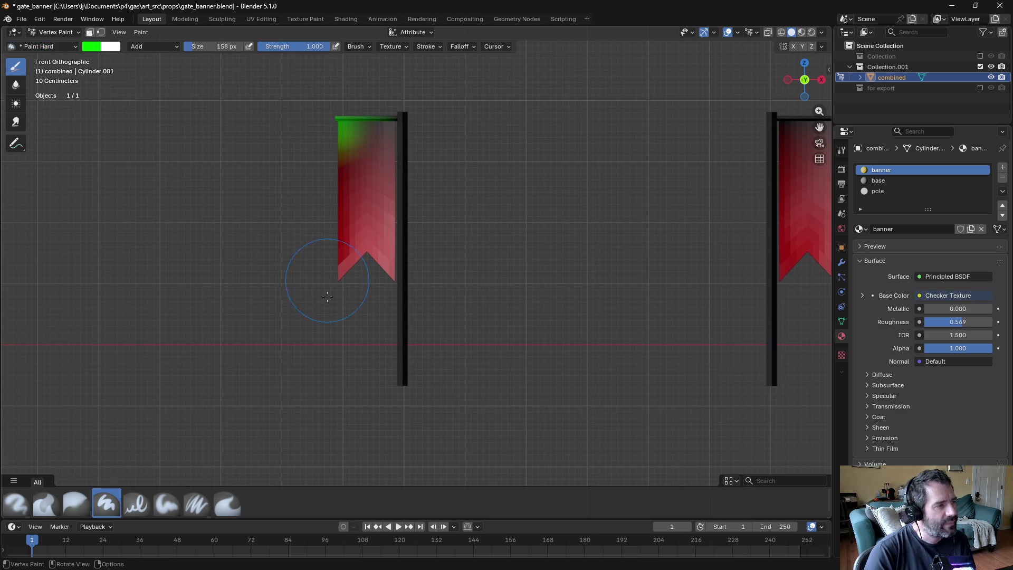
key(ctrl+z)
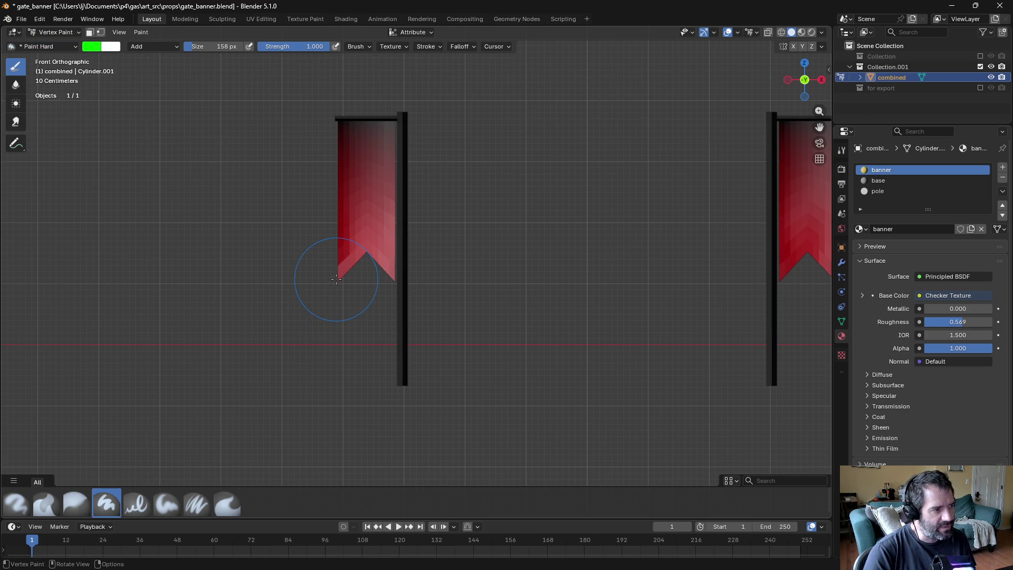
click(339, 280)
key(ctrl+z)
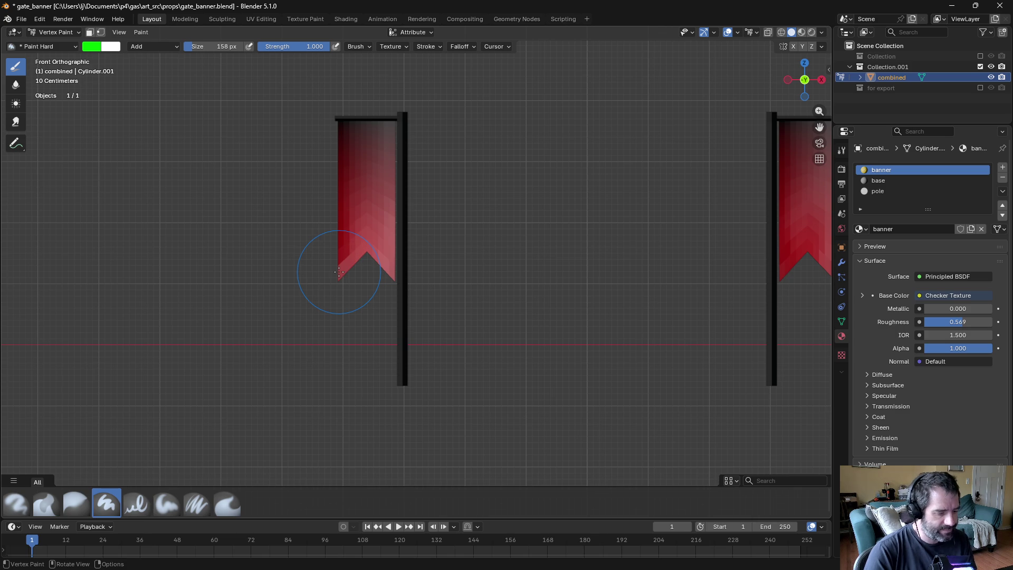
Step: Enlarge the brush to 675 px and tint both banners and poles yellow-green
key(f)
click(339, 279)
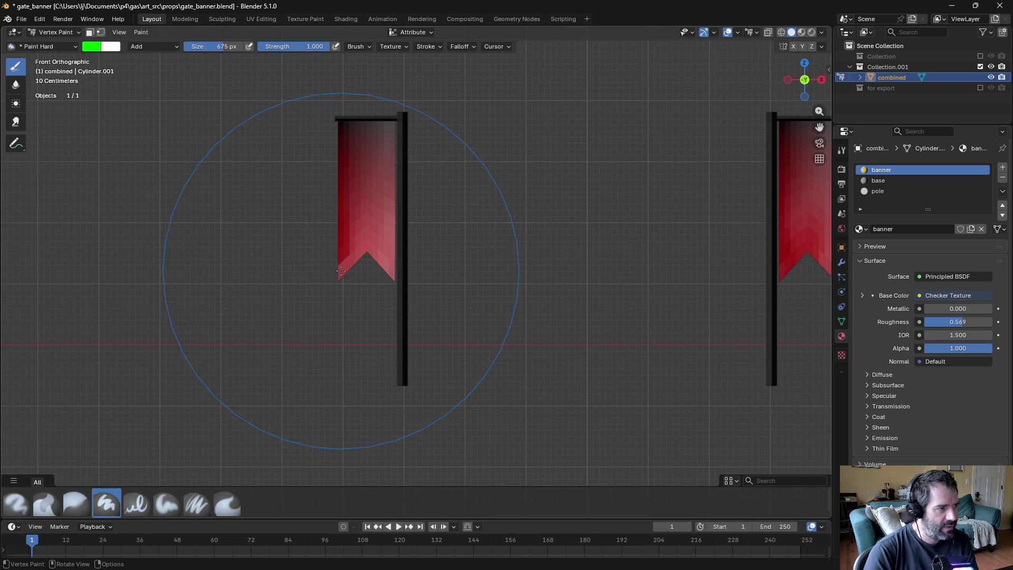
click(338, 279)
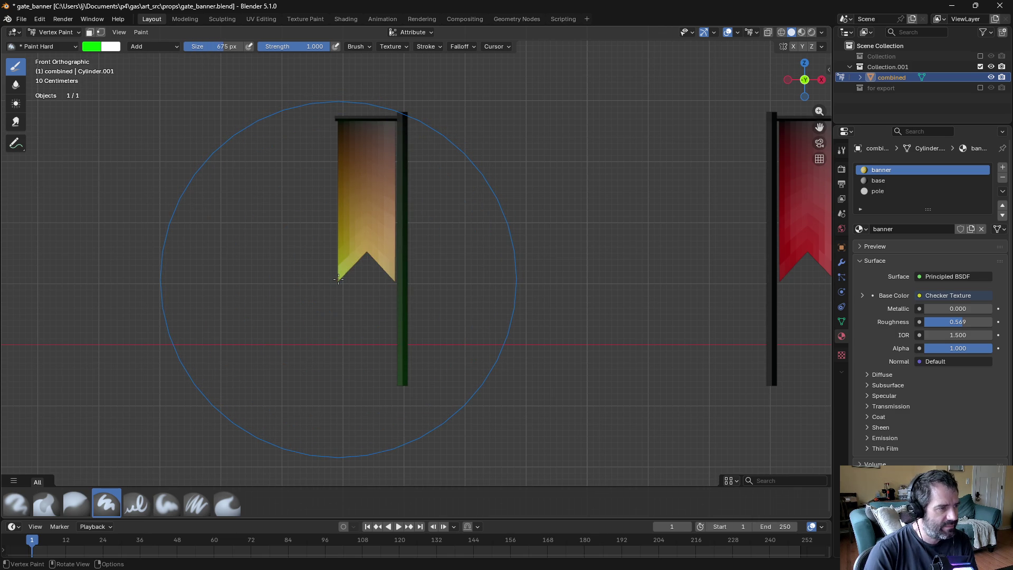
key(ctrl+z)
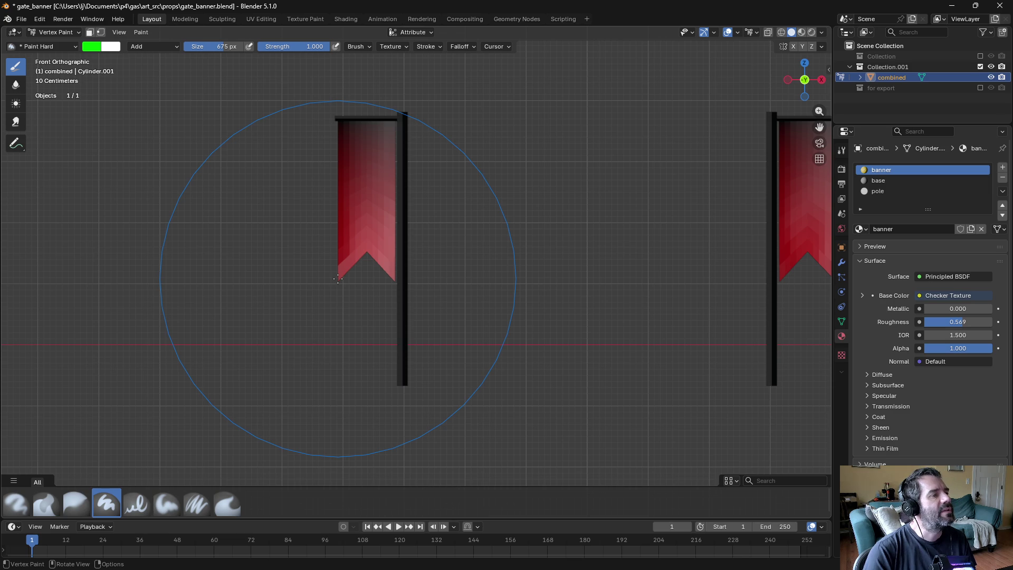
click(338, 279)
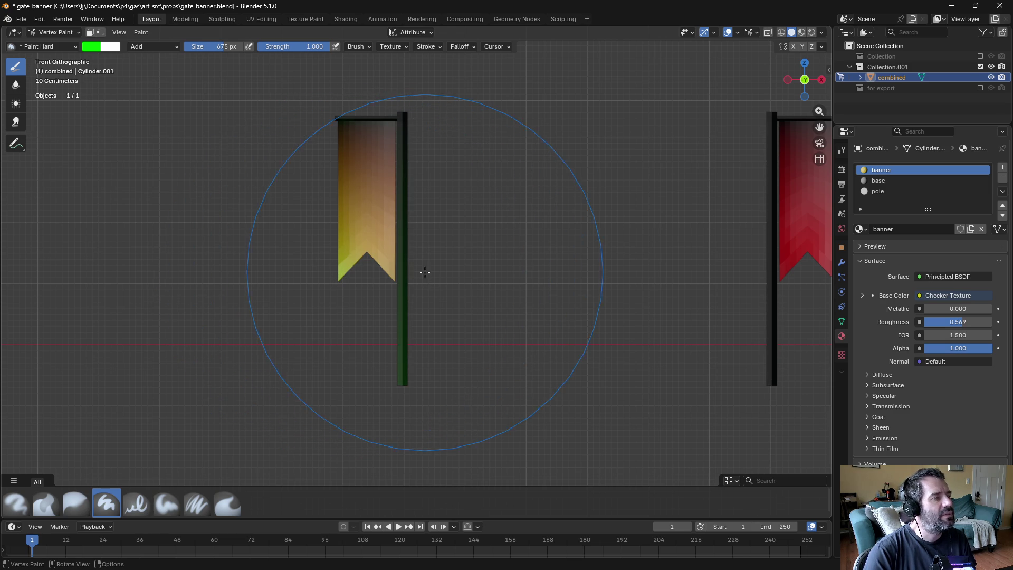
shift+middle_drag(633, 272, 428, 286)
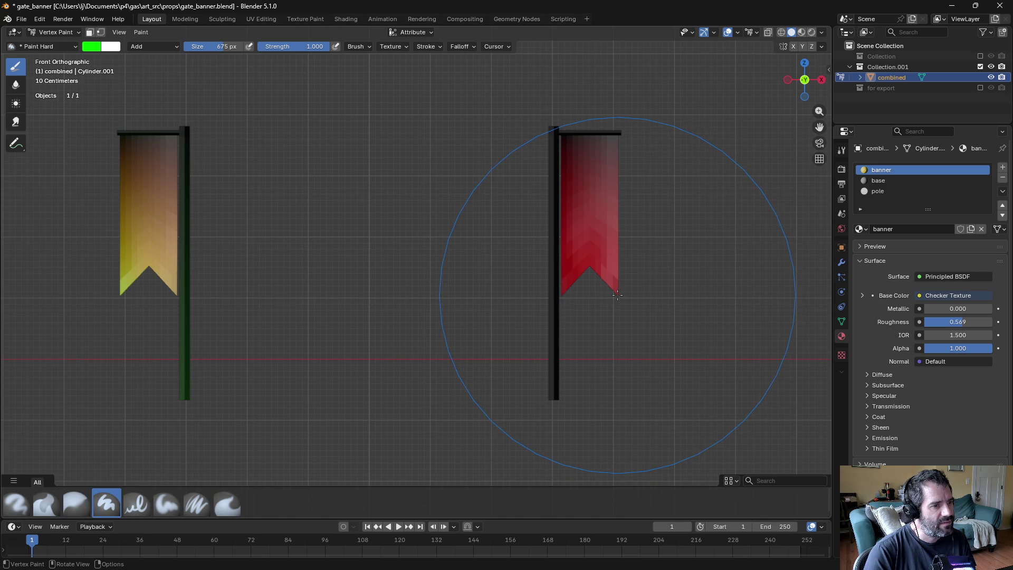
key(ctrl+z)
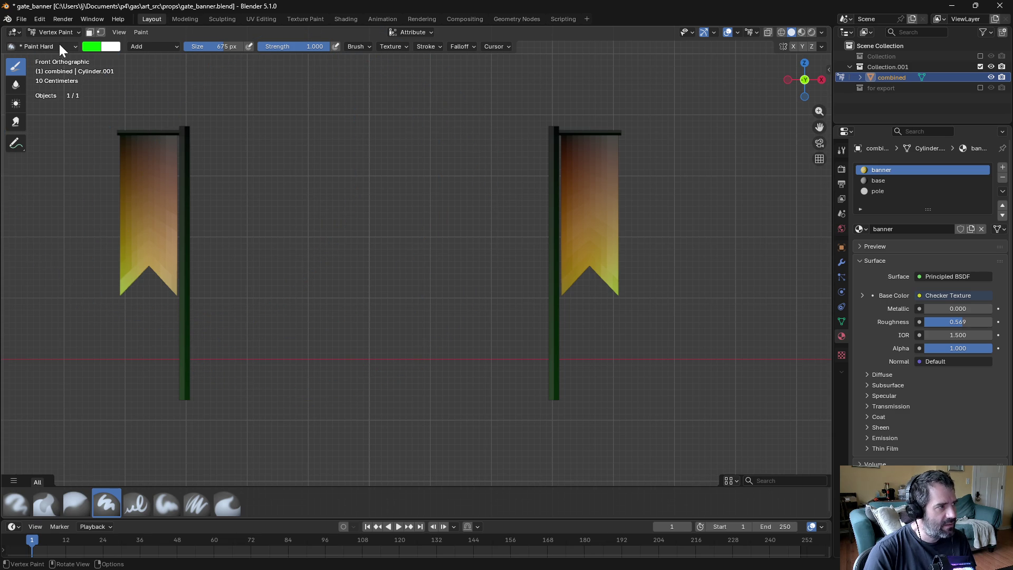
click(87, 47)
Step: Paint the right banner and its pole blue, then orbit to a perspective view of both banners
mouse_move(113, 186)
mouse_down()
mouse_move(86, 190)
mouse_move(229, 196)
mouse_up()
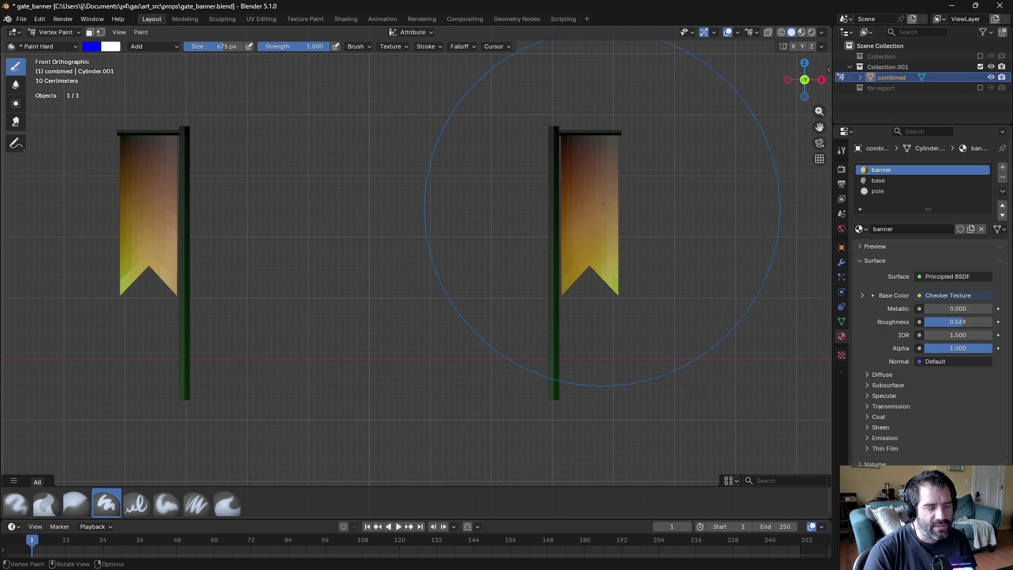
mouse_move(586, 200)
mouse_down()
mouse_move(607, 295)
mouse_move(555, 164)
mouse_up()
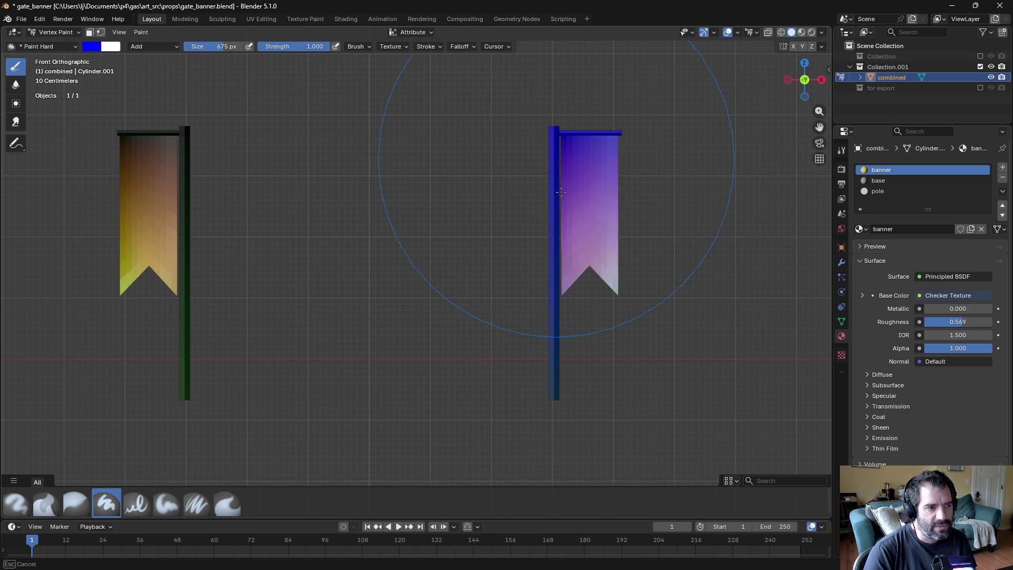
mouse_move(651, 168)
mouse_down()
mouse_move(613, 169)
mouse_move(555, 148)
mouse_up()
mouse_move(555, 148)
middle_down()
mouse_move(376, 292)
mouse_move(373, 269)
middle_up()
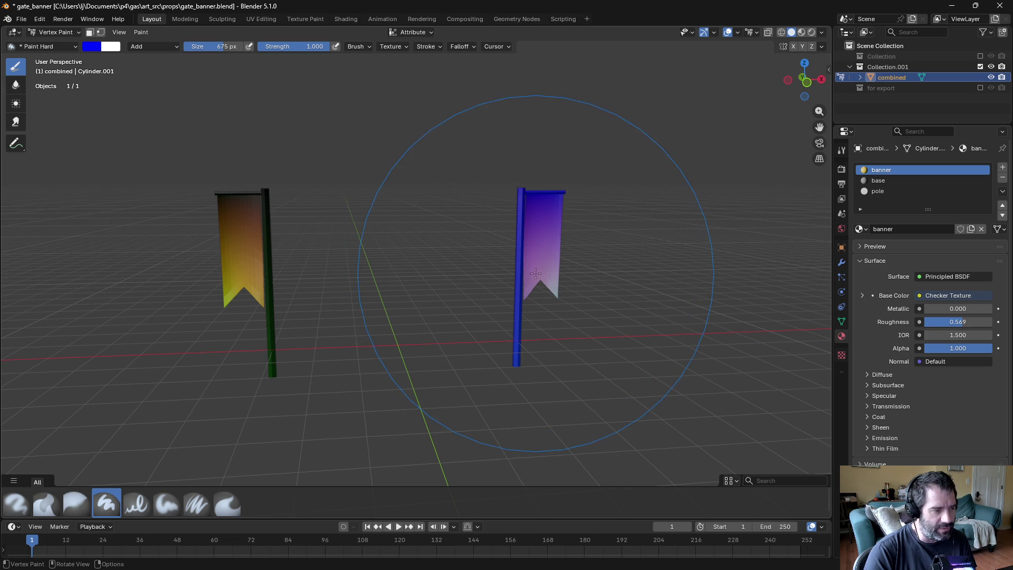
Step: Set the brush to black with Mix blending instead of Add, sized 112 px
mouse_move(369, 184)
ctrl+middle_down()
mouse_move(297, 331)
mouse_move(418, 226)
ctrl+middle_up()
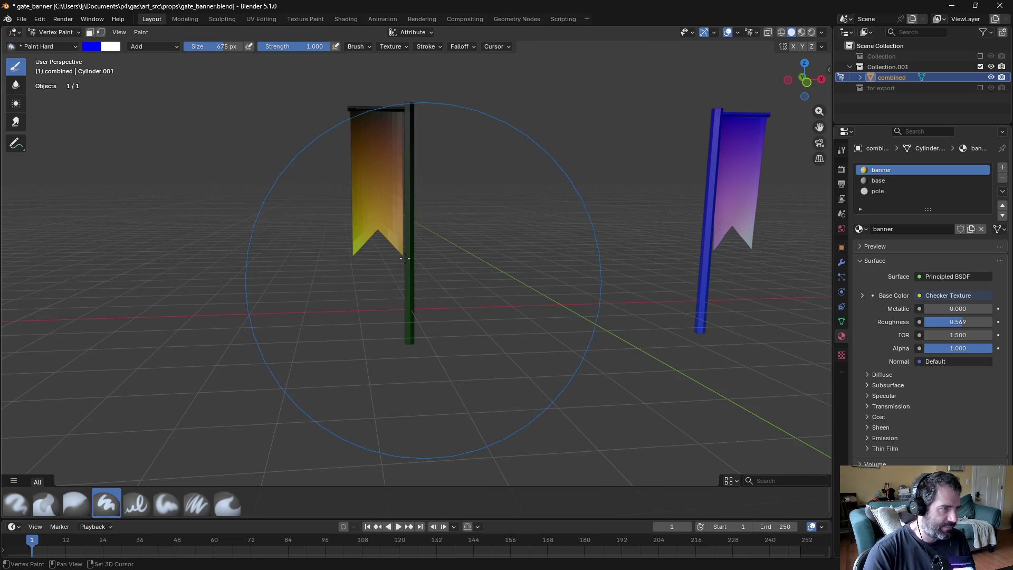
click(85, 46)
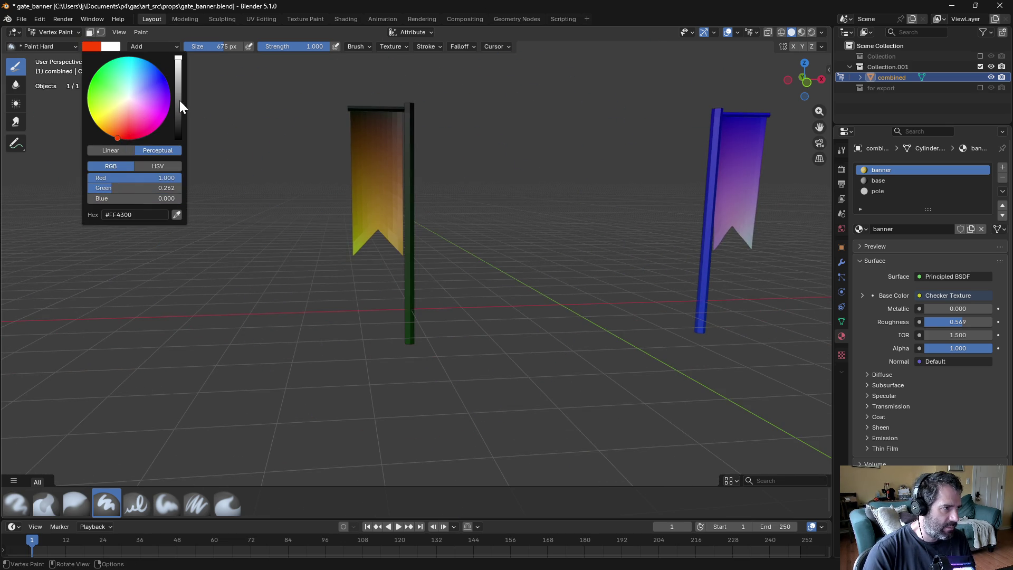
drag(180, 101, 178, 141)
click(168, 47)
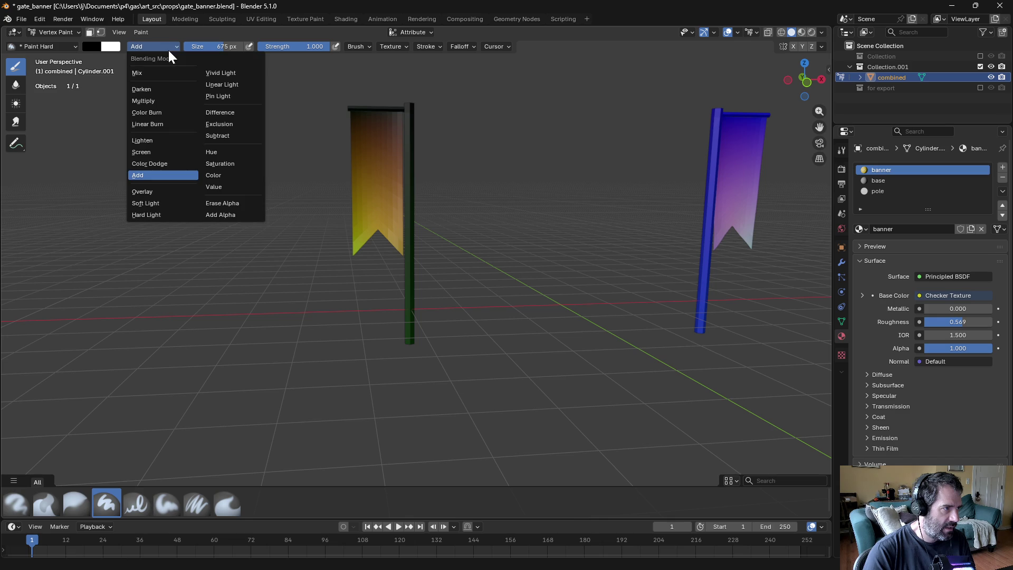
click(147, 72)
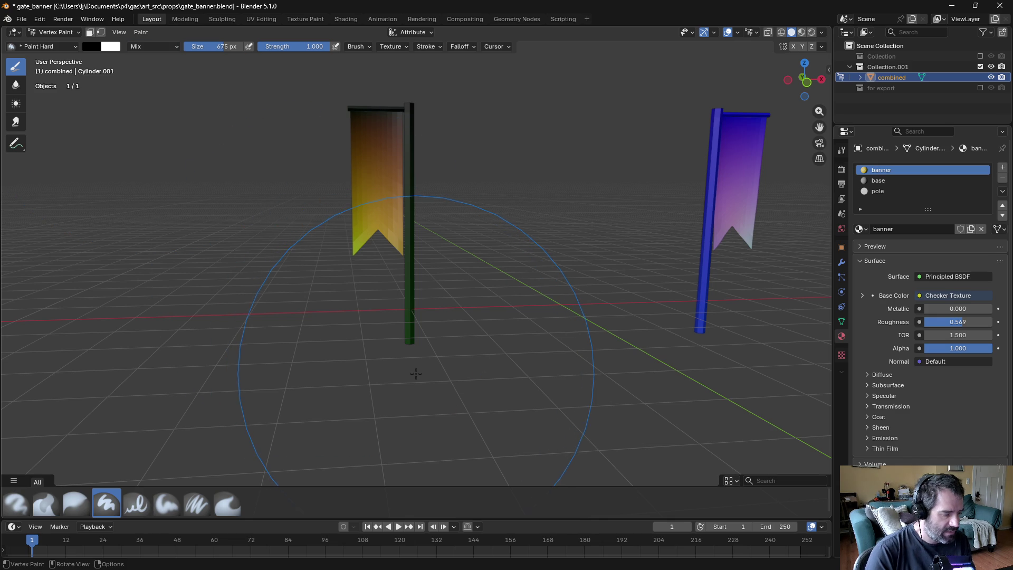
key(f)
click(405, 353)
key(f)
click(412, 330)
Step: Paint the lower pole black, then undo a stroke on the pole top
mouse_move(407, 342)
middle_down()
mouse_move(440, 197)
mouse_move(404, 164)
middle_up()
scroll(527, 250, down, 3)
mouse_move(554, 385)
mouse_down()
mouse_move(543, 373)
mouse_move(556, 360)
mouse_up()
scroll(543, 192, up, 5)
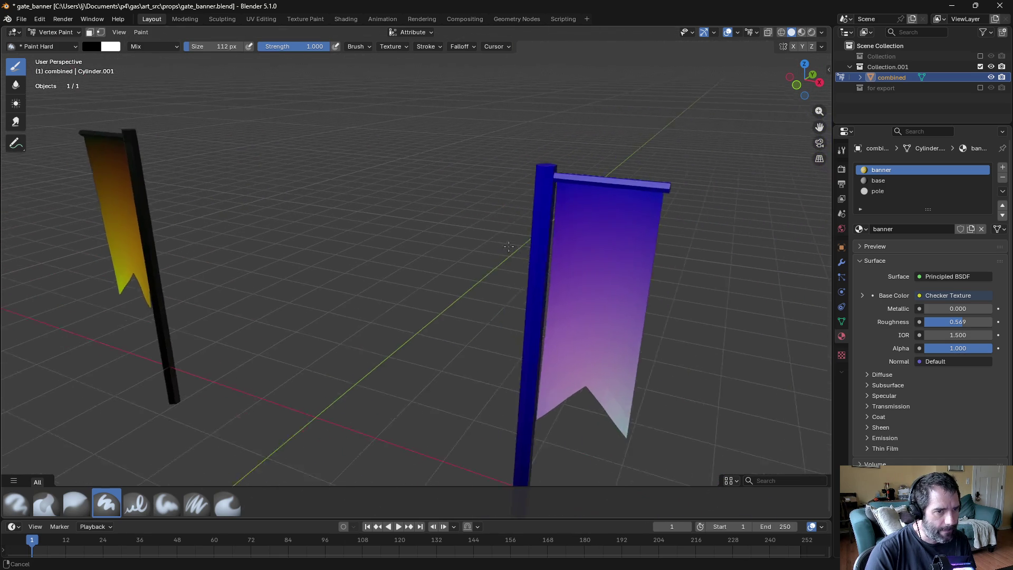
scroll(457, 177, up, 2)
drag(478, 137, 480, 136)
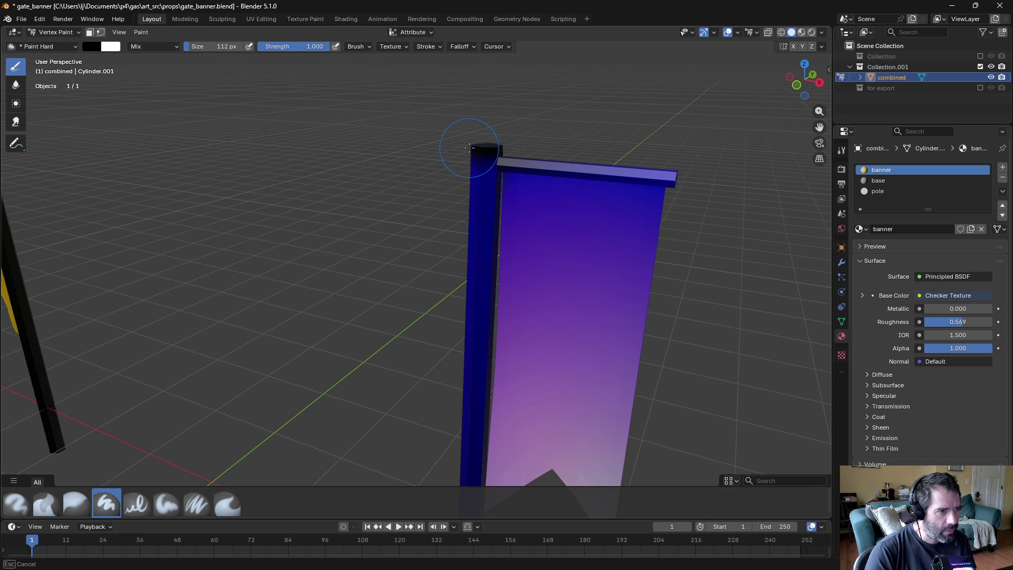
drag(475, 151, 484, 138)
key(ctrl+z)
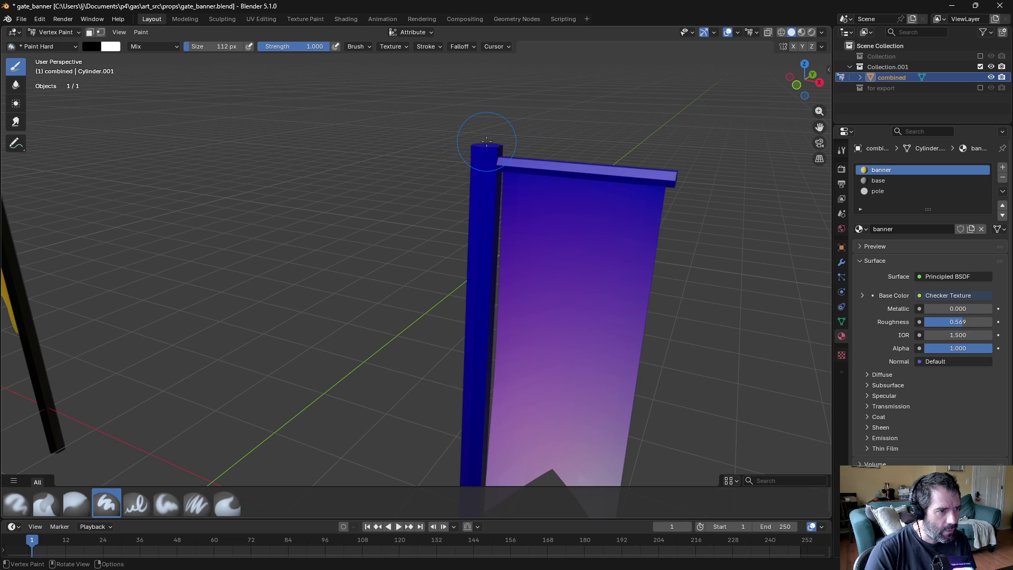
Step: Repaint the pole's top face black and orbit to frame the pole top
scroll(493, 140, up, 3)
scroll(475, 174, down, 2)
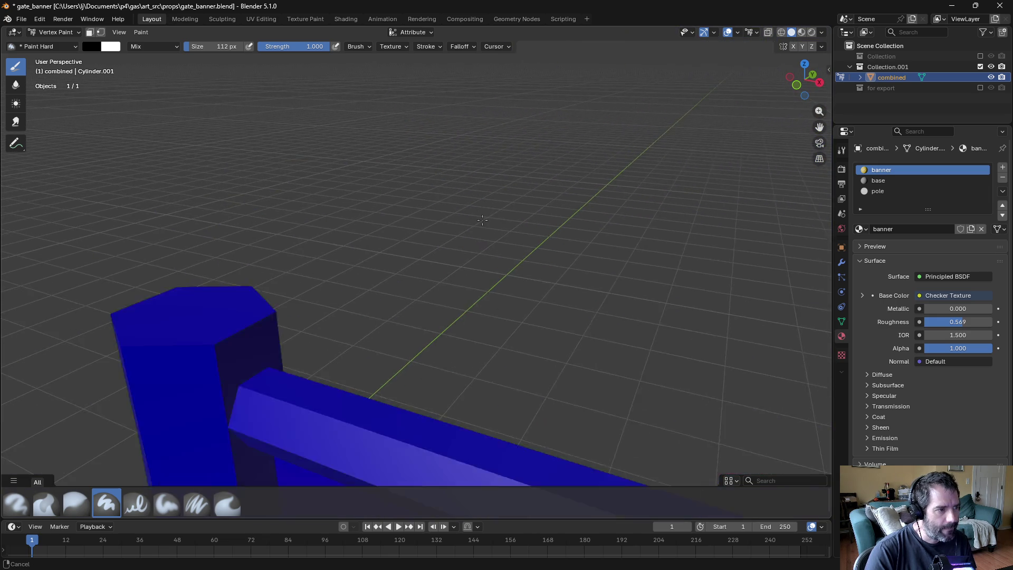
mouse_move(468, 200)
mouse_down()
mouse_move(291, 208)
mouse_move(309, 224)
mouse_move(358, 207)
mouse_move(316, 311)
mouse_move(335, 276)
mouse_move(417, 264)
mouse_move(310, 290)
mouse_up()
drag(407, 310, 343, 310)
mouse_move(343, 310)
middle_down()
mouse_move(294, 275)
mouse_move(388, 271)
mouse_move(402, 309)
mouse_move(431, 311)
mouse_move(410, 290)
middle_up()
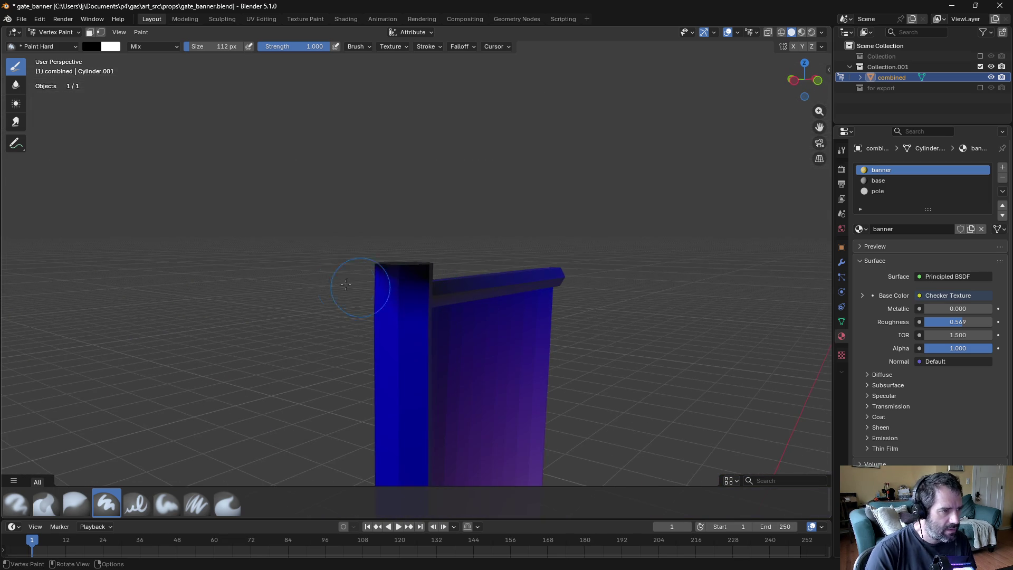
Step: Paint the pole's left face and its blue strip black
drag(389, 293, 396, 333)
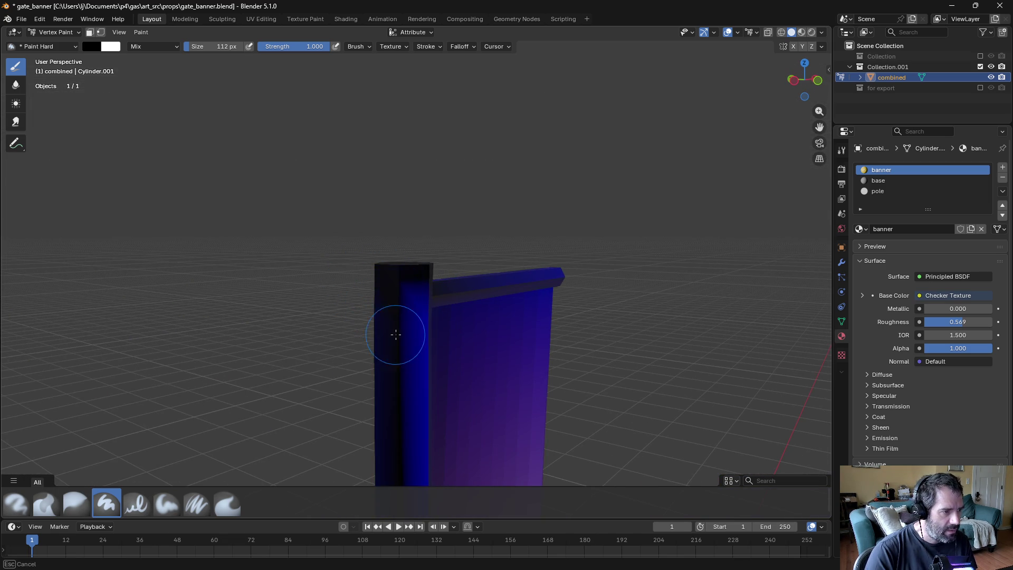
click(783, 33)
click(790, 32)
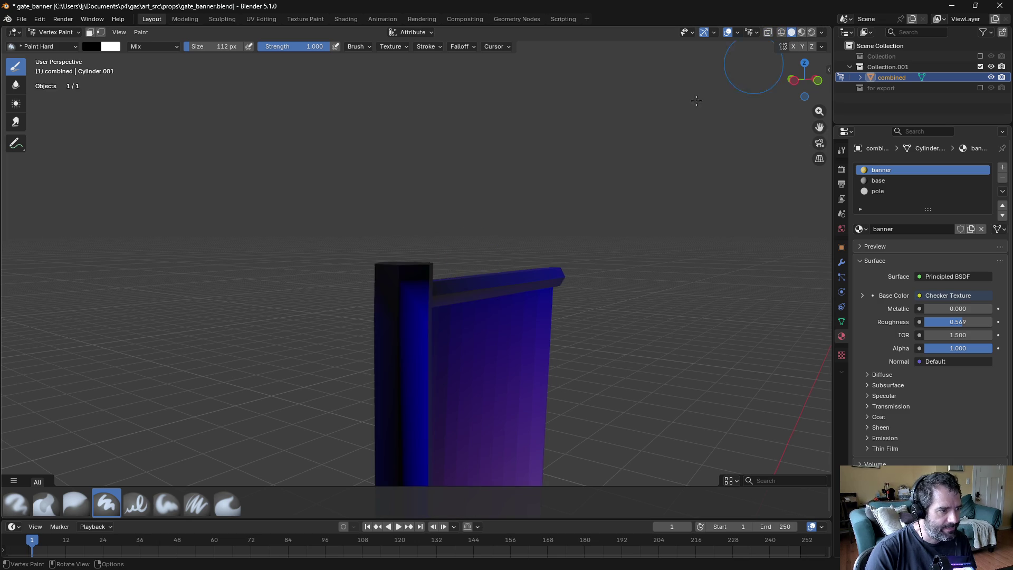
mouse_move(393, 308)
mouse_down()
mouse_move(385, 312)
mouse_move(433, 285)
mouse_up()
drag(574, 255, 570, 262)
mouse_move(593, 264)
middle_down()
mouse_move(586, 278)
mouse_move(518, 260)
mouse_move(538, 275)
middle_up()
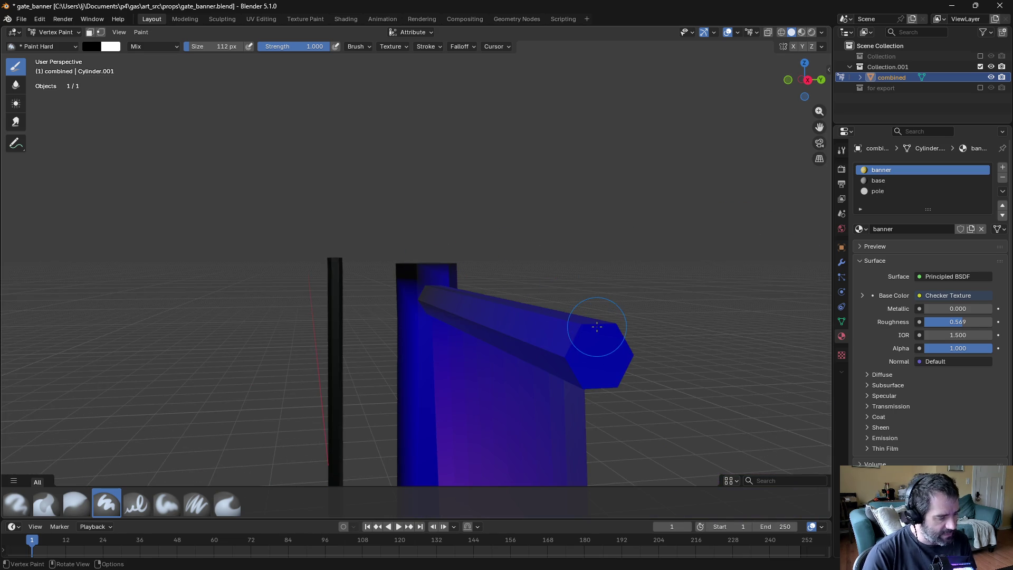
Step: Shrink the brush to 44 px and paint the crossbar end cap, crossbar front and pole top black
key(f)
click(581, 342)
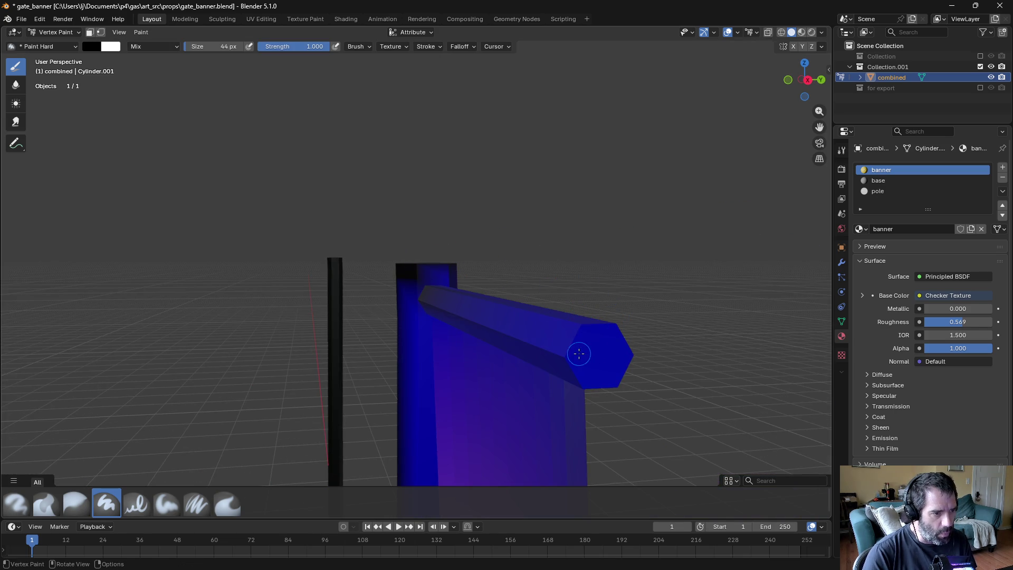
drag(628, 359, 622, 389)
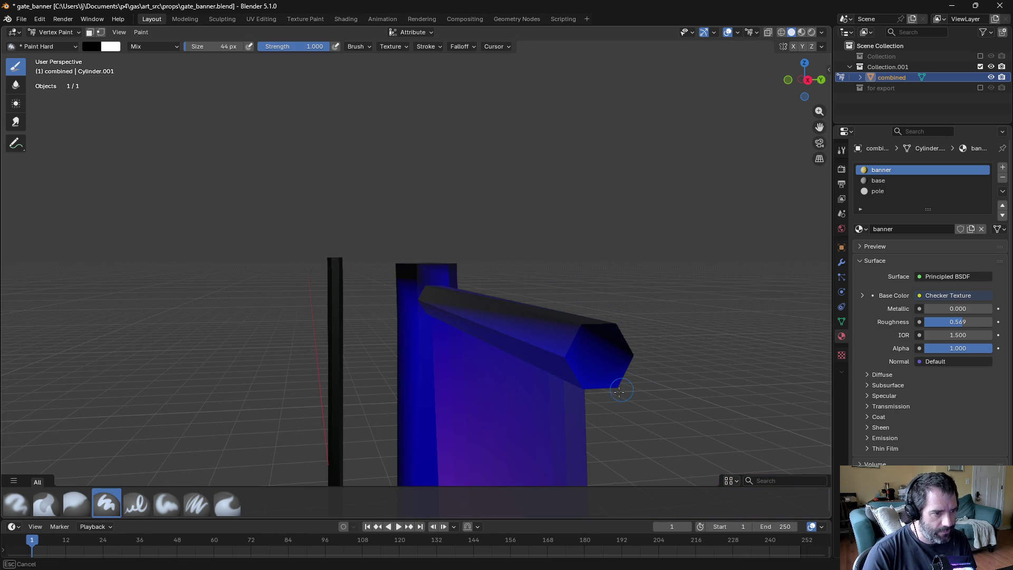
middle_drag(613, 377, 677, 345)
drag(717, 300, 716, 308)
drag(754, 336, 688, 328)
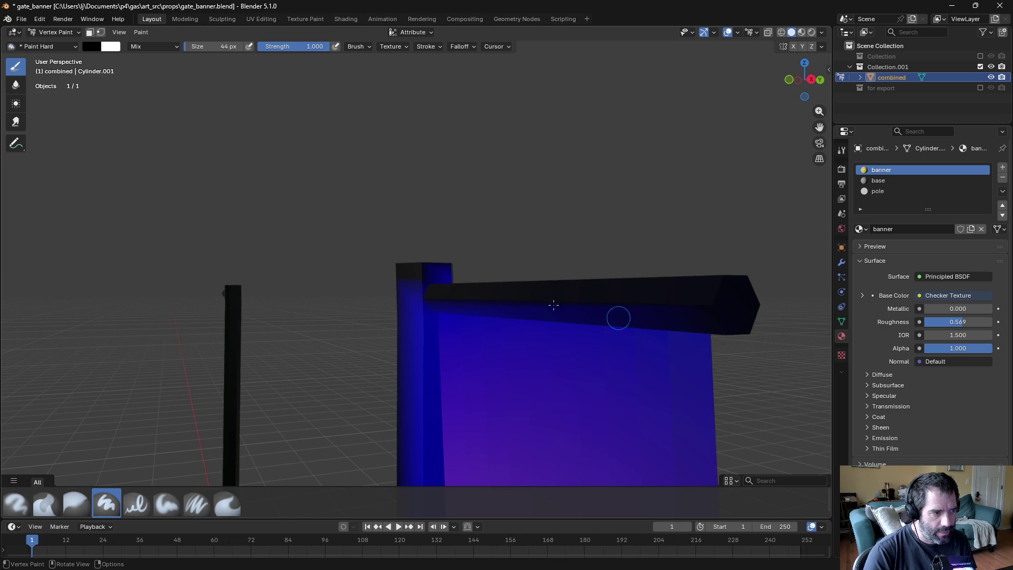
drag(426, 301, 410, 305)
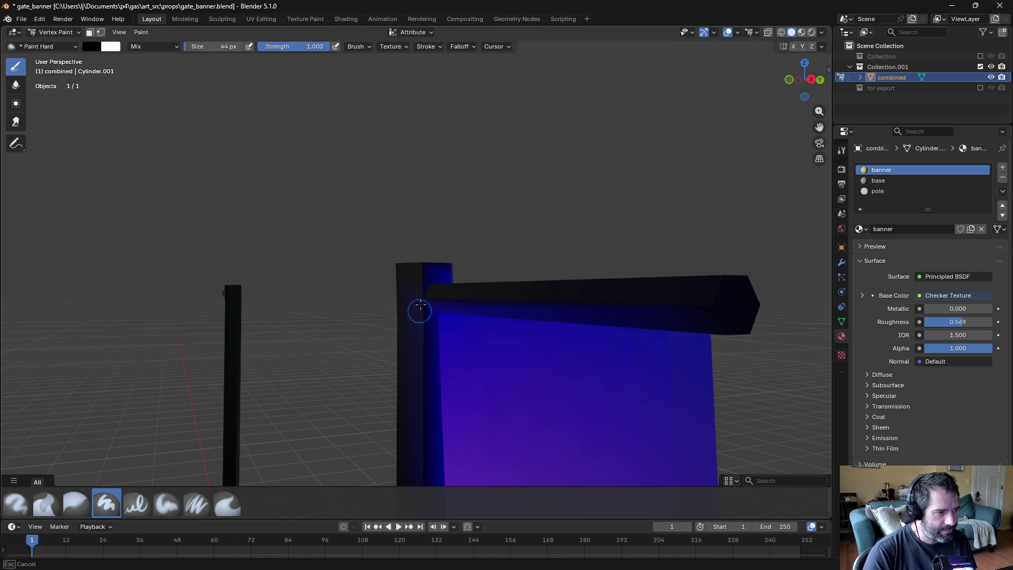
drag(440, 259, 454, 275)
Step: Finish blacking out the pole top and the light blue strip along the pole edge
middle_drag(428, 313, 440, 323)
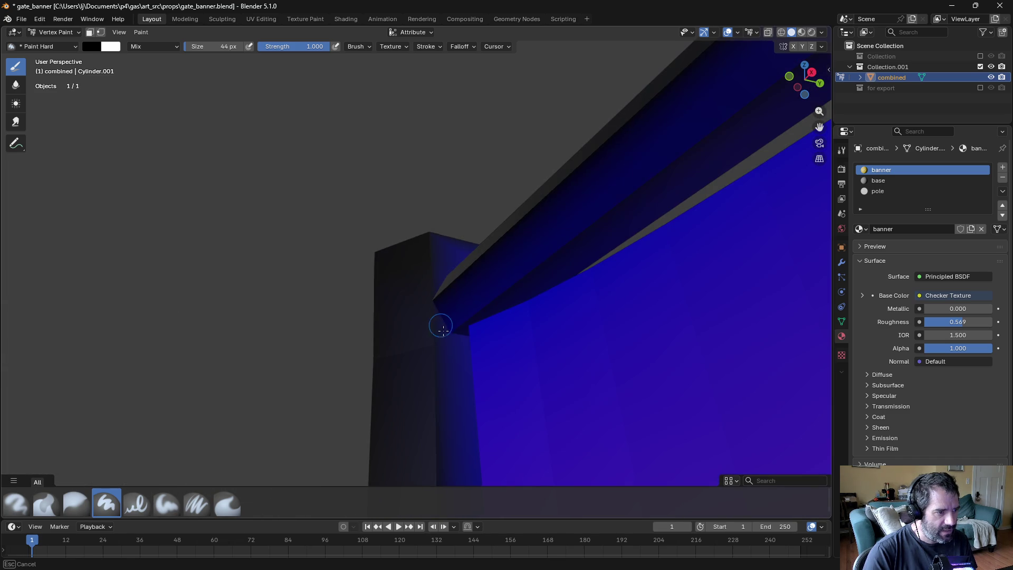
drag(433, 242, 275, 130)
mouse_move(355, 151)
middle_down()
mouse_move(290, 163)
mouse_move(306, 176)
middle_up()
drag(426, 288, 429, 279)
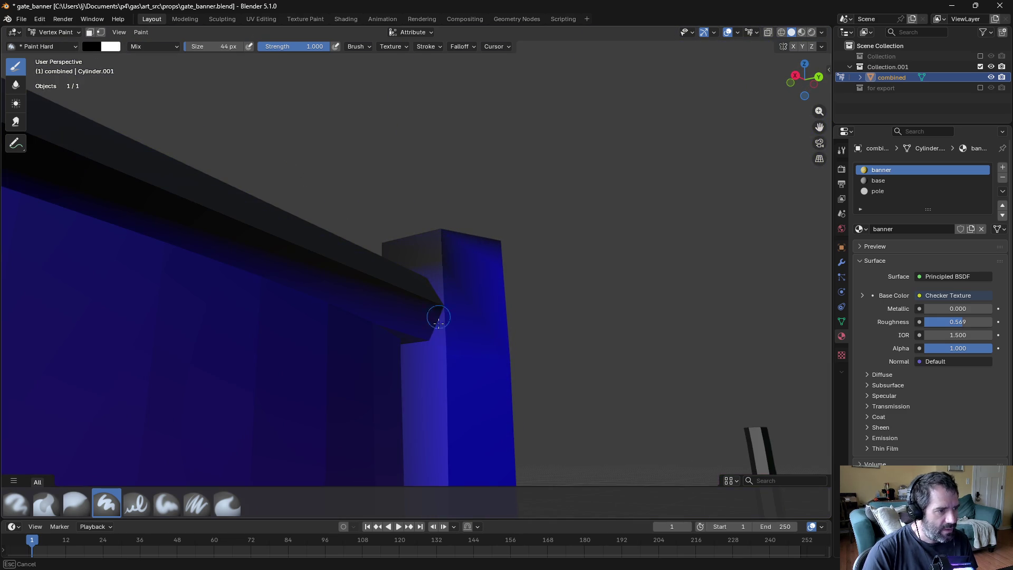
drag(443, 333, 478, 259)
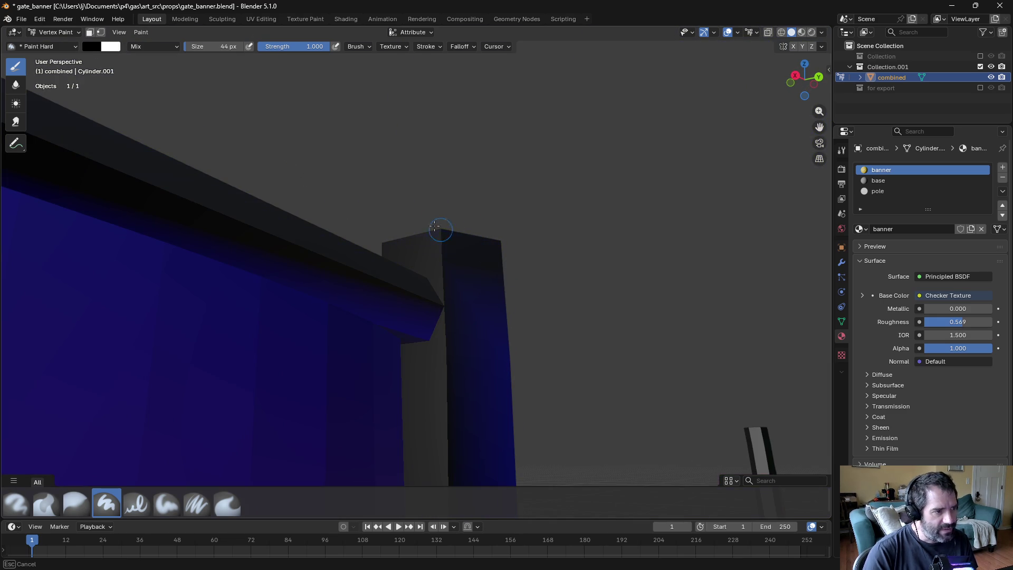
mouse_move(516, 408)
mouse_down()
mouse_move(446, 310)
mouse_move(430, 347)
mouse_move(423, 339)
mouse_up()
Step: Frame both banners, save gate_banner.blend and switch back to Object Mode
mouse_move(423, 340)
middle_down()
mouse_move(502, 330)
mouse_move(481, 347)
mouse_move(495, 389)
mouse_move(574, 434)
middle_up()
scroll(362, 385, down, 3)
mouse_move(362, 384)
shift+middle_down()
mouse_move(487, 263)
mouse_move(443, 294)
mouse_move(485, 231)
shift+middle_up()
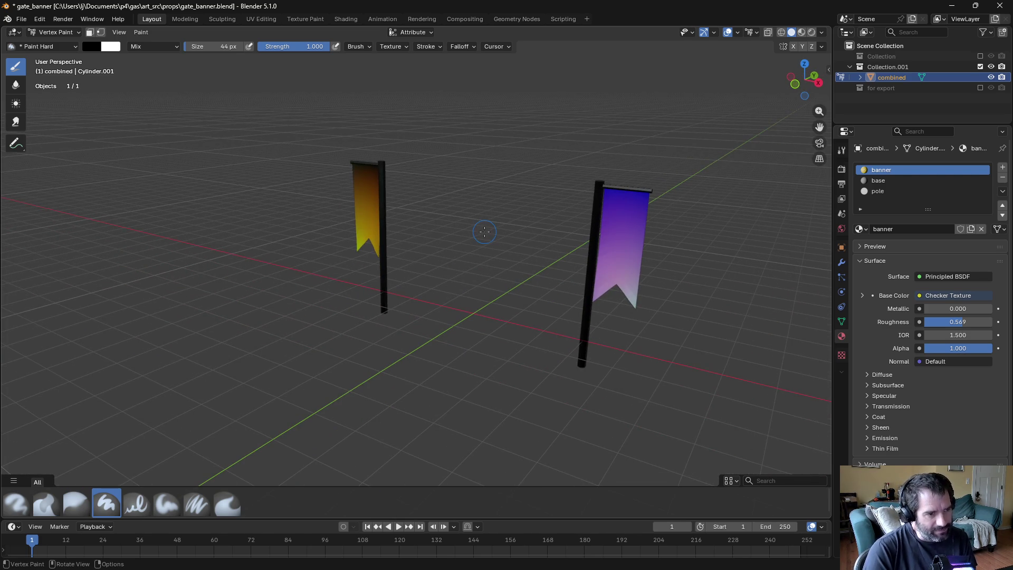
middle_drag(430, 250, 460, 240)
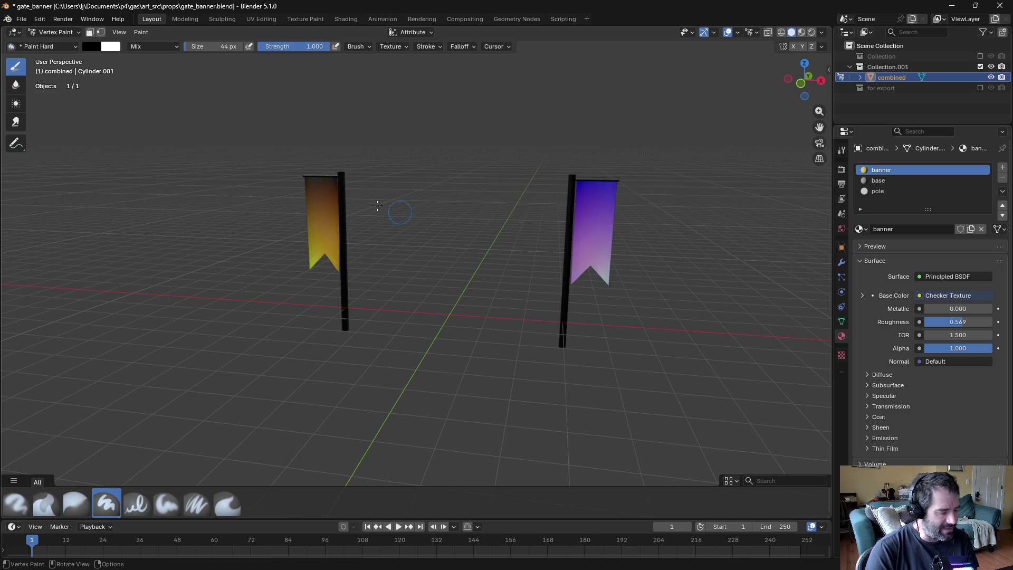
key(ctrl+s)
key(ctrl+Tab)
click(160, 141)
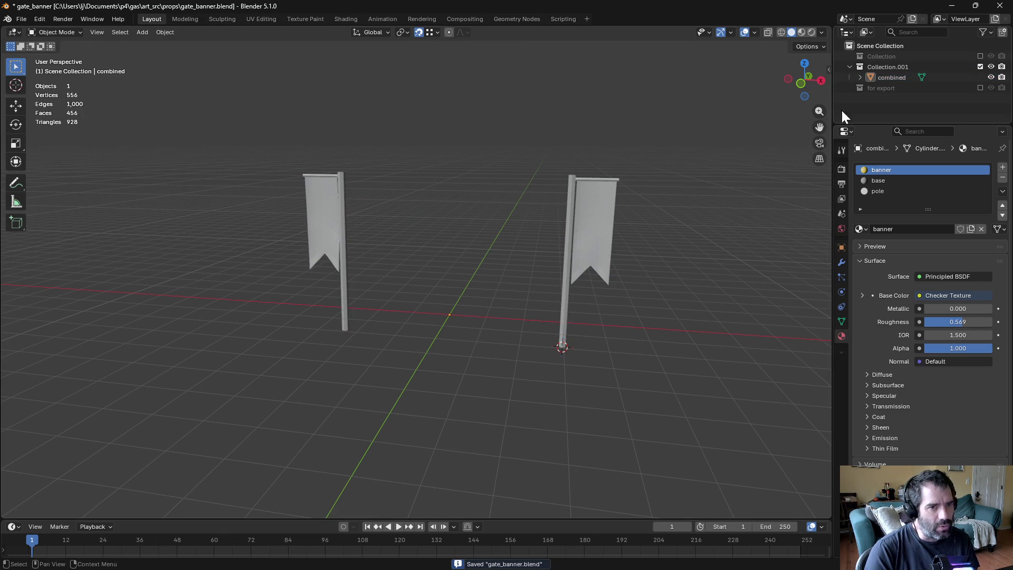
Step: Select the combined banner object and re-enable the for export collection
click(893, 77)
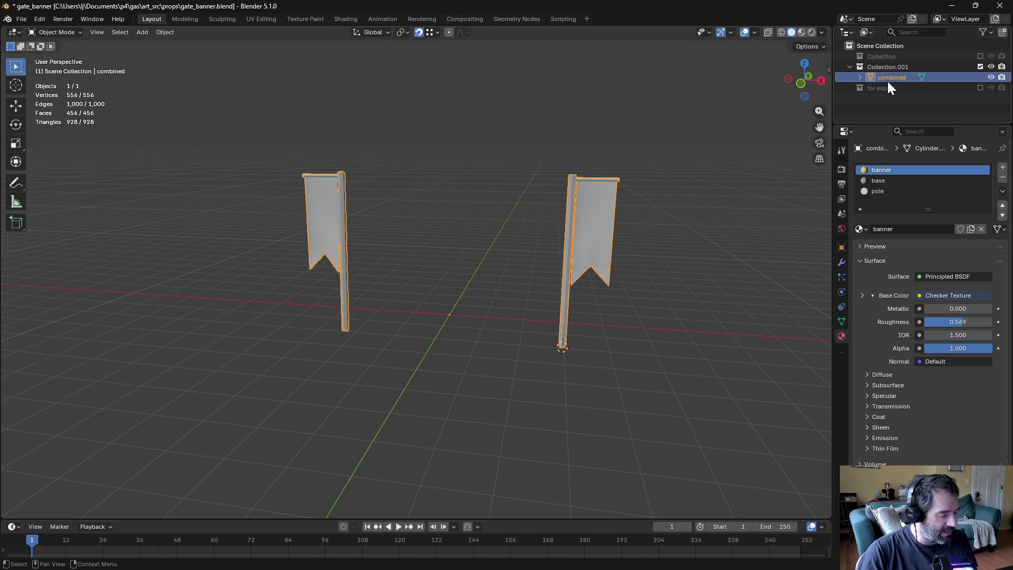
click(979, 87)
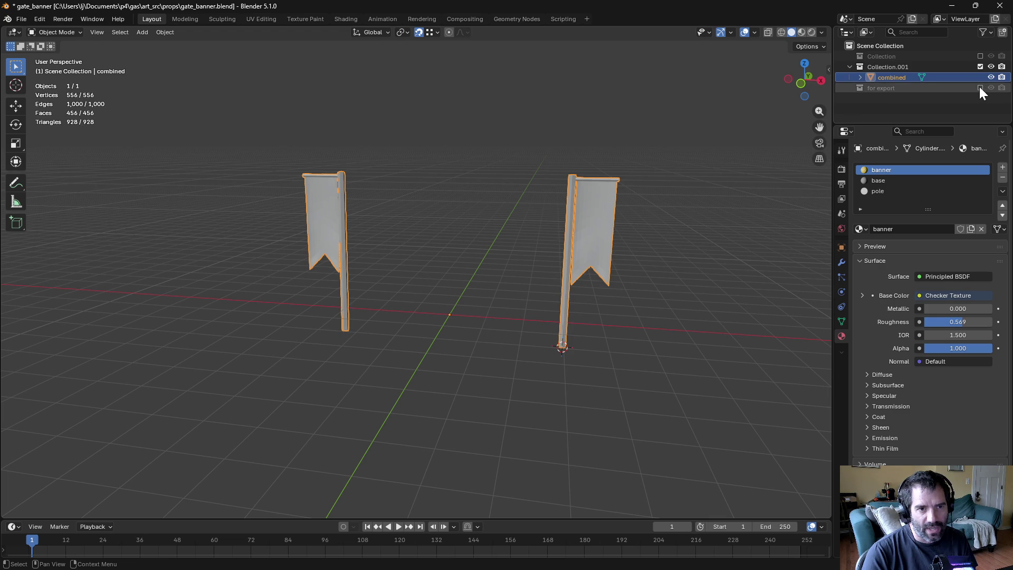
click(926, 109)
click(743, 99)
click(891, 78)
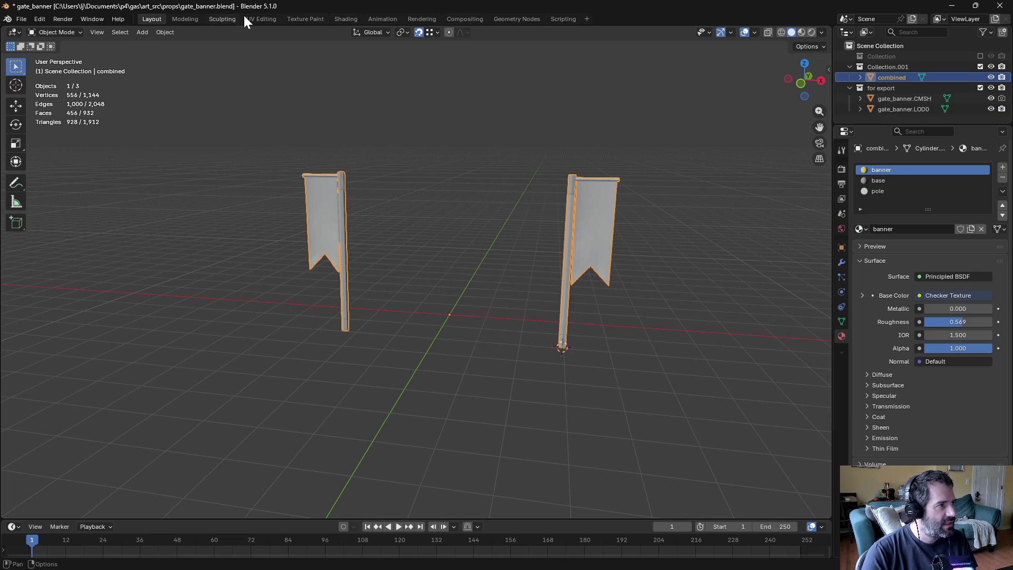
Step: Delete the old gate_banner.LOD0 and duplicate the combined banner object in place
click(907, 108)
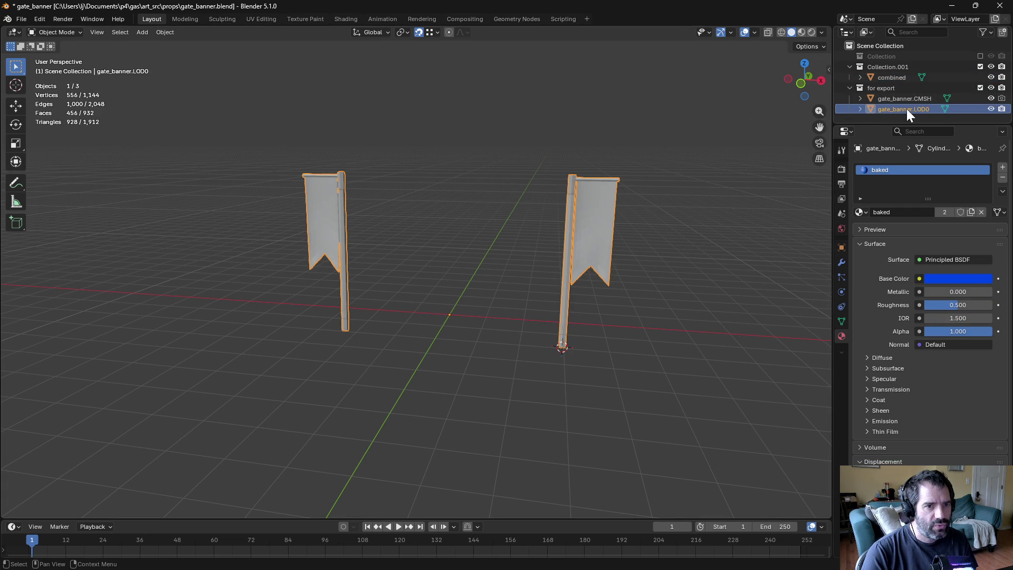
key(Delete)
click(890, 78)
key(shift+d)
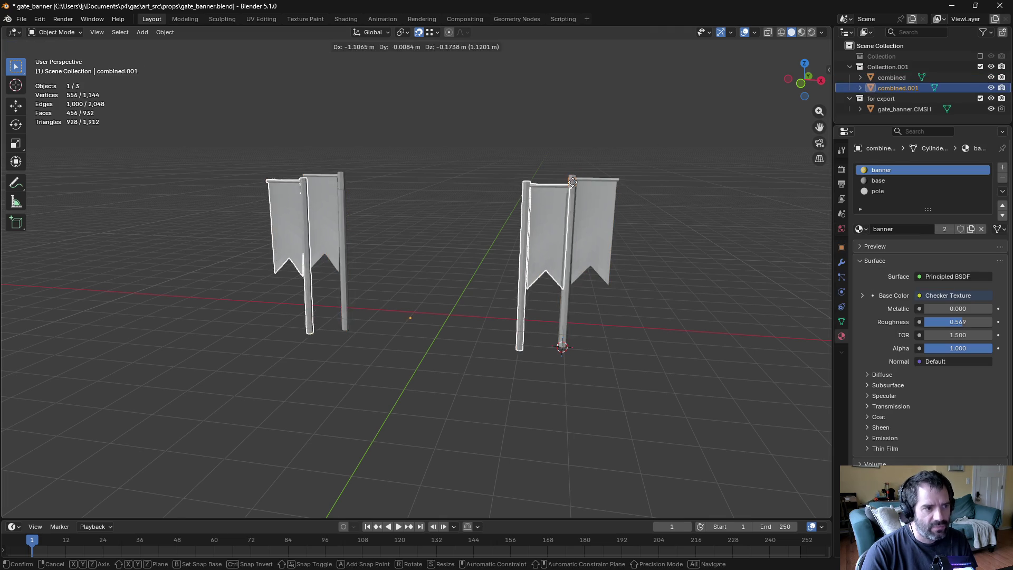
right_click(573, 182)
Step: Move the duplicate into the for export collection and name it gate_banner.LOD0
drag(892, 88, 889, 97)
double_click(897, 99)
text(gate_banne)
text(r.LD)
text(O0)
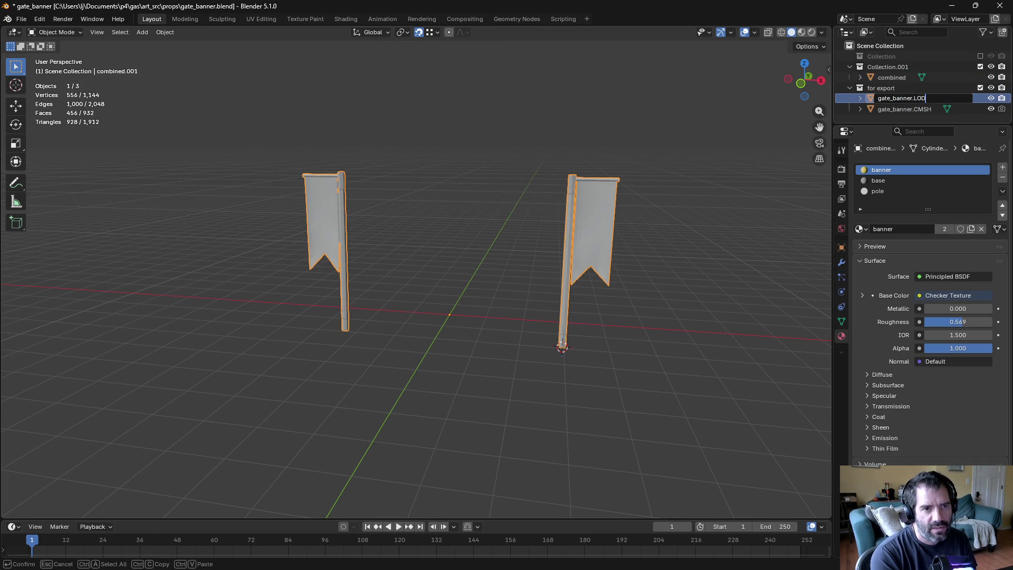
key(Return)
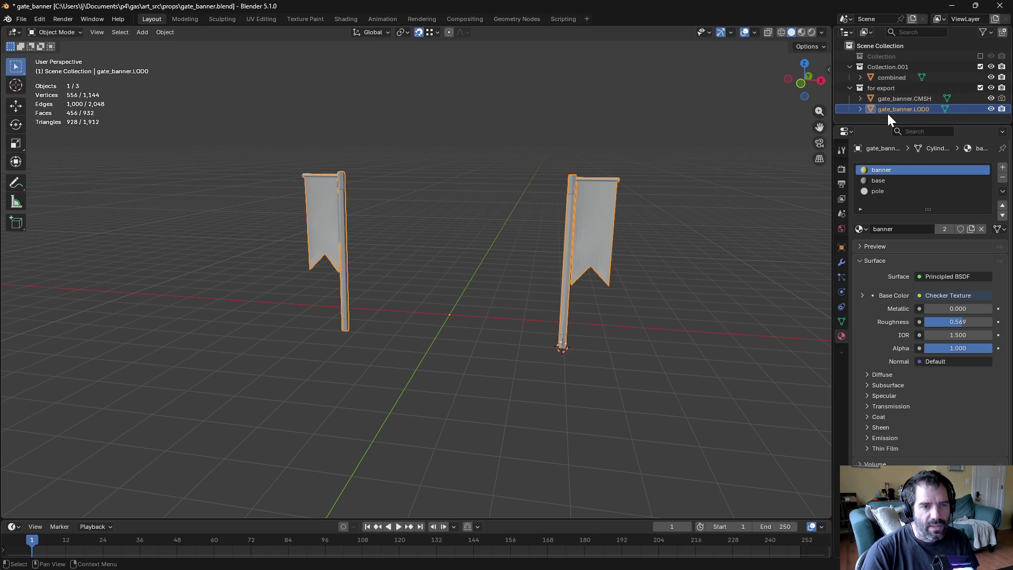
Step: Replace the banner, base and pole material slots with the single baked material, and save
click(1003, 178)
click(1003, 178)
click(1003, 177)
click(859, 212)
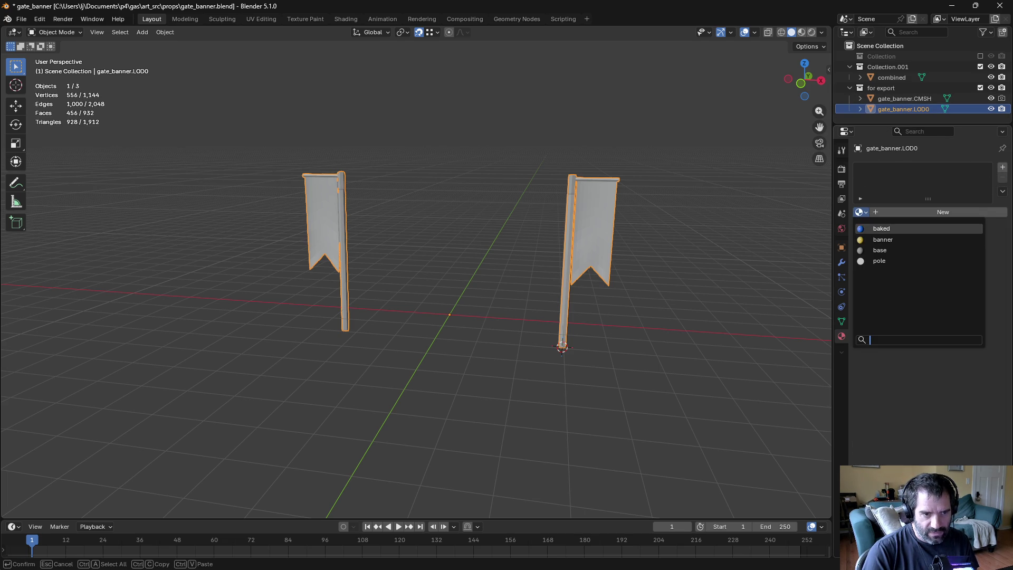
click(897, 232)
key(ctrl+s)
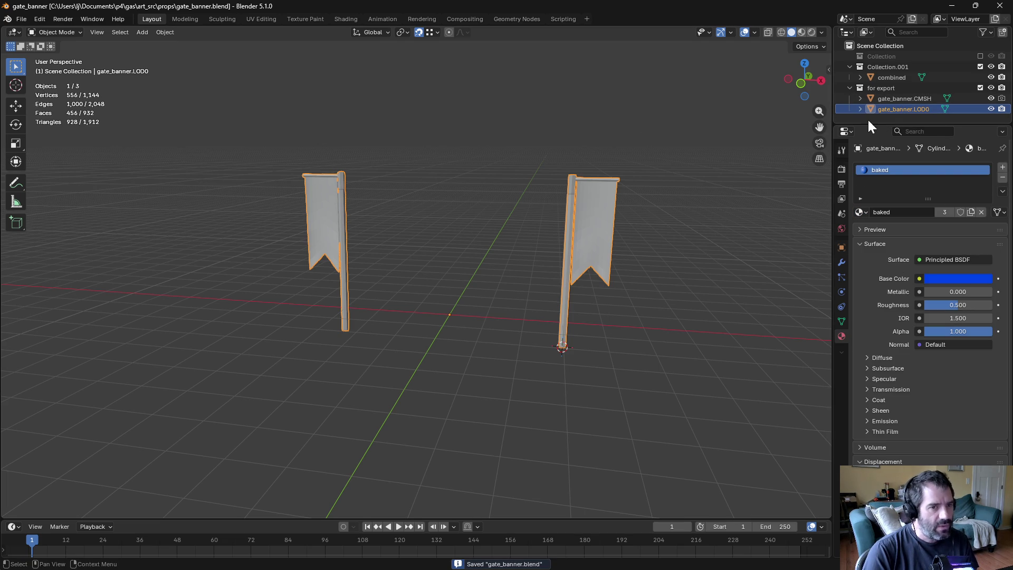
Step: Exclude Collection.001 from the scene and save the file
click(886, 89)
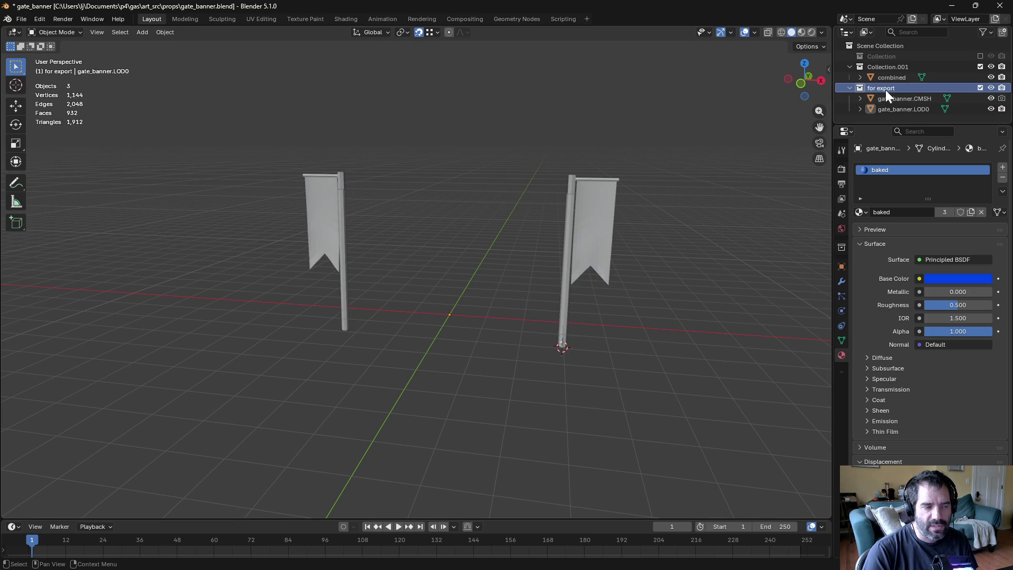
right_click(886, 89)
click(807, 181)
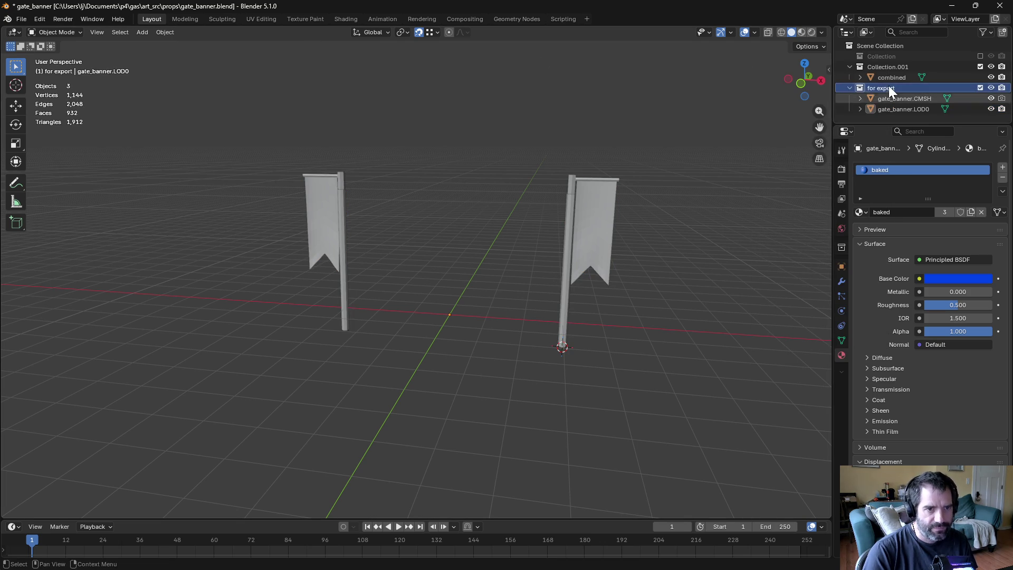
click(980, 67)
key(ctrl+s)
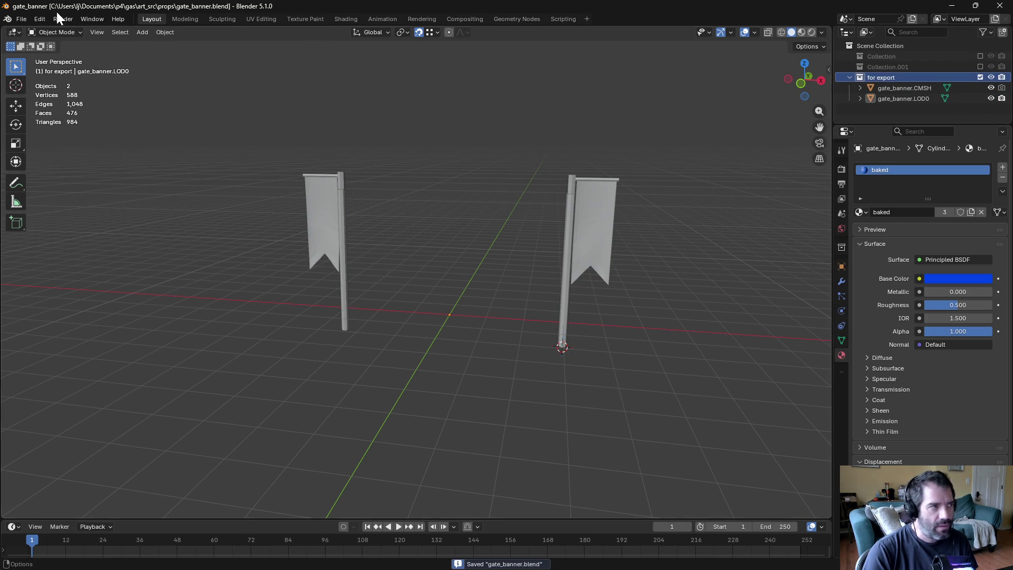
click(20, 19)
Step: Export FBX with Geometry vertex colours set to Linear, overwriting gate_banner.fbx
mouse_move(78, 179)
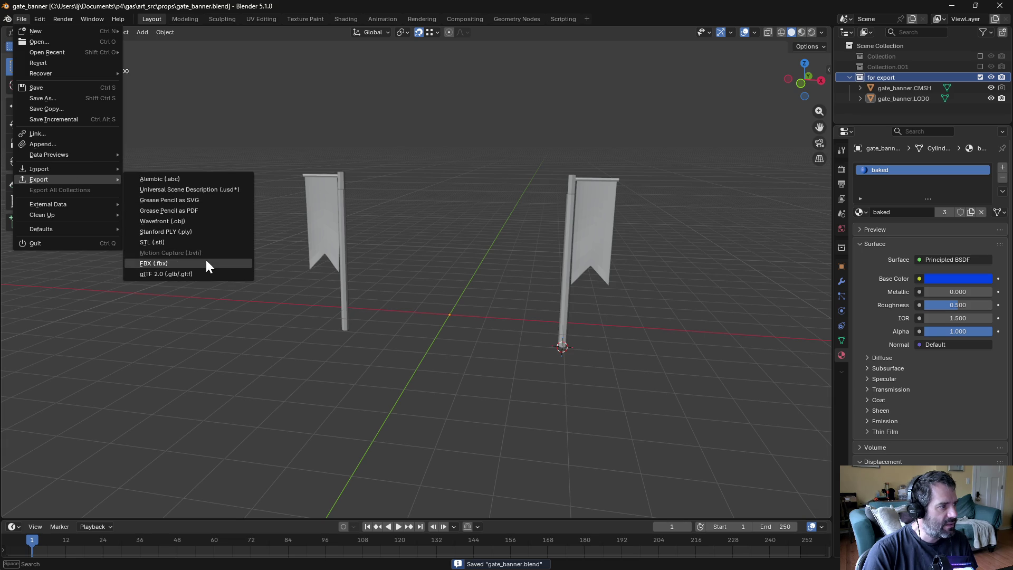
click(205, 261)
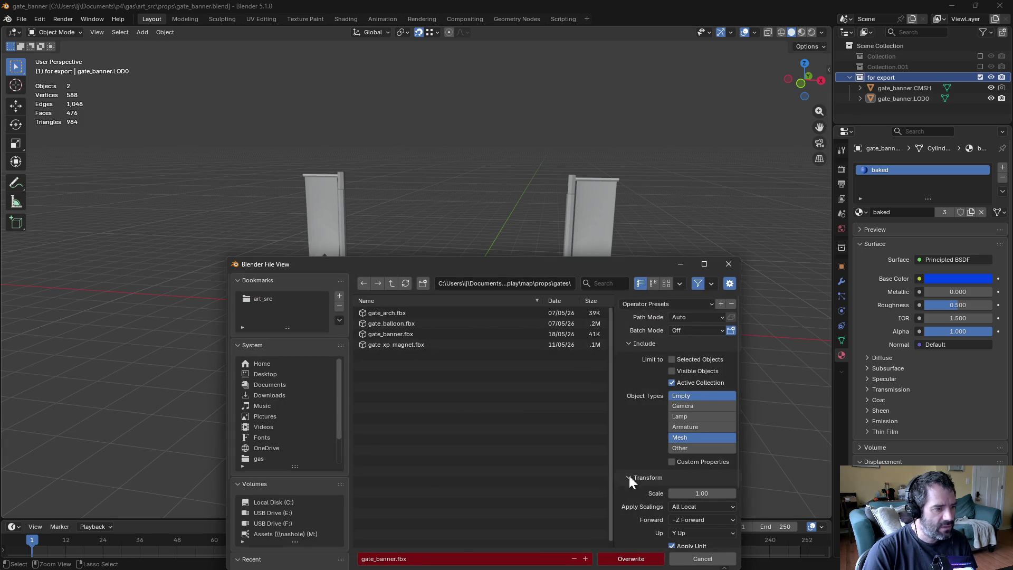
scroll(654, 508, down, 3)
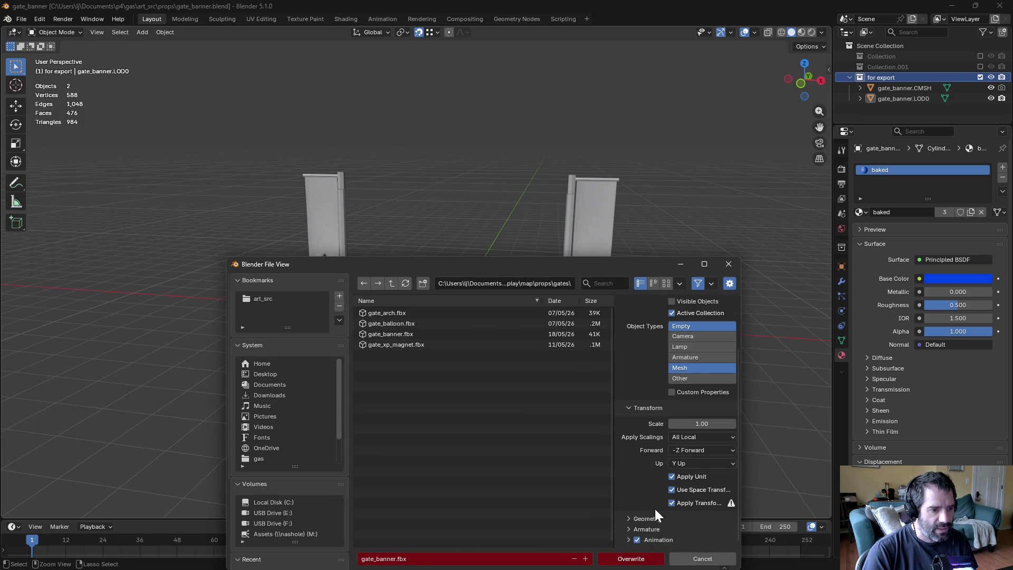
click(628, 517)
scroll(639, 515, down, 5)
click(680, 500)
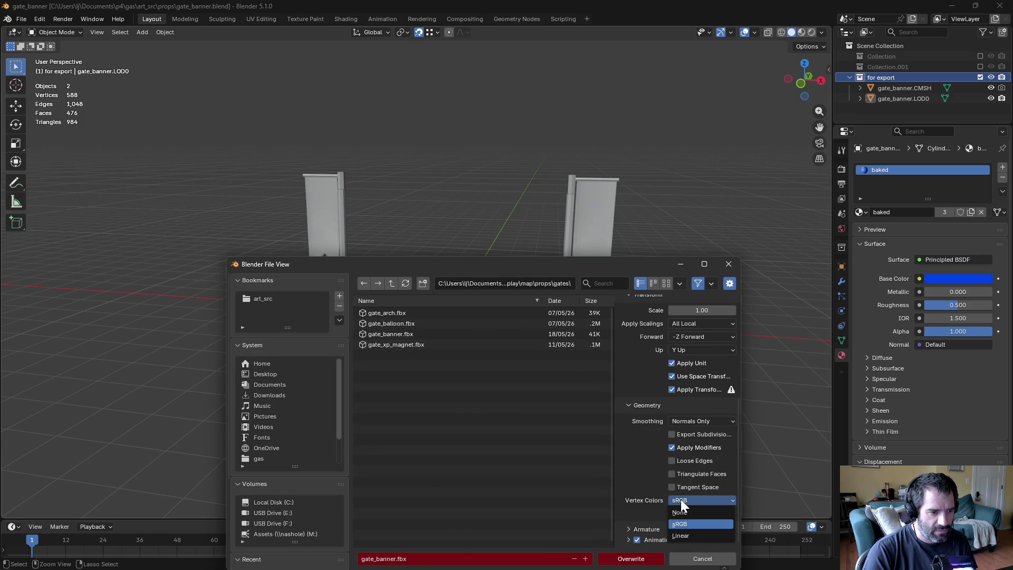
click(692, 532)
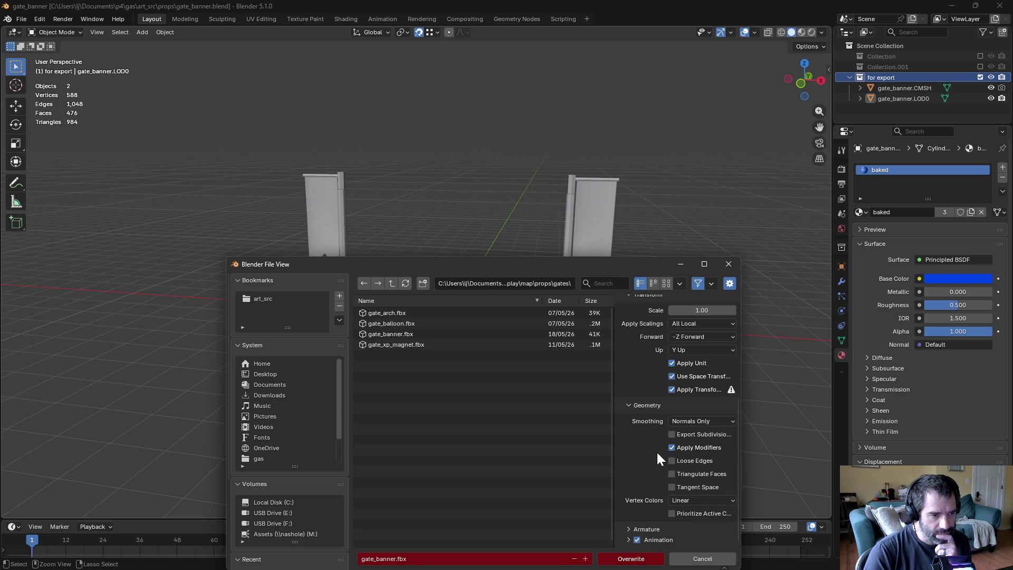
click(643, 559)
key(alt+Tab)
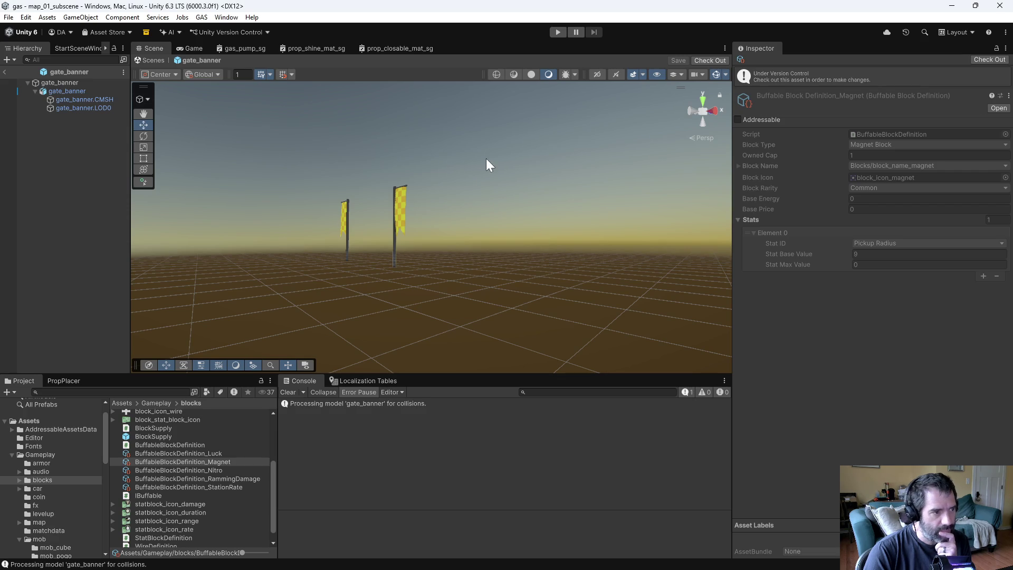
Step: Select gate_banner.LOD0 in the Hierarchy and browse the Project panel to the map gates folder
scroll(435, 199, up, 2)
mouse_move(558, 233)
right_down()
mouse_move(493, 210)
mouse_move(715, 254)
right_up()
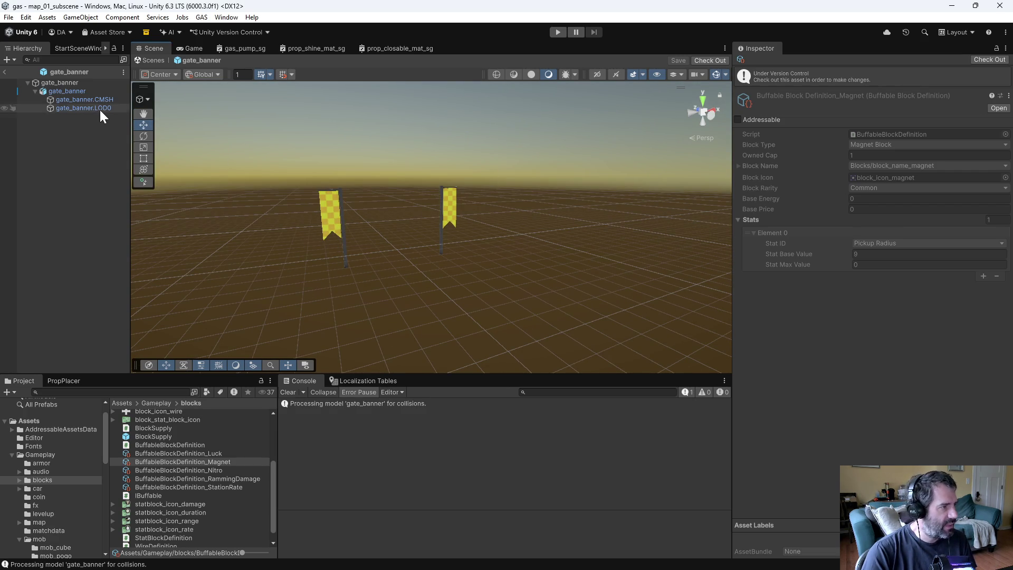
click(100, 109)
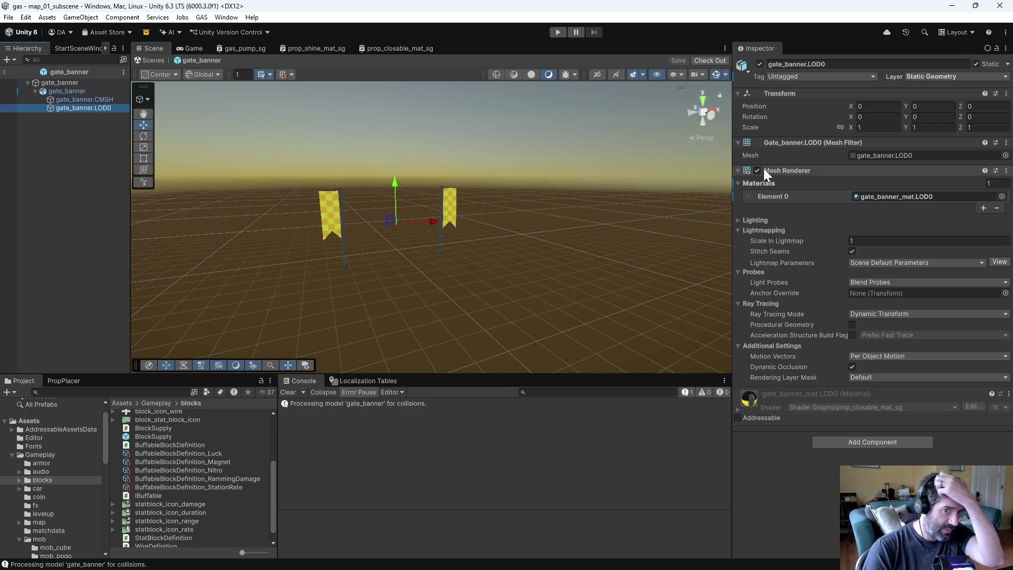
scroll(164, 462, down, 1)
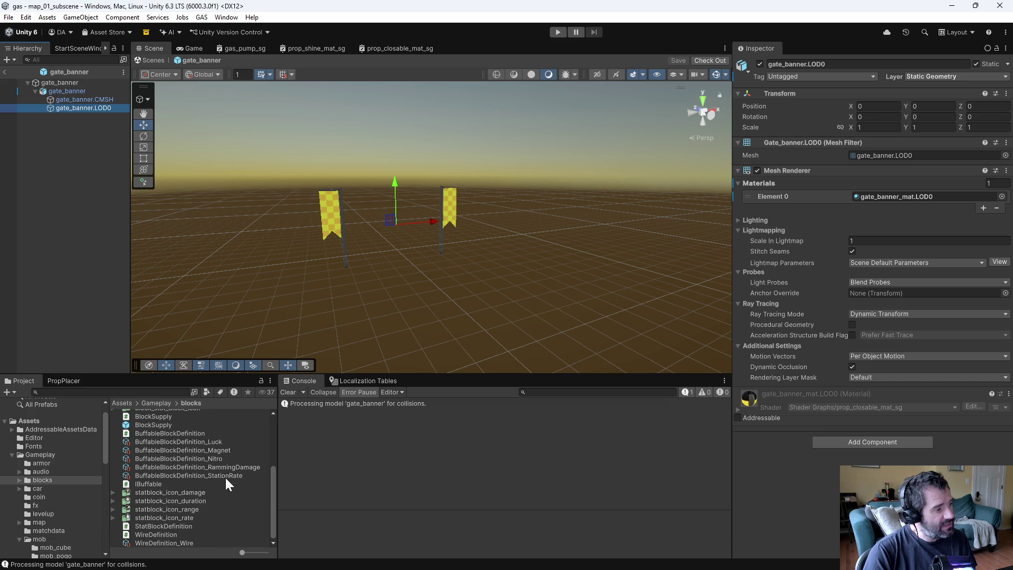
scroll(54, 475, down, 4)
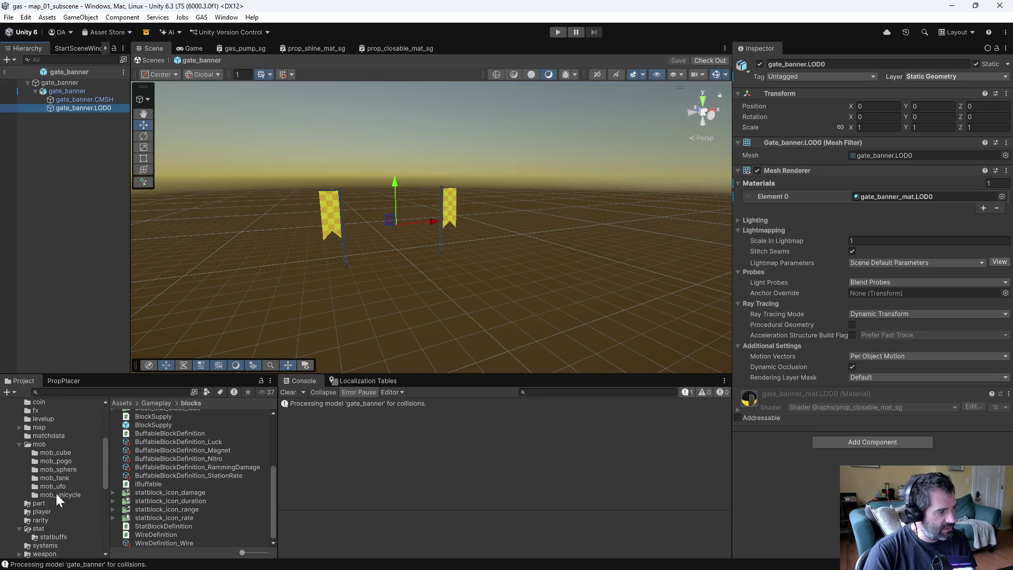
scroll(39, 486, down, 2)
scroll(40, 483, up, 3)
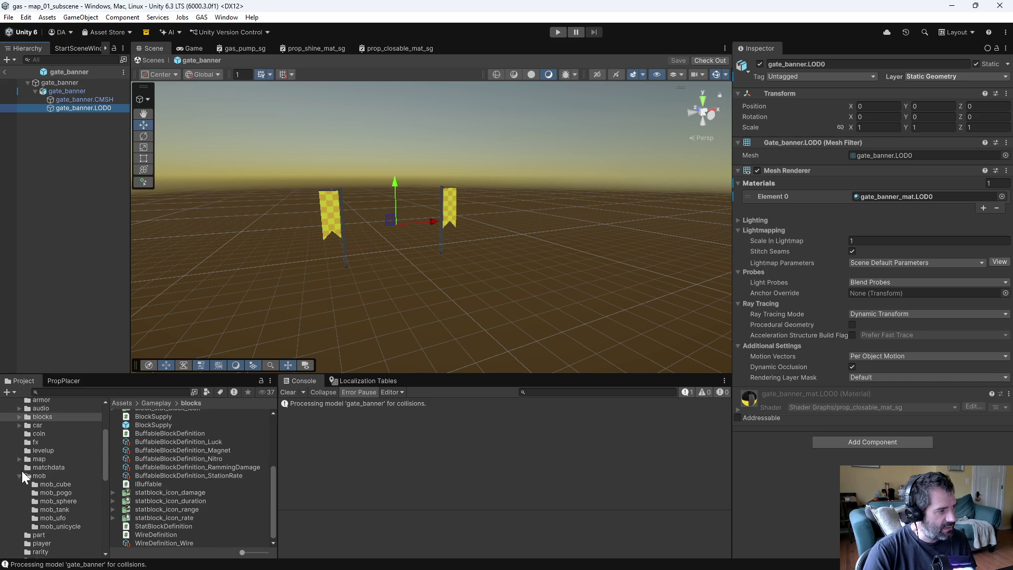
click(18, 476)
click(19, 460)
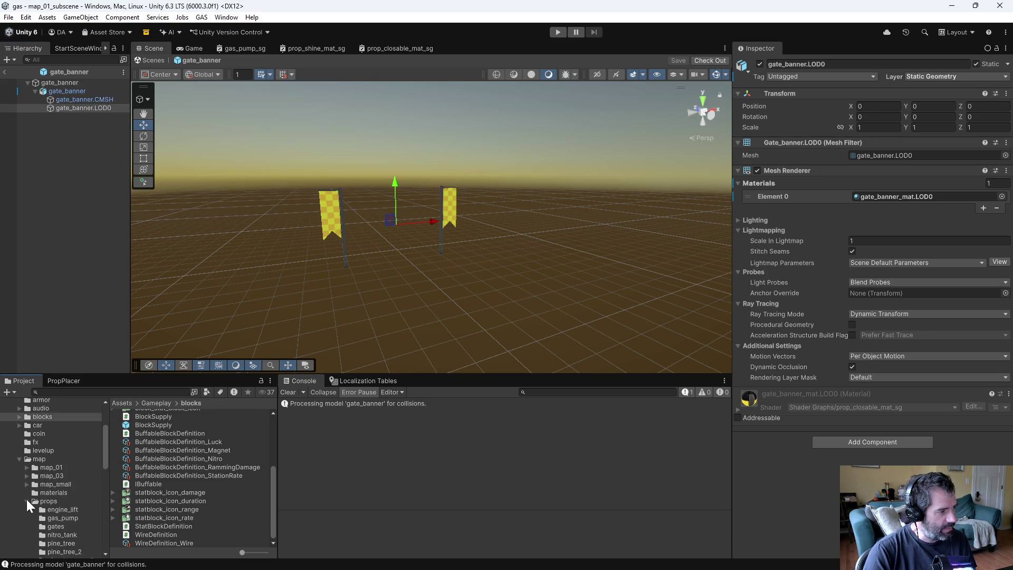
scroll(43, 504, down, 3)
click(57, 464)
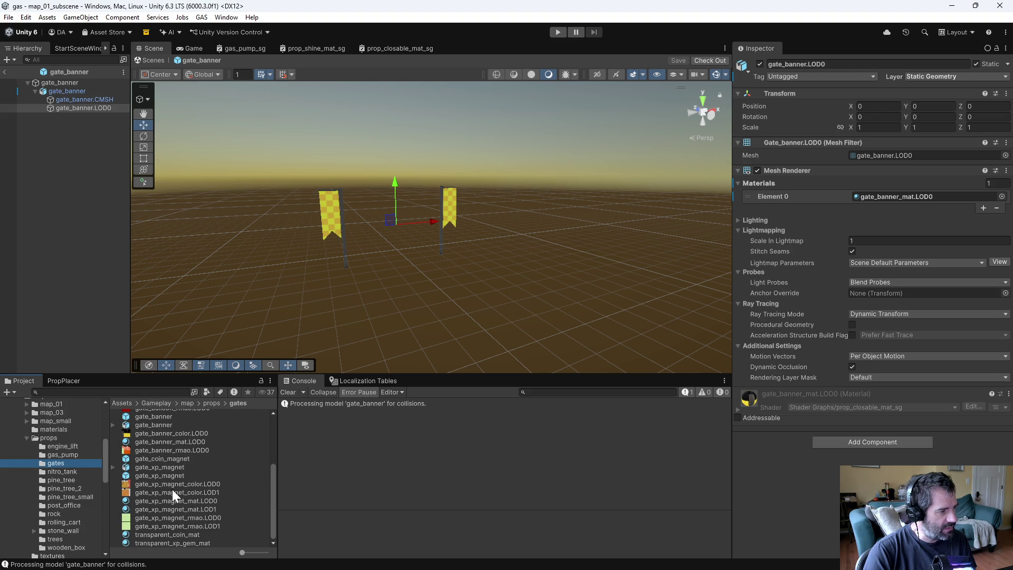
scroll(188, 503, up, 2)
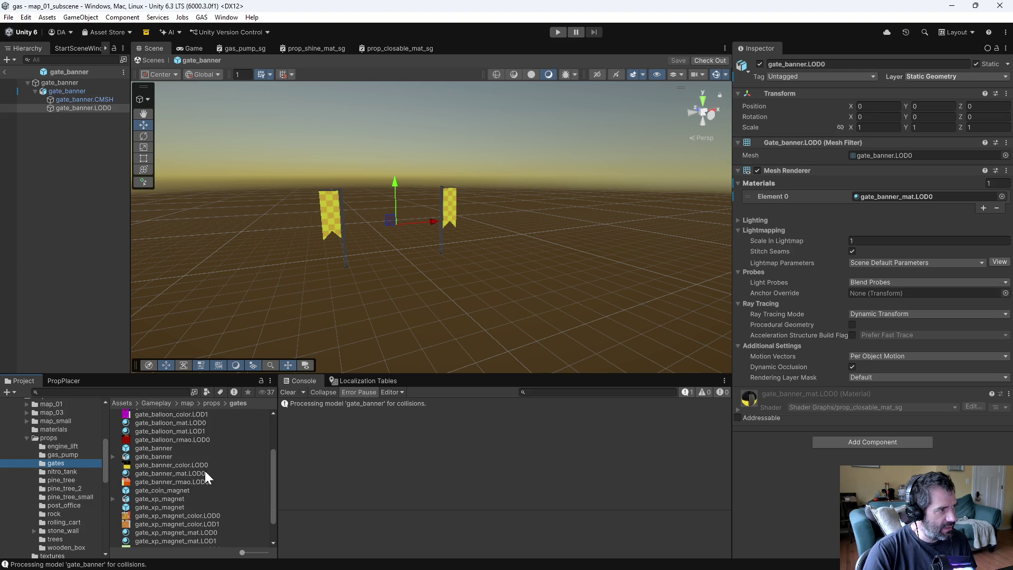
Step: Frame the banners, then select gate_banner_mat.LOD0 and check it out in the Inspector
click(82, 87)
click(77, 100)
double_click(81, 107)
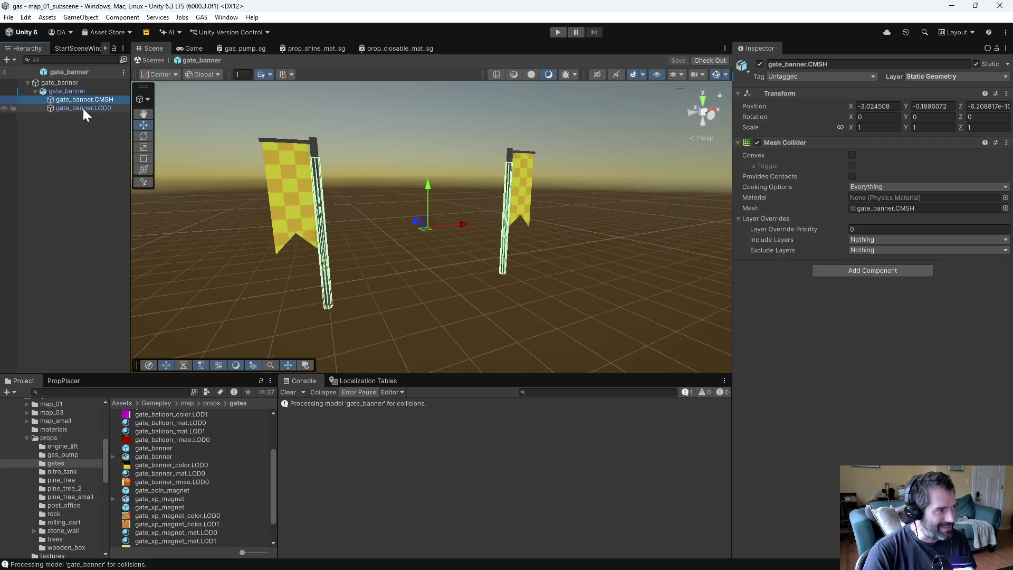
click(185, 473)
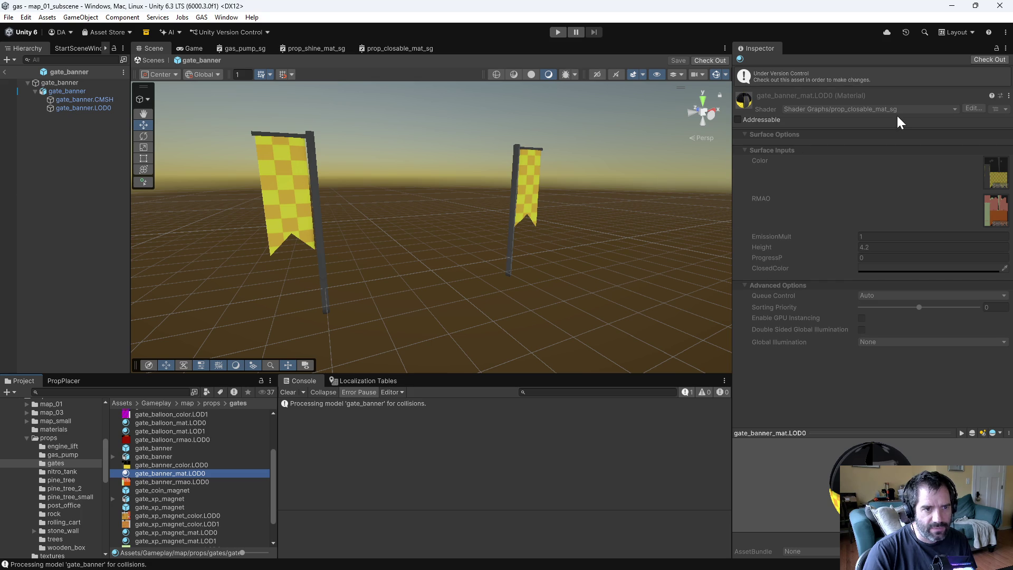
click(991, 59)
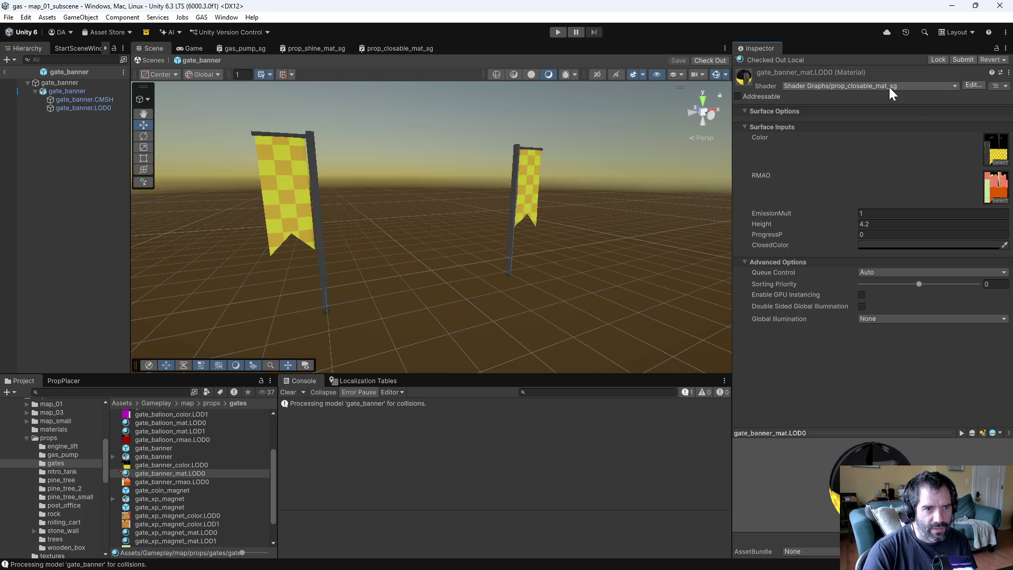